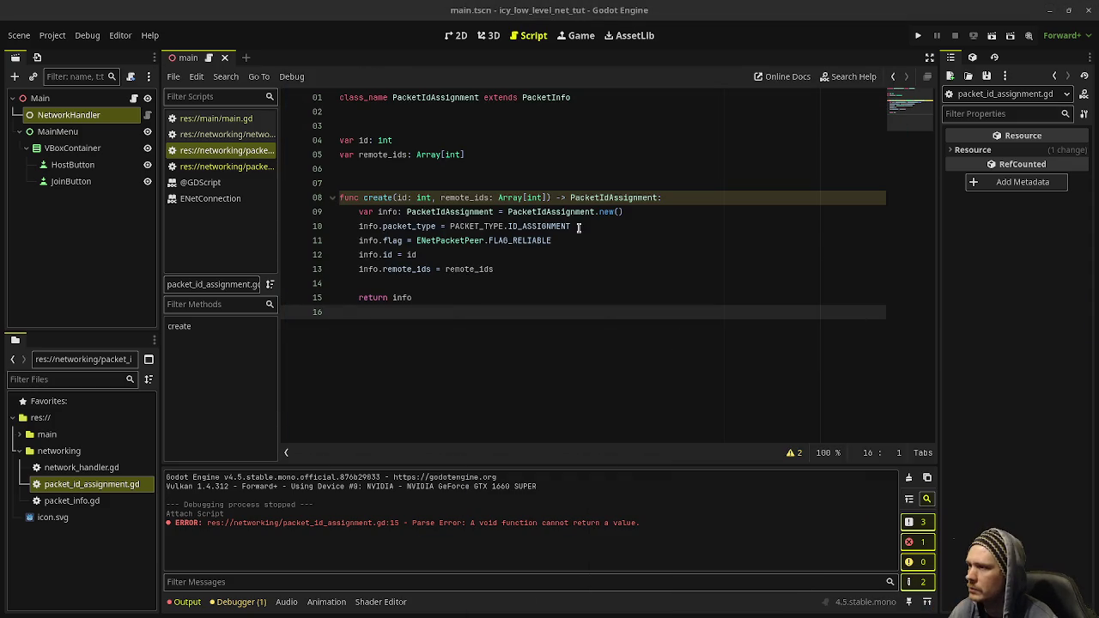
# Look up the ENetPacketPeer reliable flag documentation, then return to packet_id_assignment.gd.
pyautogui.click(580, 226)
pyautogui.keyDown('ctrl'); pyautogui.click(530, 241); pyautogui.keyUp('ctrl')
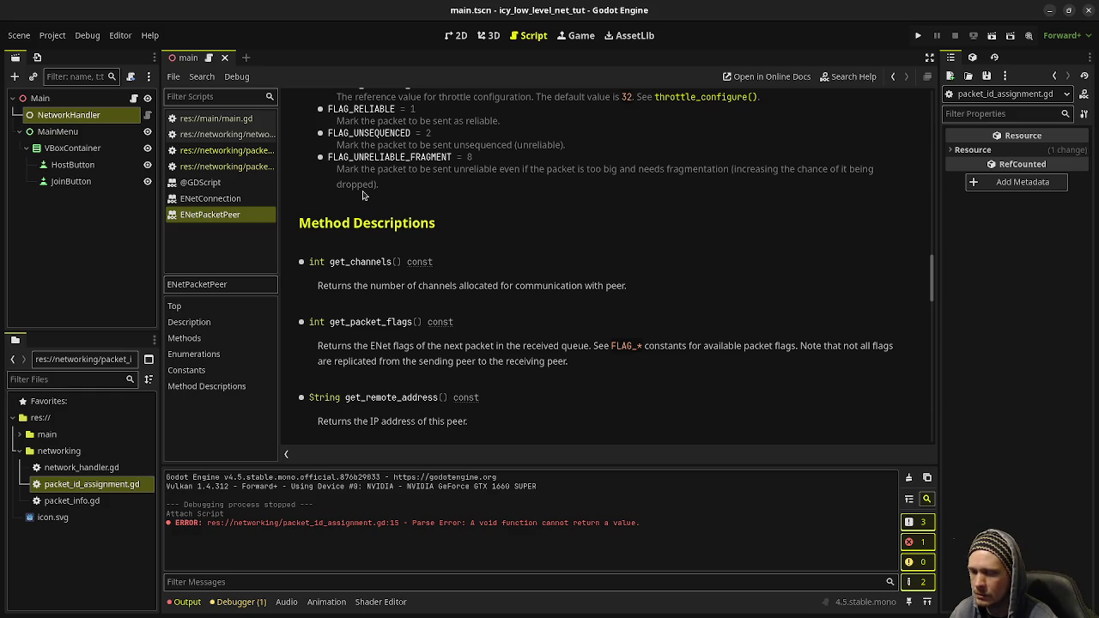
pyautogui.click(254, 150)
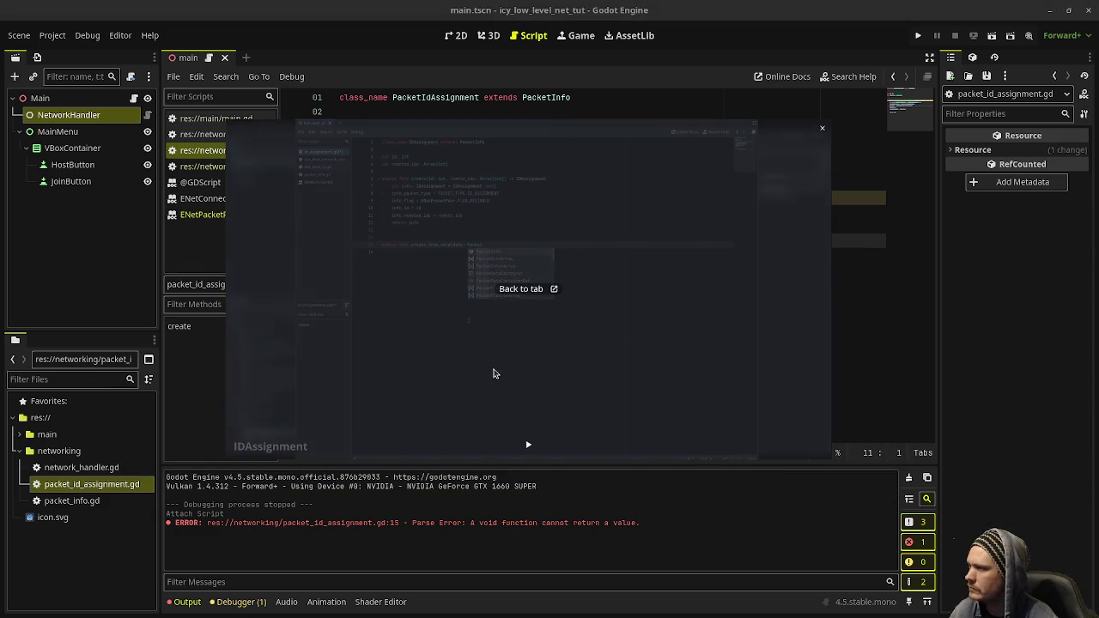
# Play the reference tutorial video, reposition it over the editor, then pause it.
pyautogui.click(529, 445)
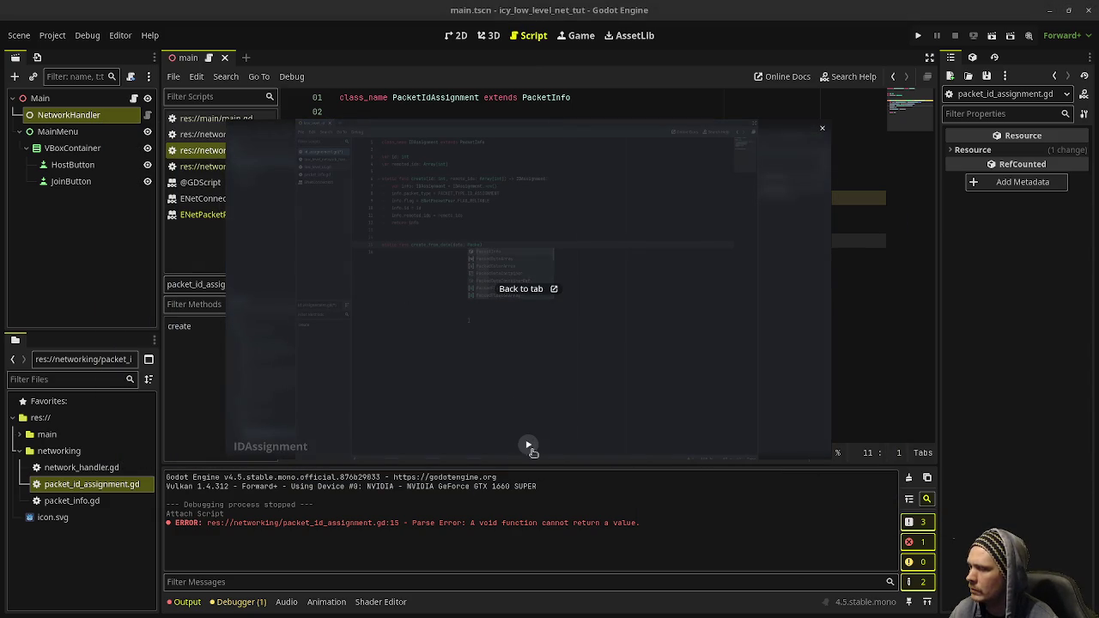
pyautogui.moveTo(526, 322); pyautogui.dragTo(507, 531)
pyautogui.click(441, 311)
pyautogui.moveTo(473, 412); pyautogui.dragTo(469, 457)
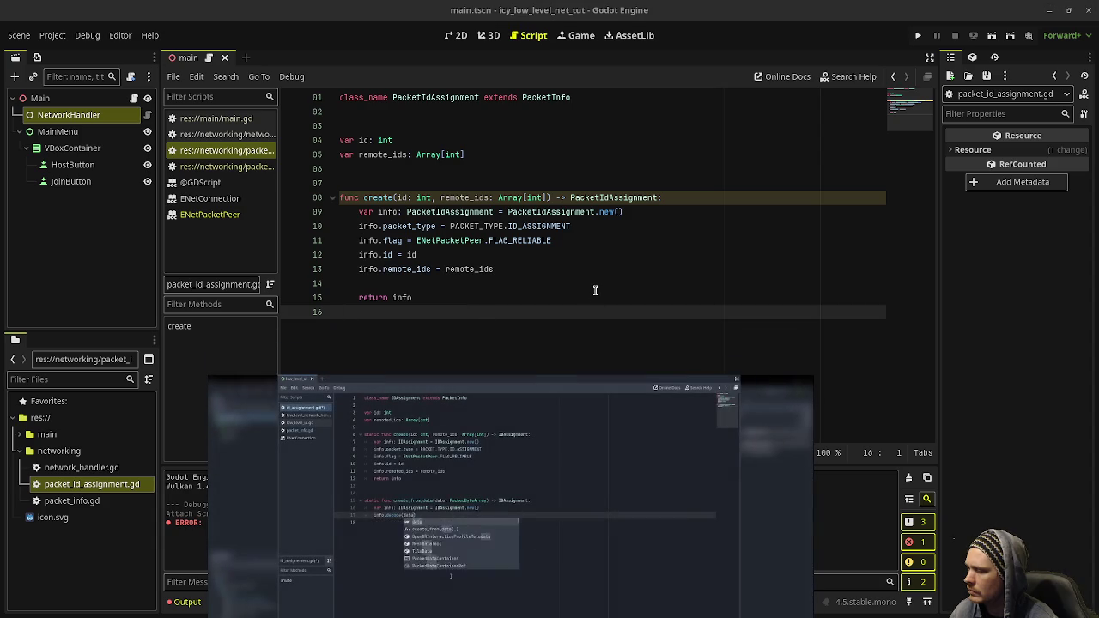
pyautogui.moveTo(566, 429); pyautogui.dragTo(558, 185)
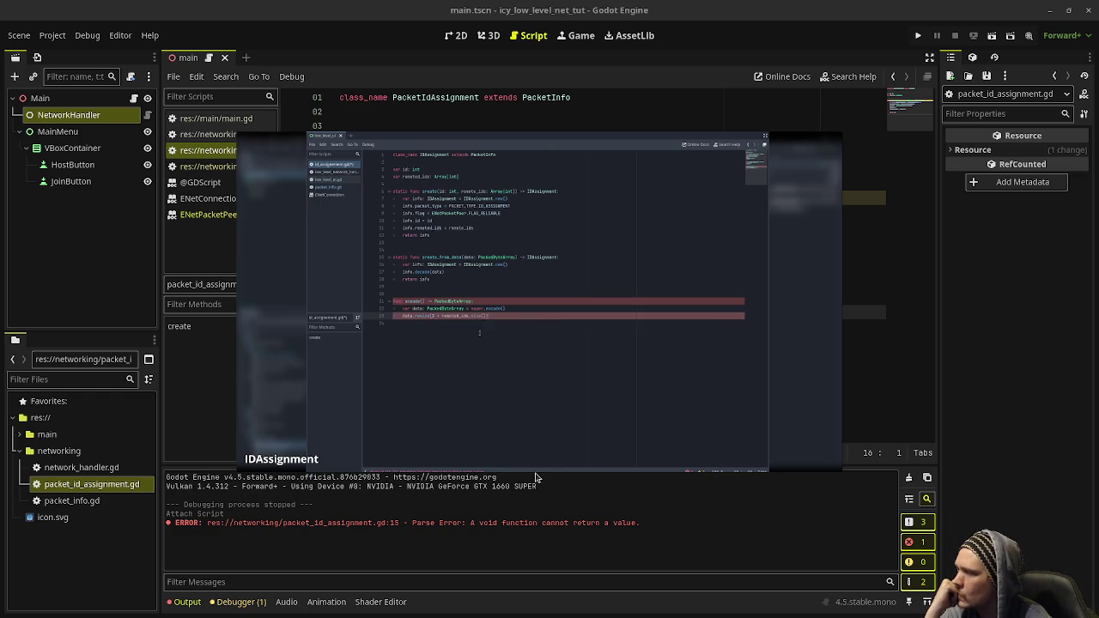
pyautogui.moveTo(537, 459)
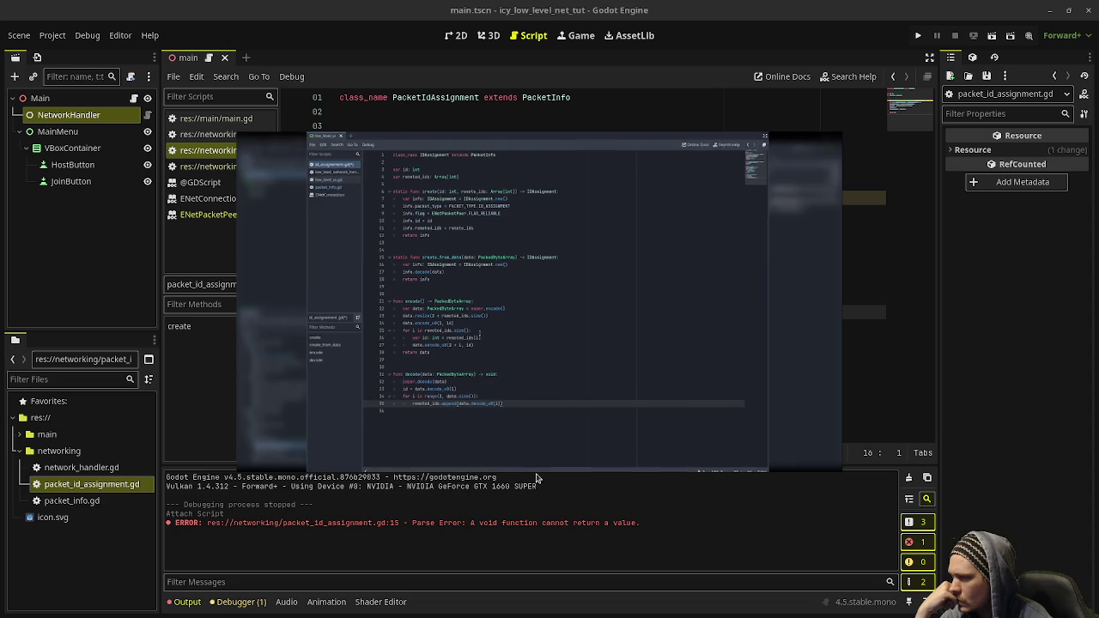
pyautogui.click(539, 457)
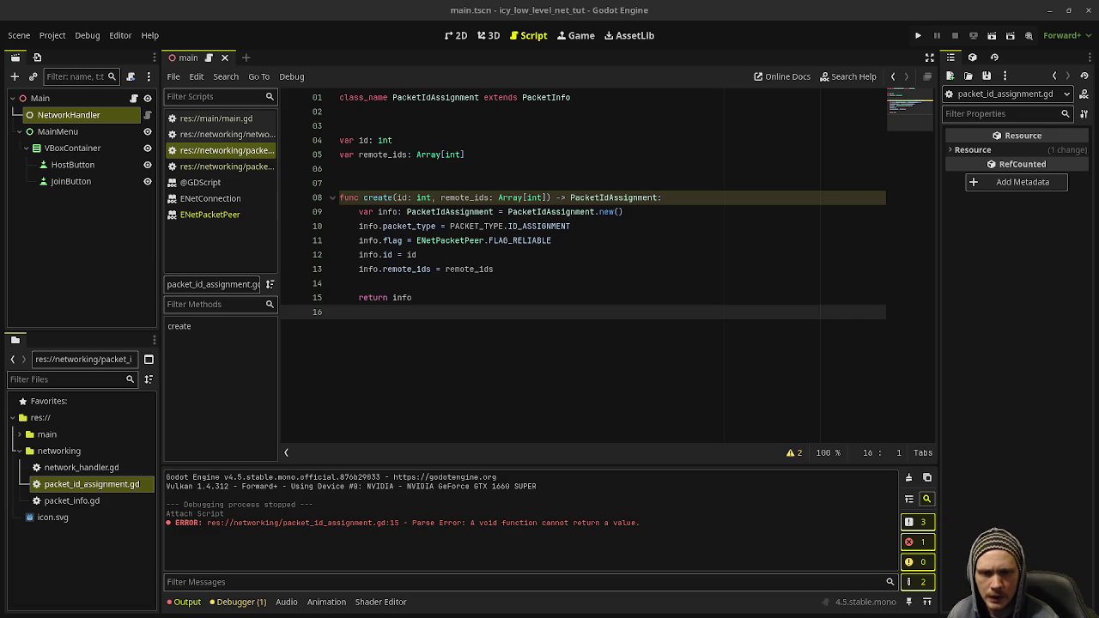
# Declare func create_from_data(data: PackedByteArray) -> PacketIdAssignment below create.
pyautogui.press('Return')
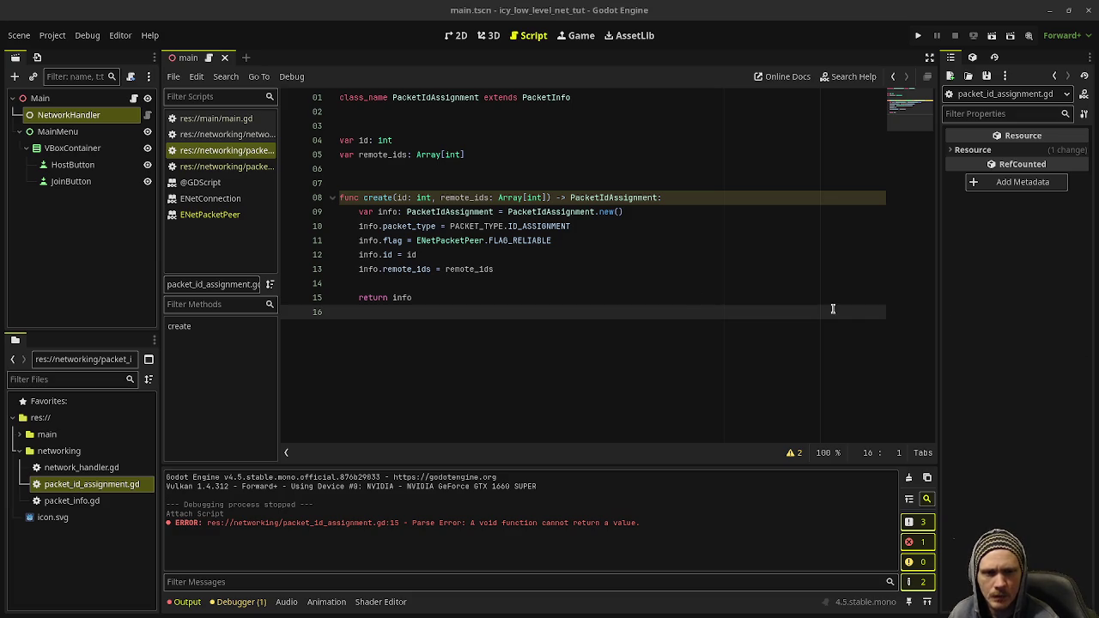
pyautogui.press('Return')
pyautogui.write('fu')
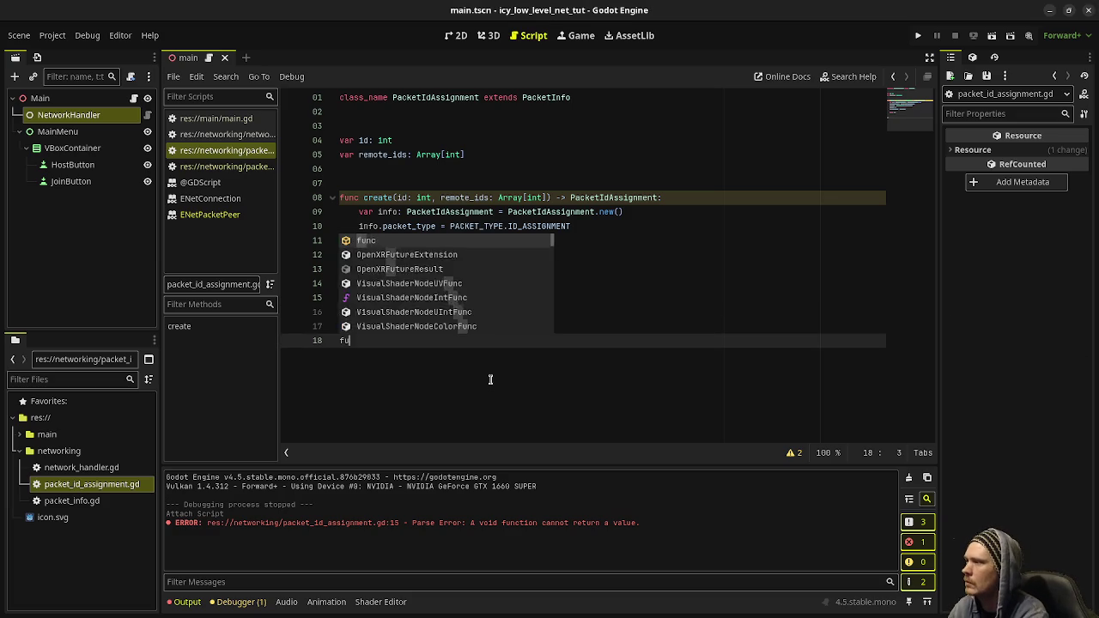
pyautogui.write('nc create_fro')
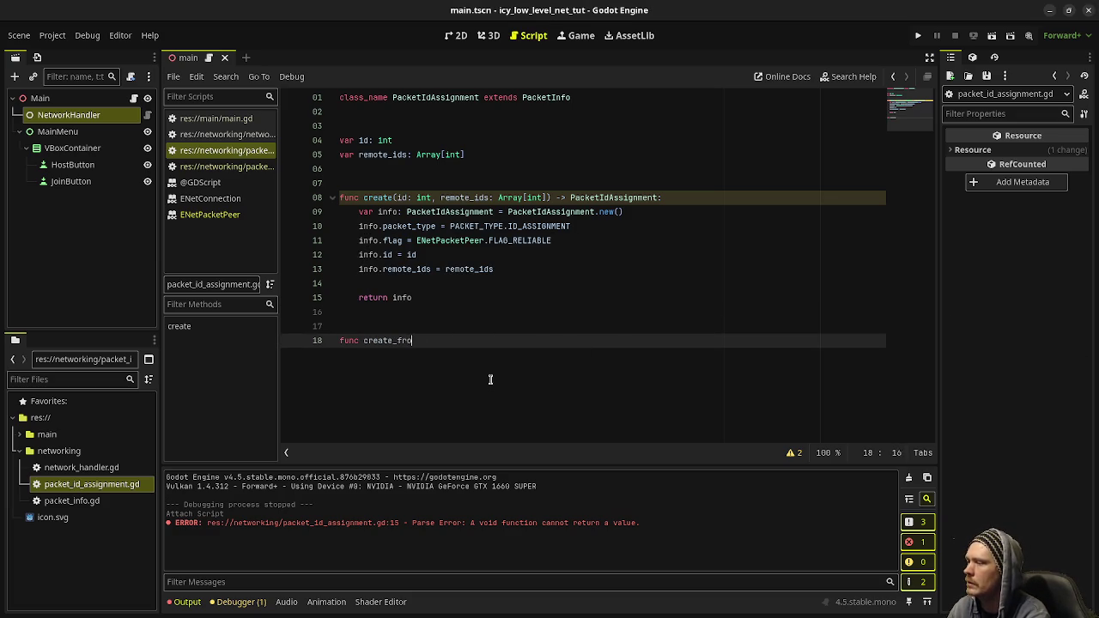
pyautogui.write('m_data(')
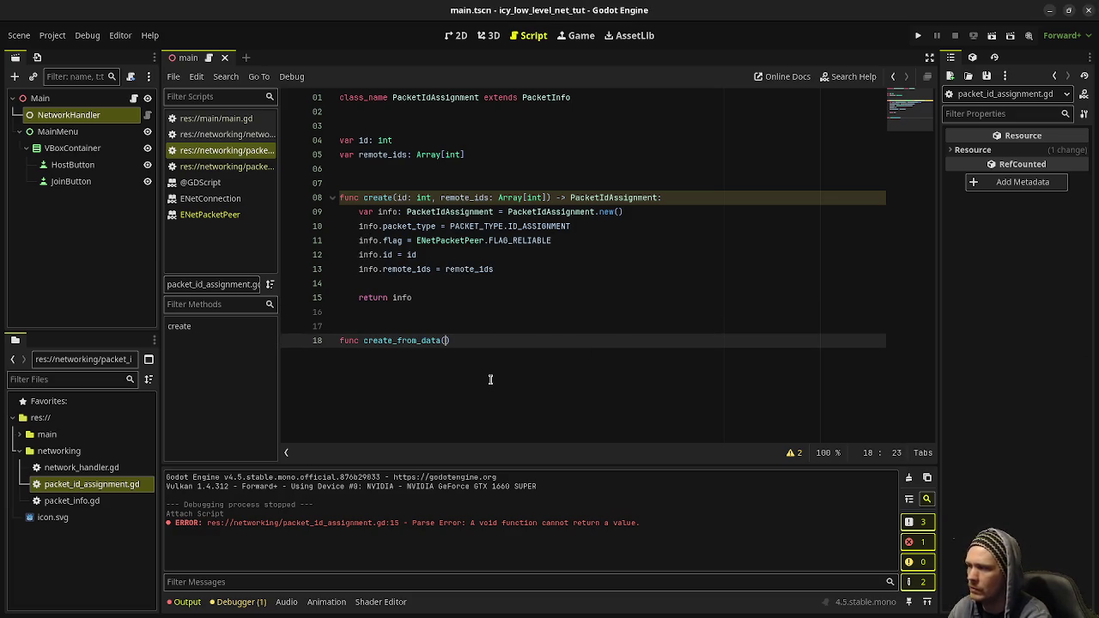
pyautogui.write('data: Packed')
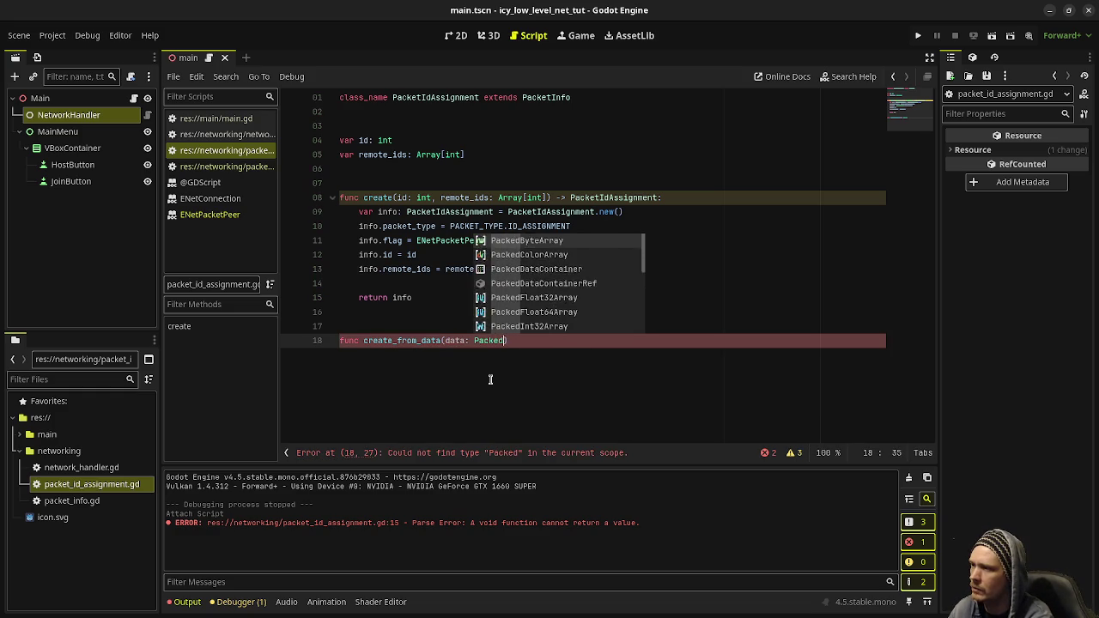
pyautogui.write('By')
pyautogui.press('Return')
pyautogui.write(') -> ')
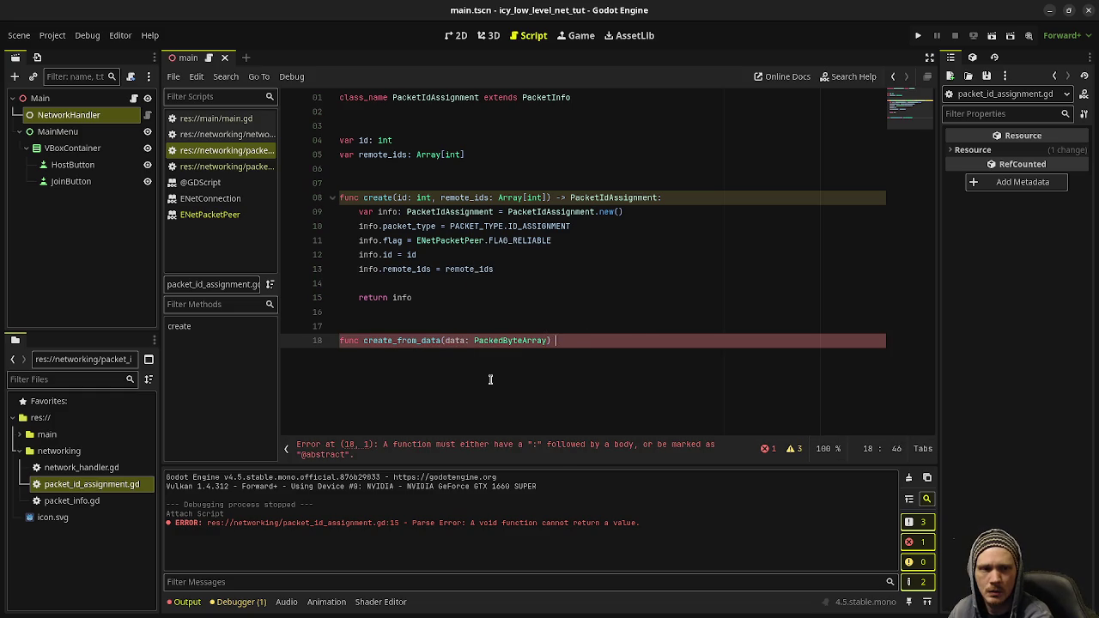
pyautogui.write('PacketID')
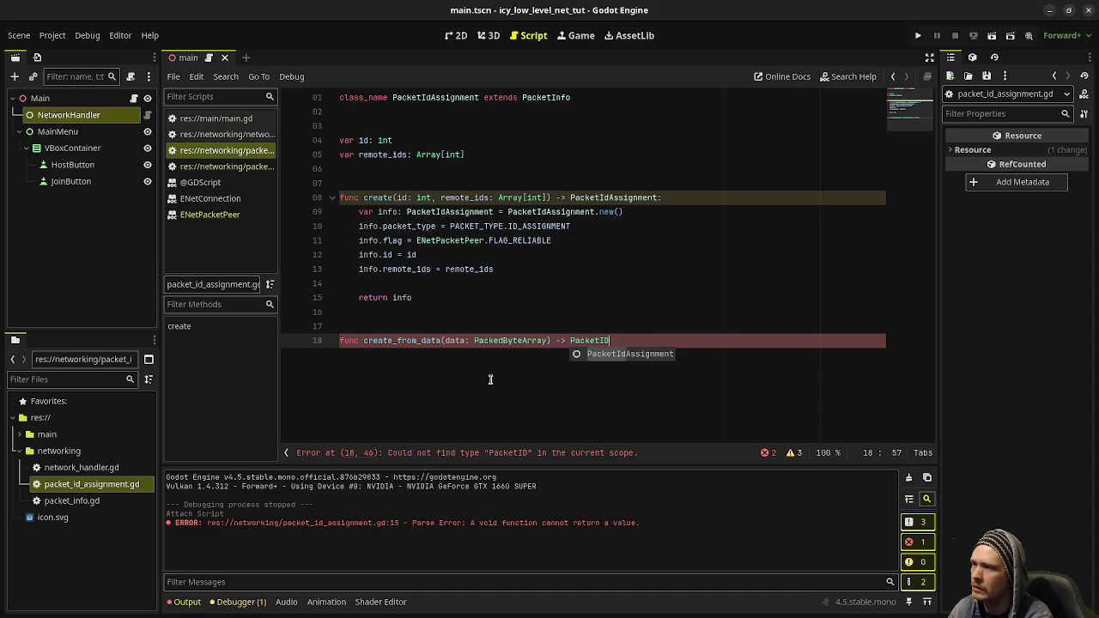
pyautogui.press('Return')
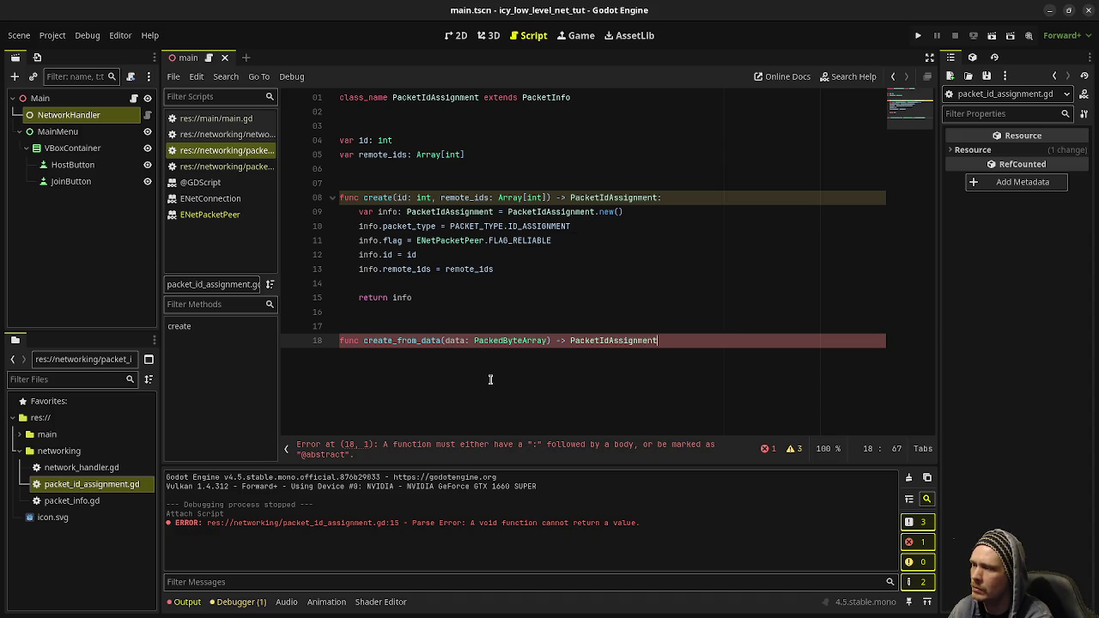
# Add var info: PacketIdAssignment = PacketIdAssignment.new() and info.decode(data) to the body.
pyautogui.press('Return')
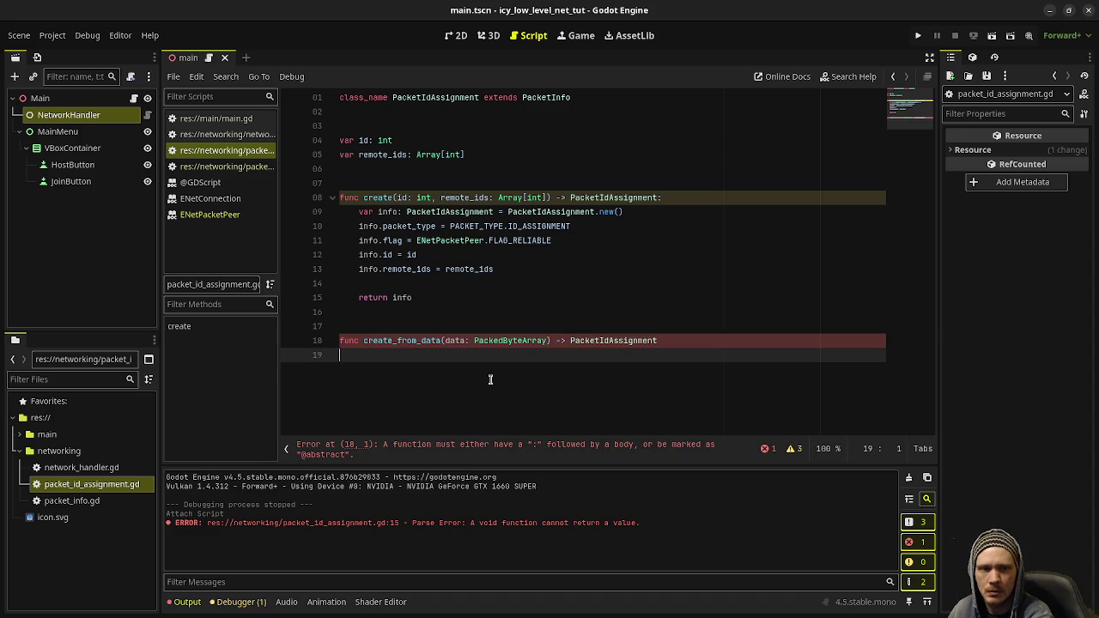
pyautogui.write('var info: ')
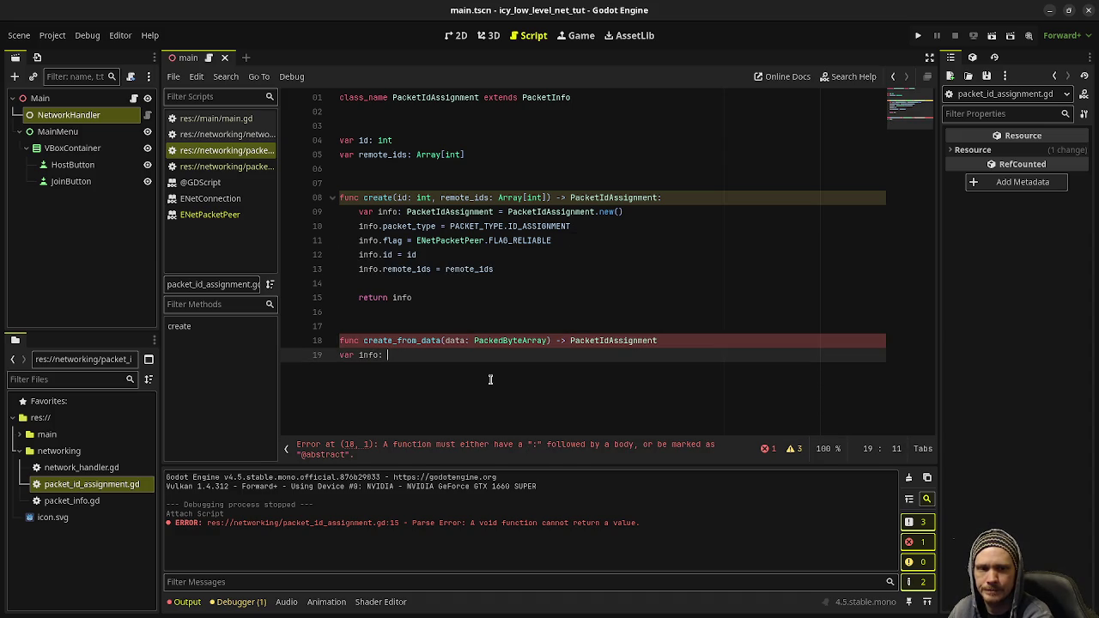
pyautogui.write('PacketId')
pyautogui.press('Return')
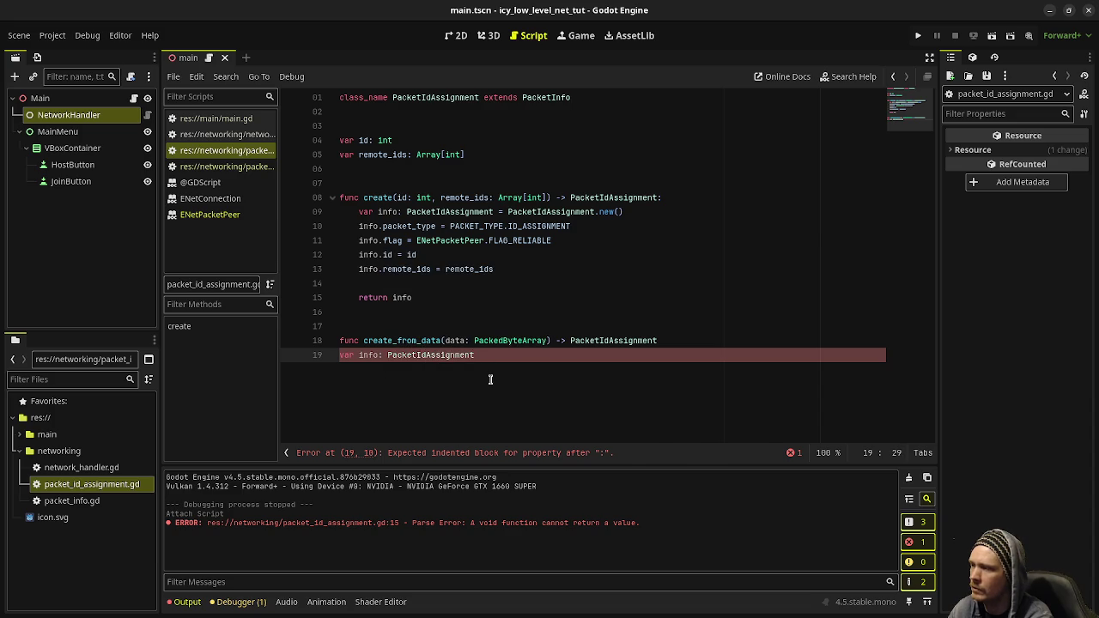
pyautogui.write(' = Packed')
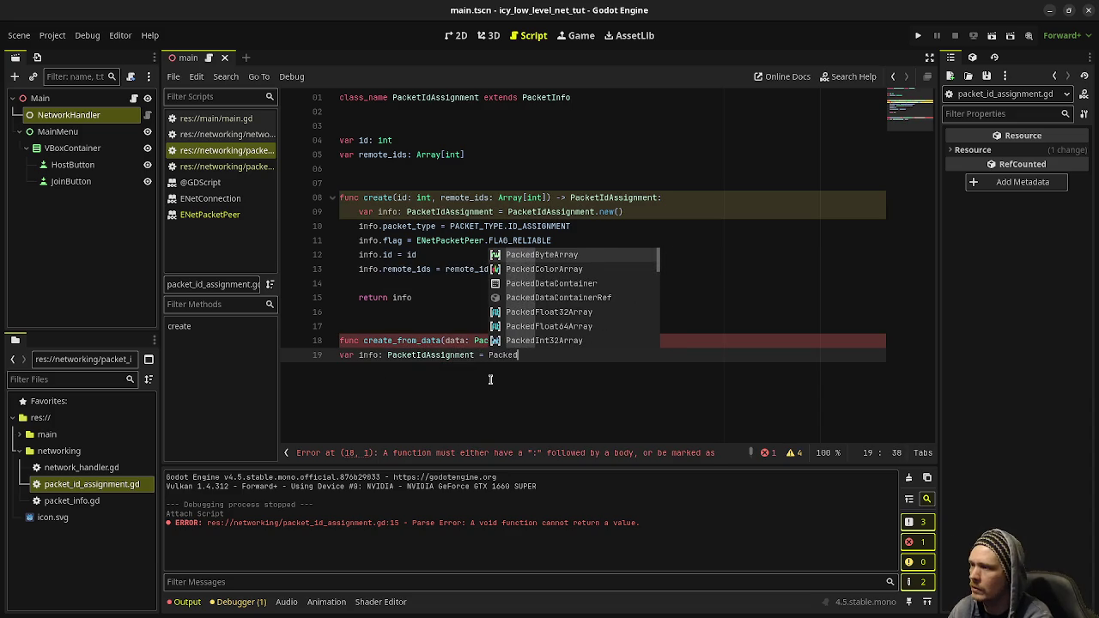
pyautogui.press('BackSpace')
pyautogui.press('BackSpace')
pyautogui.write('etId')
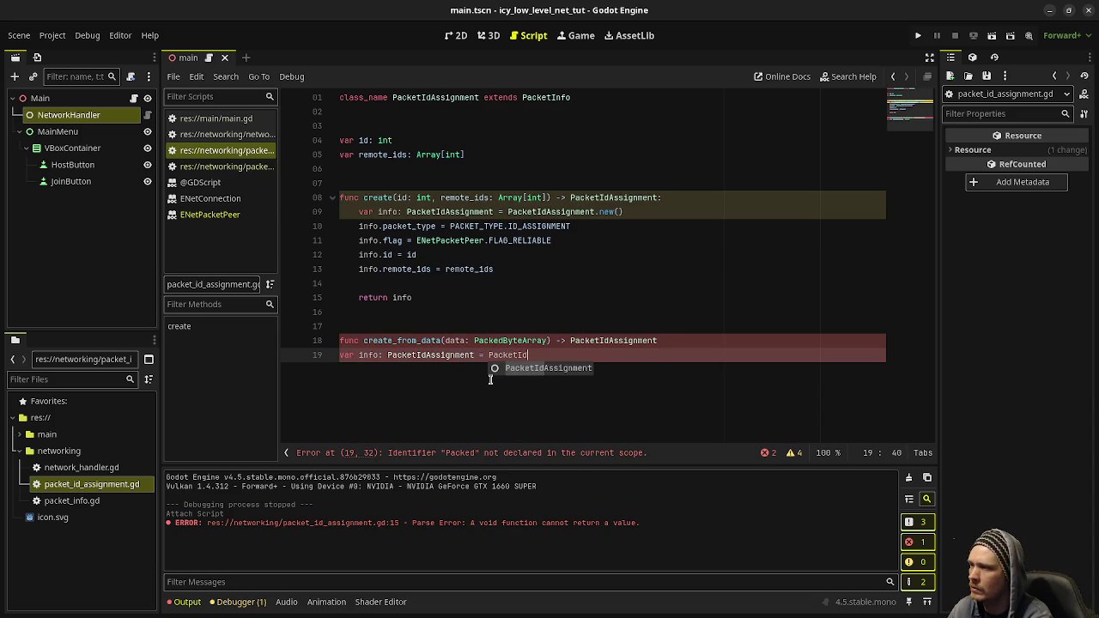
pyautogui.press('Return')
pyautogui.write('.new()')
pyautogui.press('Return')
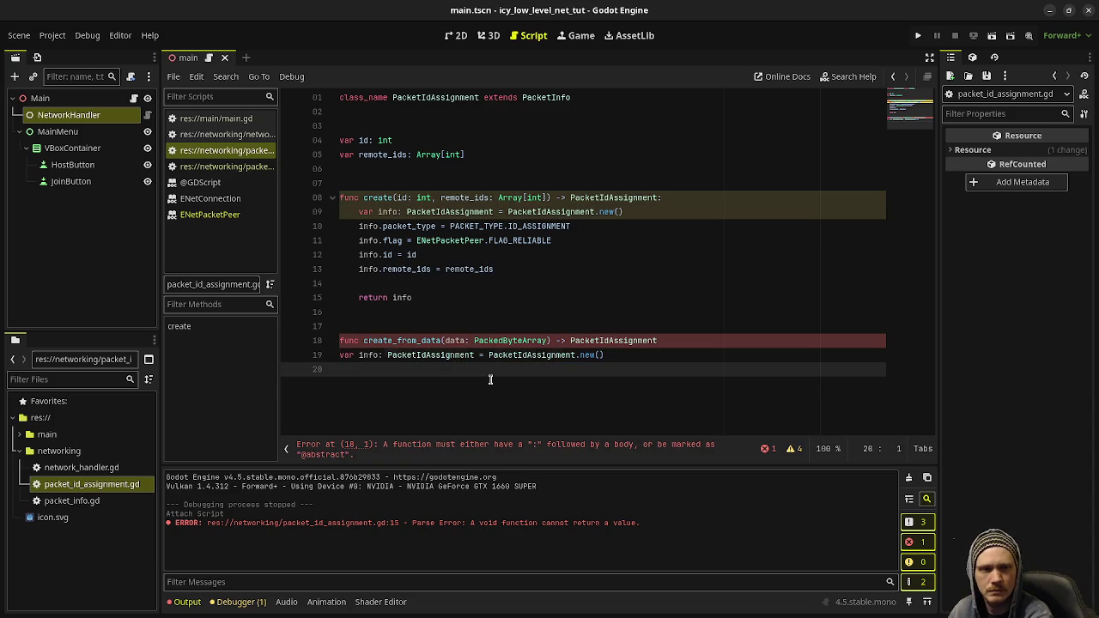
pyautogui.write('info.decod')
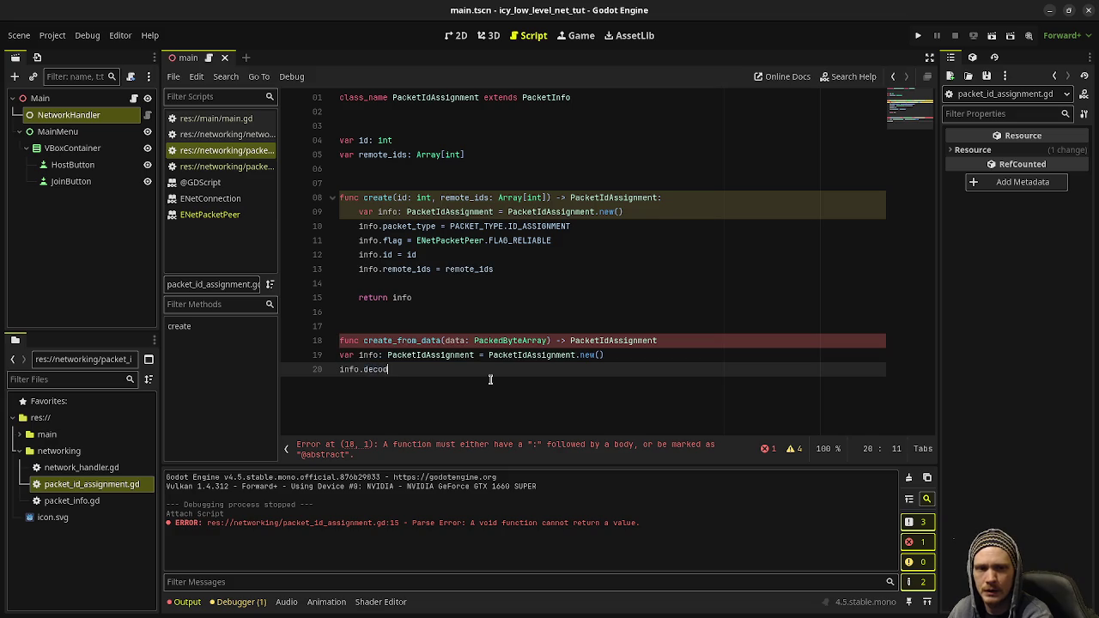
pyautogui.write('e(data')
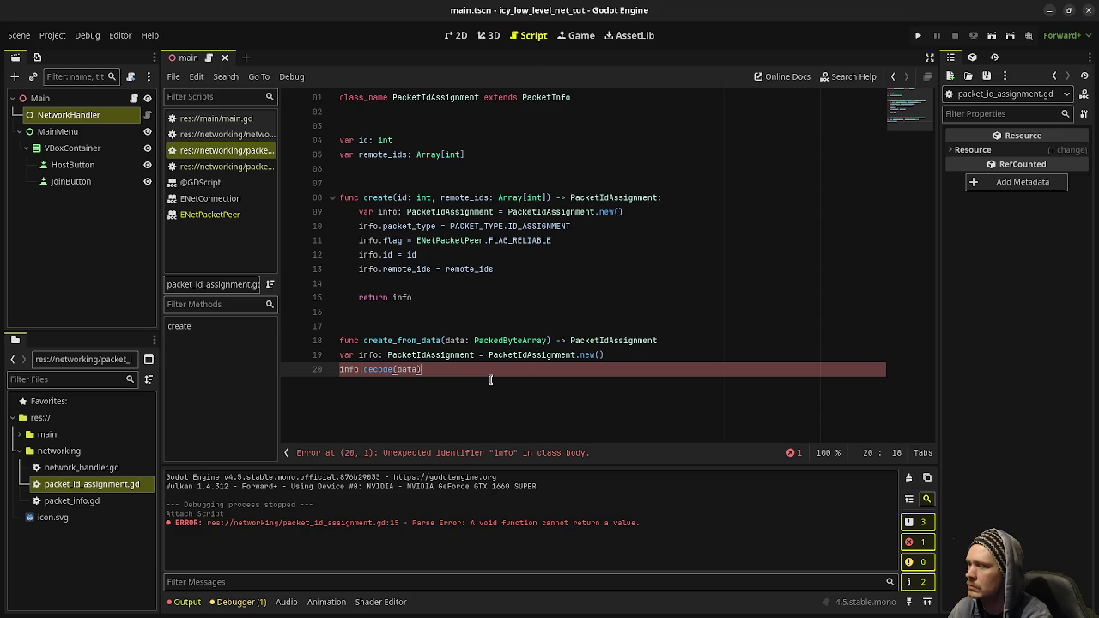
# Add return info, indent lines 19–21 into the body, and fix the header's missing colon.
pyautogui.moveTo(445, 341); pyautogui.dragTo(548, 341)
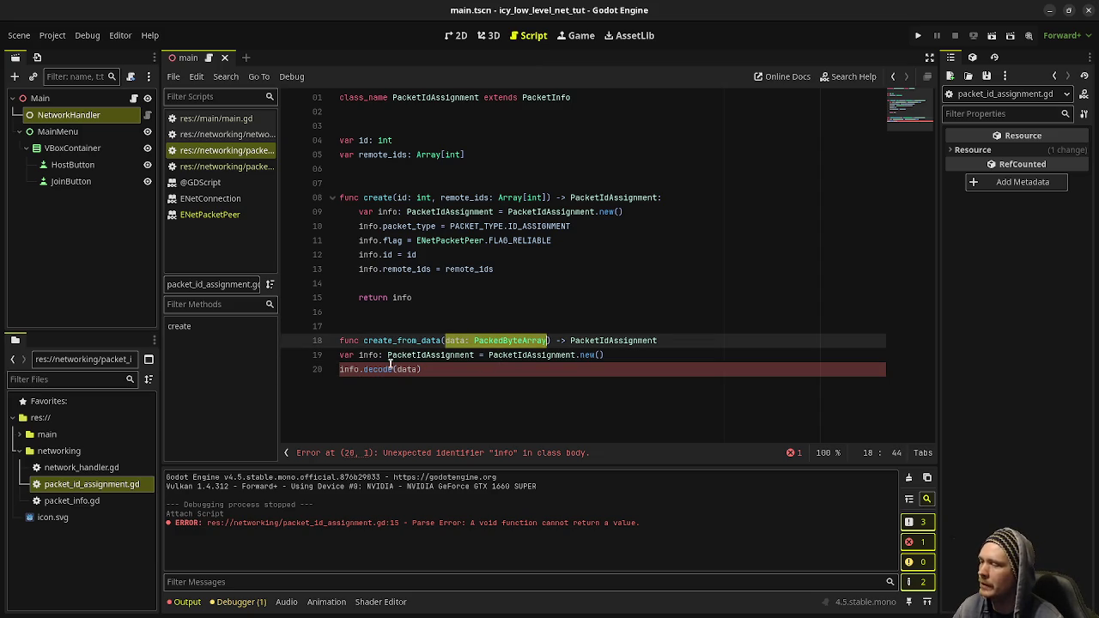
pyautogui.click(348, 371)
pyautogui.doubleClick(368, 355)
pyautogui.click(541, 392)
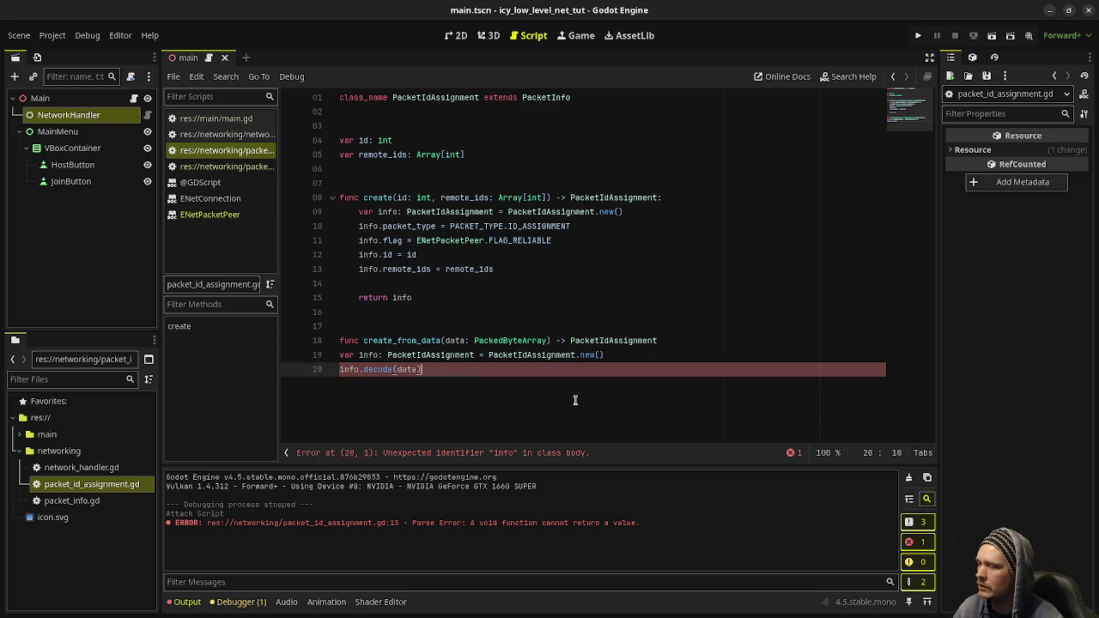
pyautogui.press('Return')
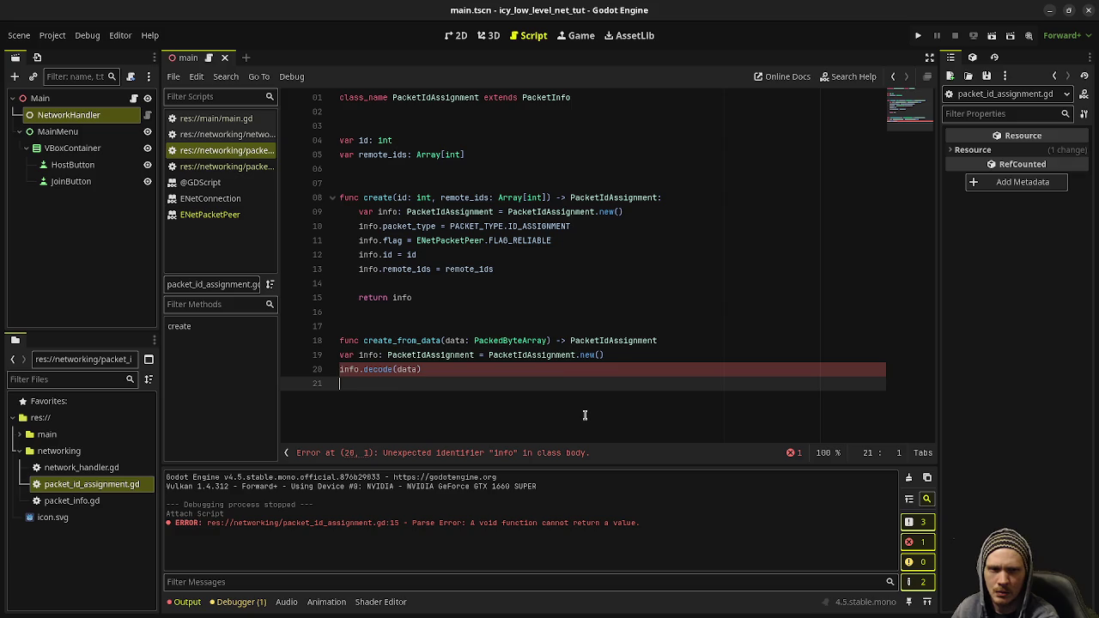
pyautogui.write('return info')
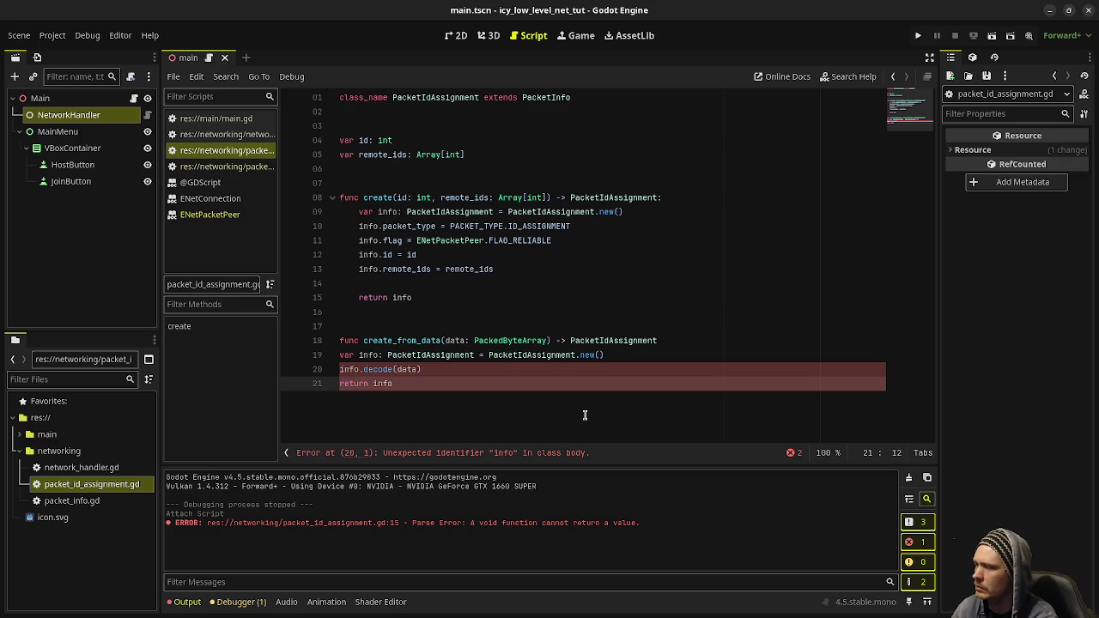
pyautogui.hotkey('shift', 'Up')
pyautogui.hotkey('shift', 'Up')
pyautogui.press('Tab')
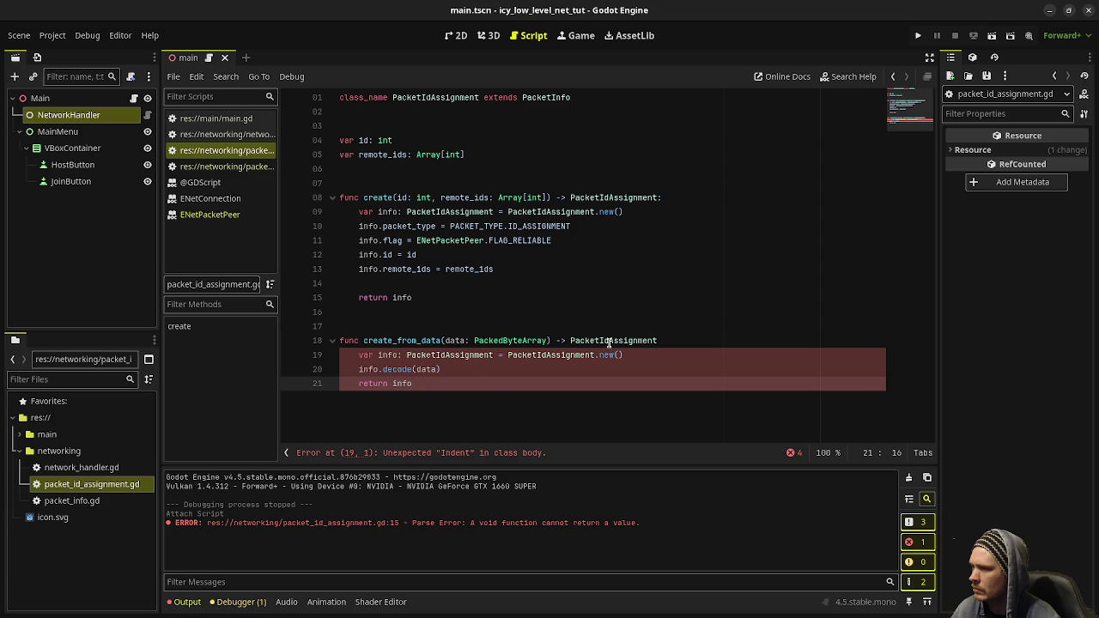
pyautogui.click(441, 456)
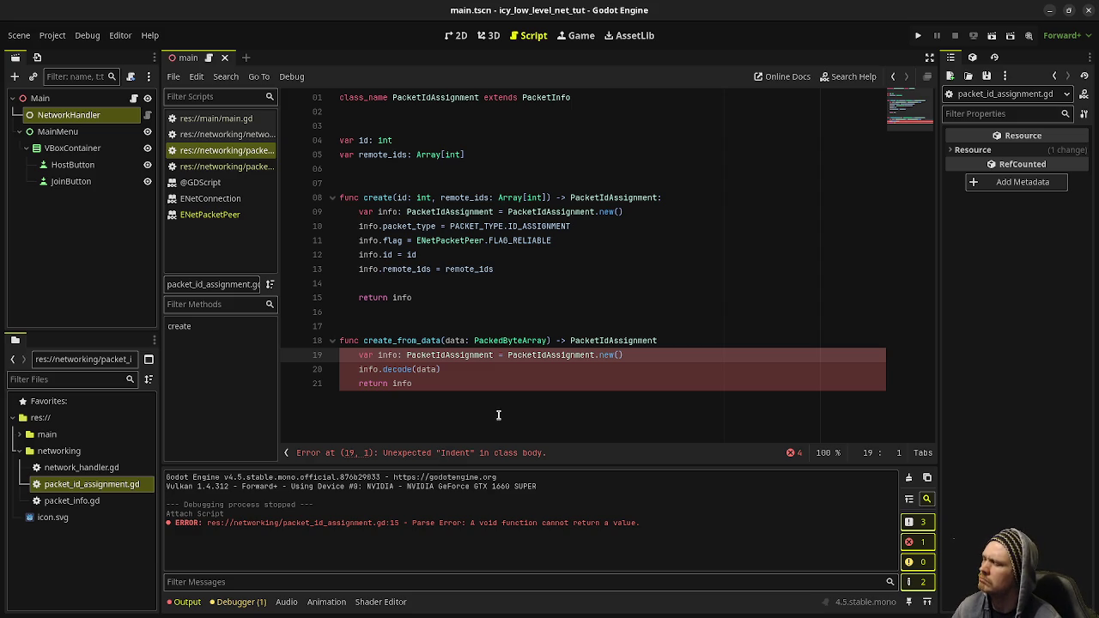
pyautogui.click(681, 340)
pyautogui.write(':')
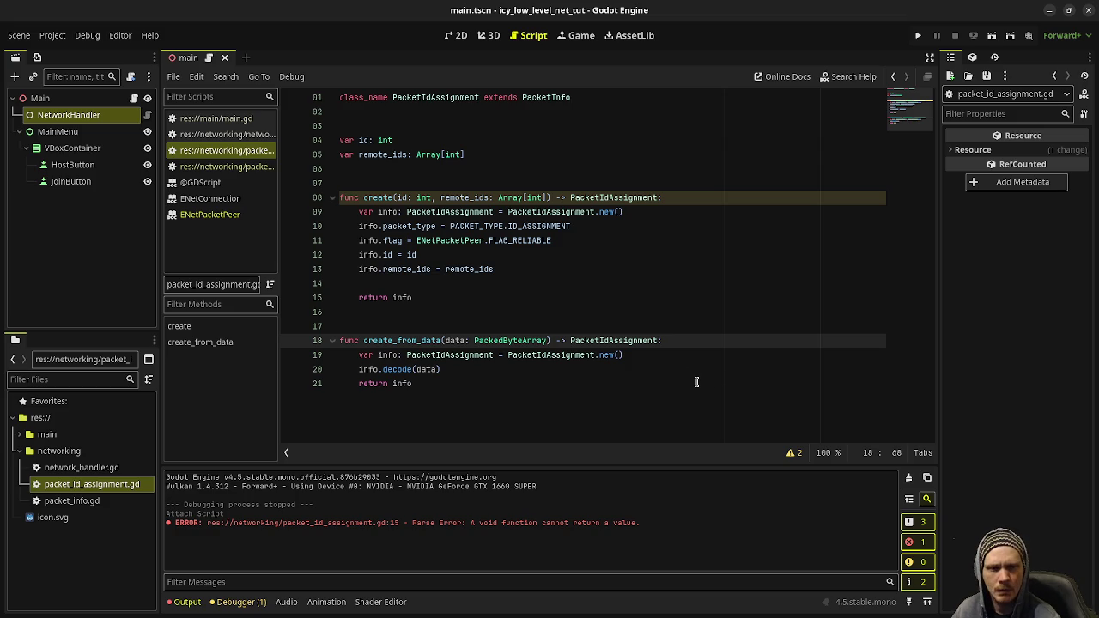
pyautogui.click(667, 382)
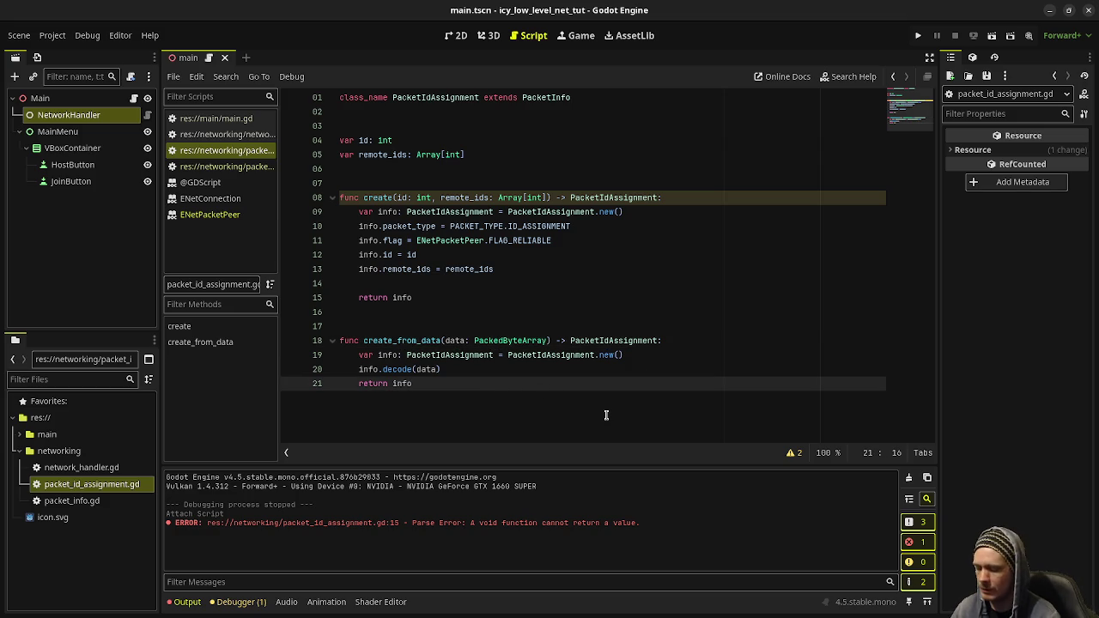
# Start func encode() -> PackedByteArray: with var data: PackedByteArray = super.encode().
pyautogui.press('Return')
pyautogui.press('Return')
pyautogui.press('Return')
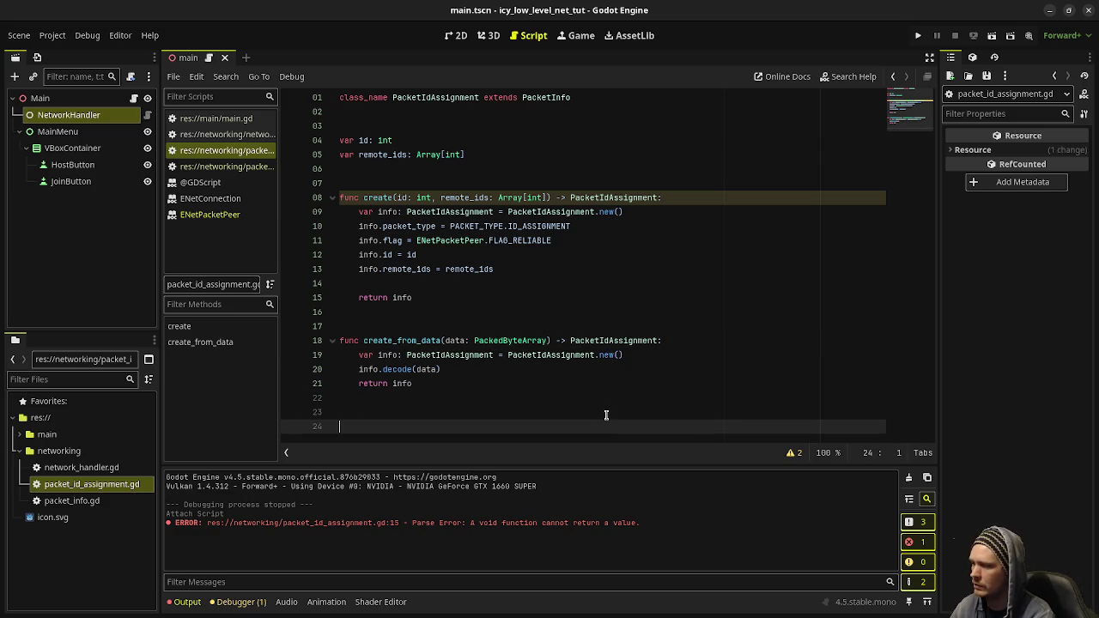
pyautogui.write('func encode() -> ')
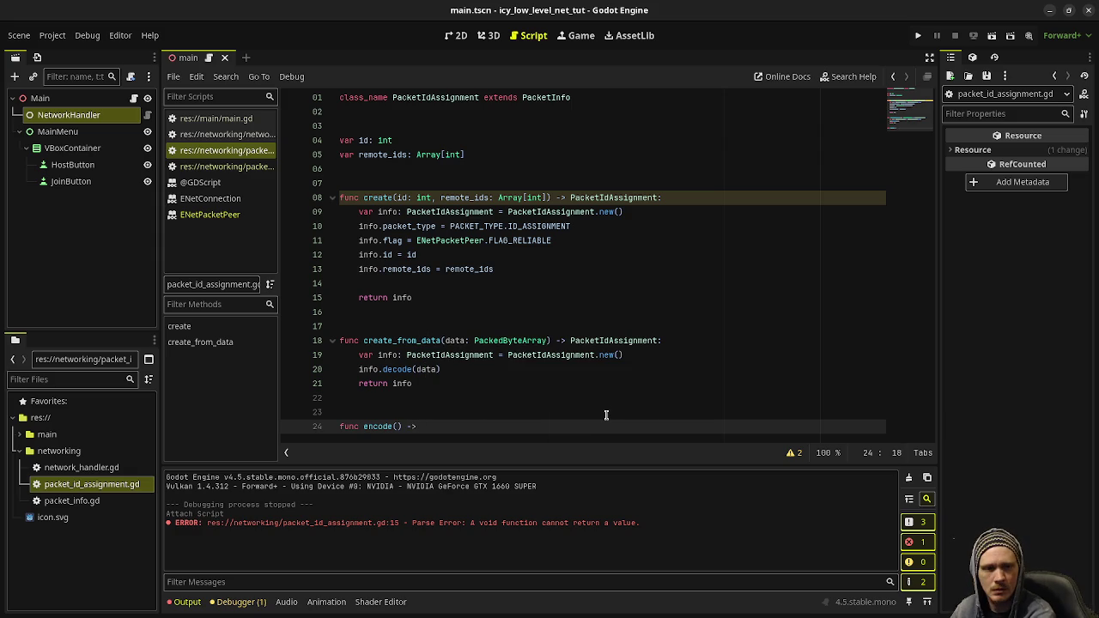
pyautogui.write('PackedBy')
pyautogui.press('Return')
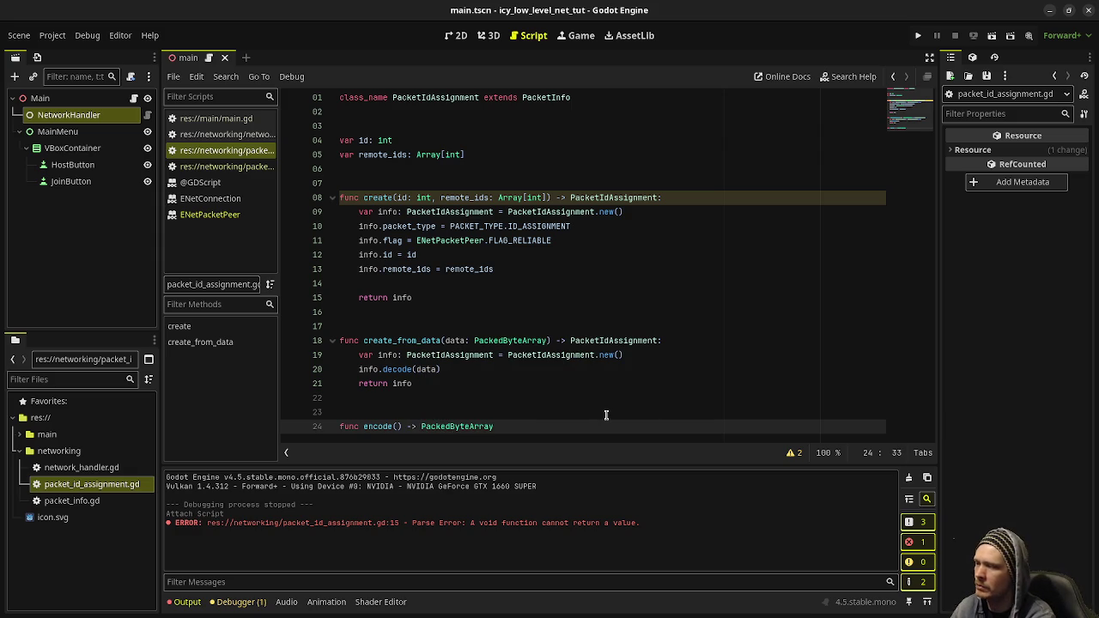
pyautogui.write(':')
pyautogui.press('Return')
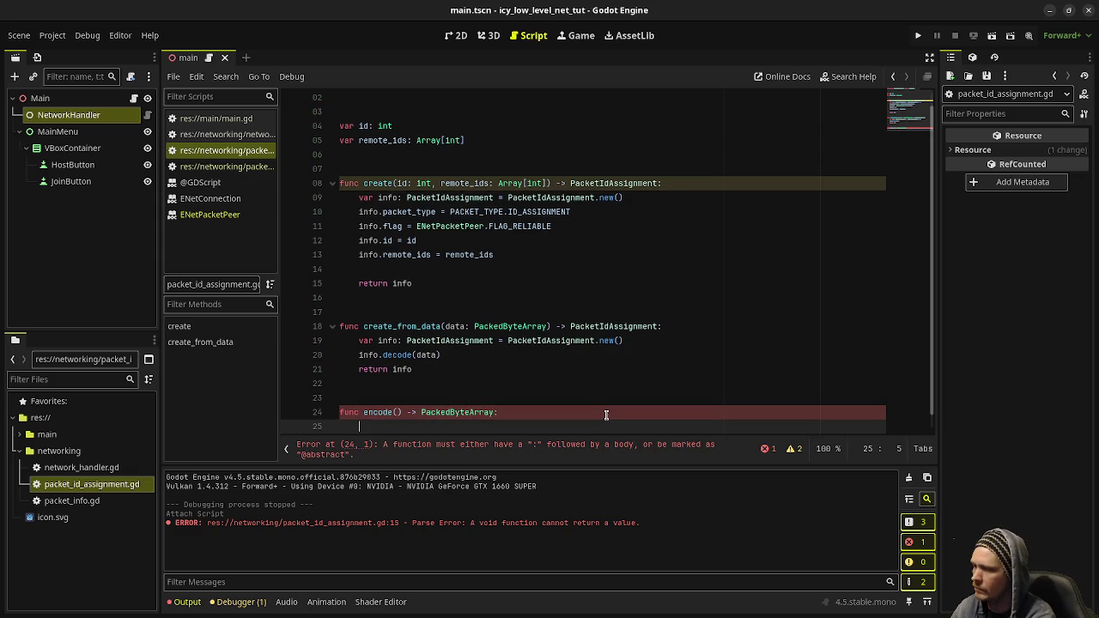
pyautogui.write('var d')
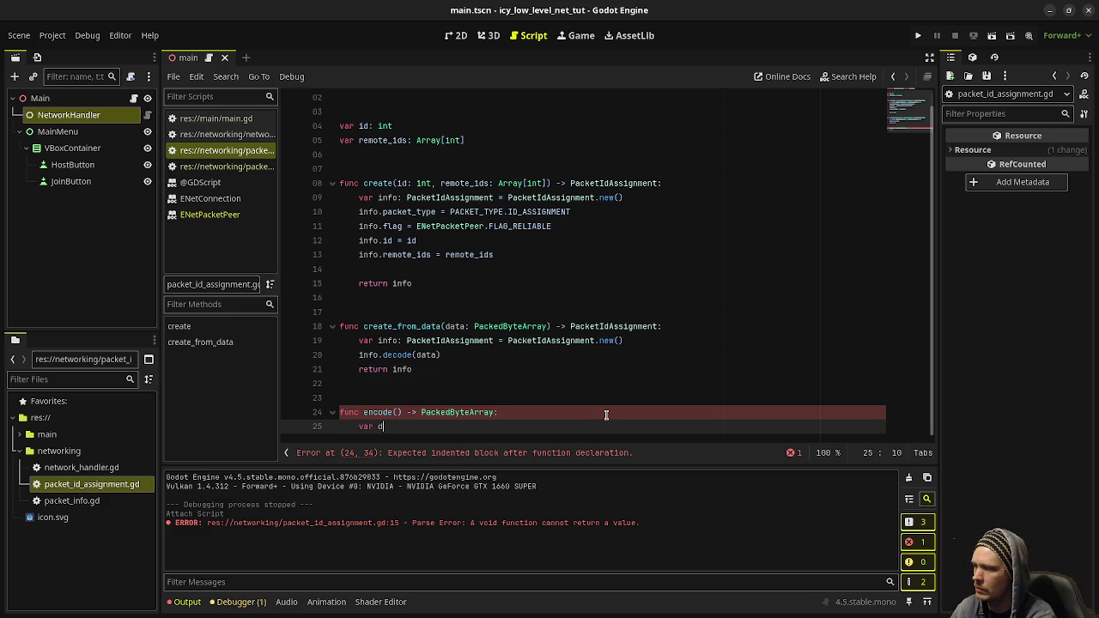
pyautogui.write('ata: Pack')
pyautogui.press('Return')
pyautogui.write('= super.encod')
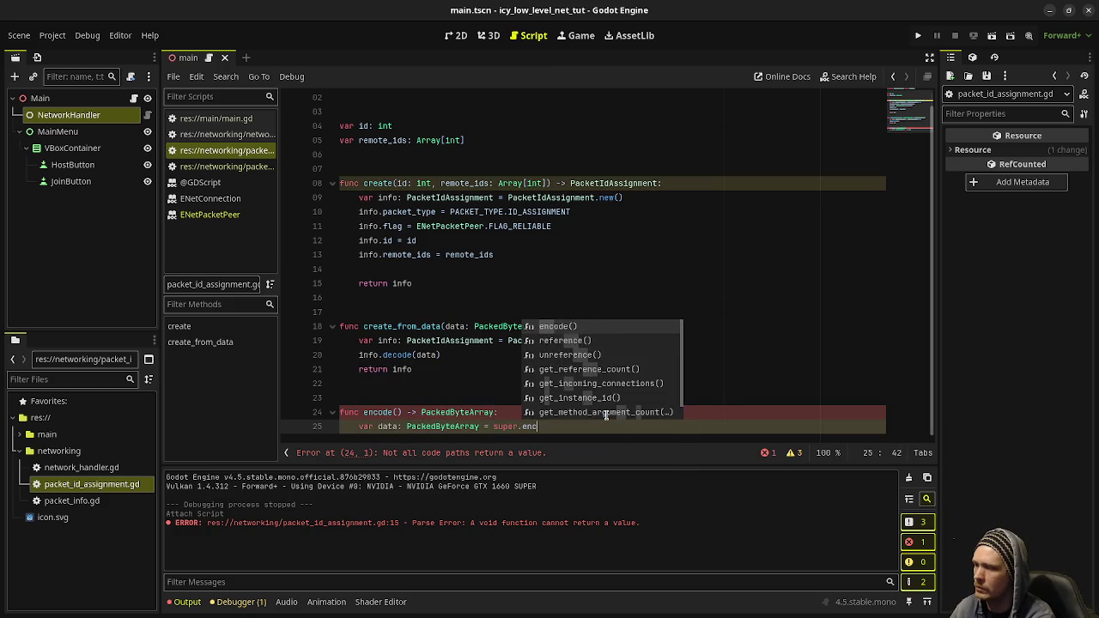
pyautogui.press('Return')
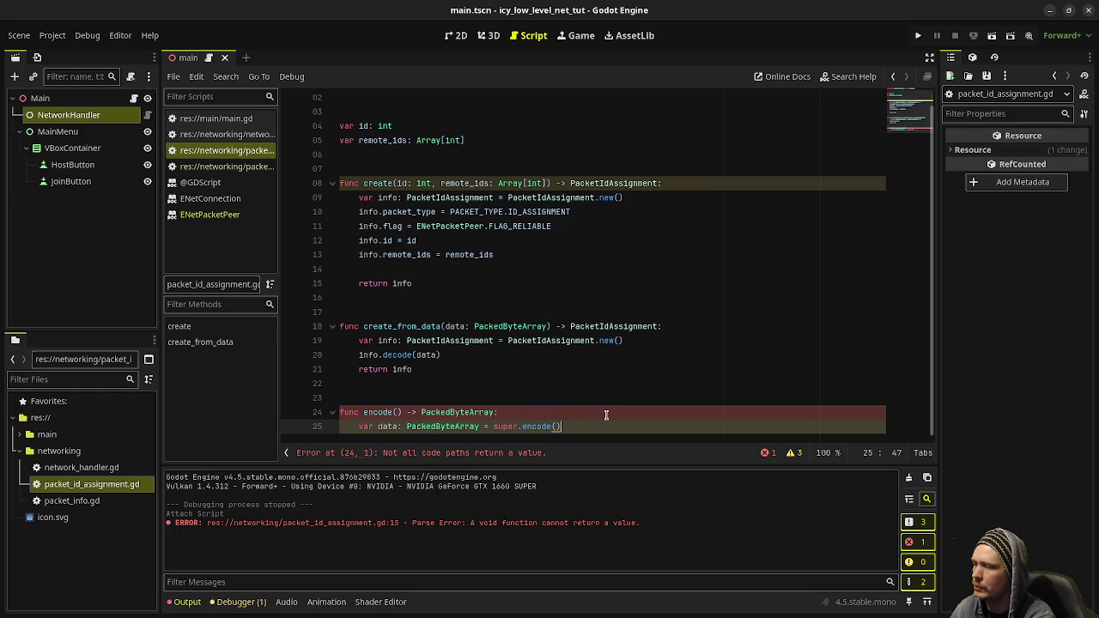
pyautogui.click(222, 167)
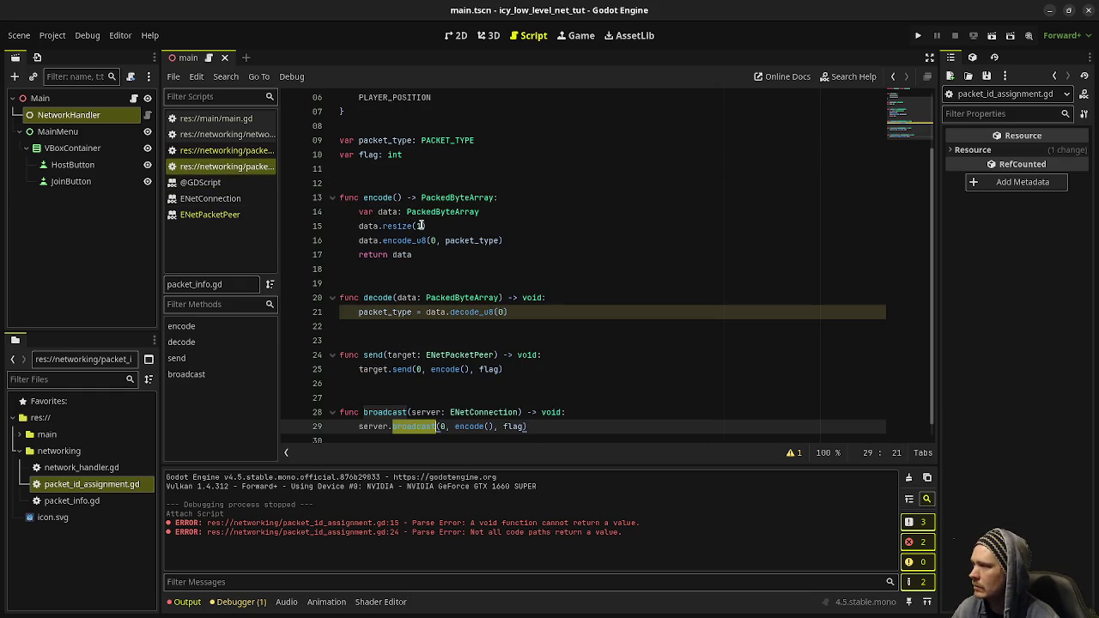
pyautogui.click(422, 226)
pyautogui.doubleClick(485, 239)
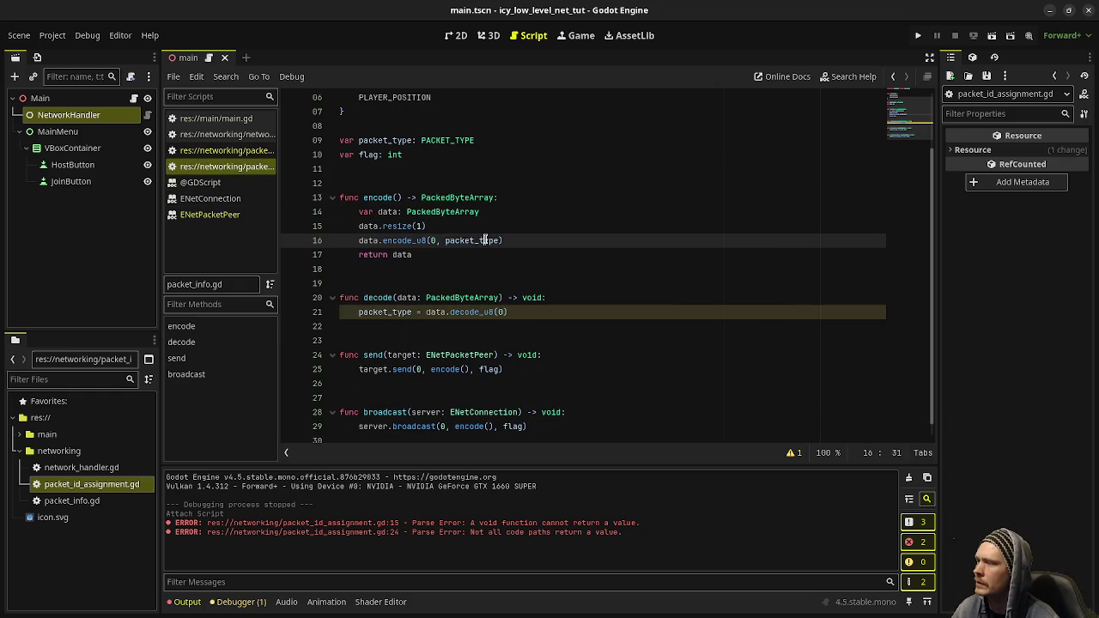
pyautogui.click(378, 213)
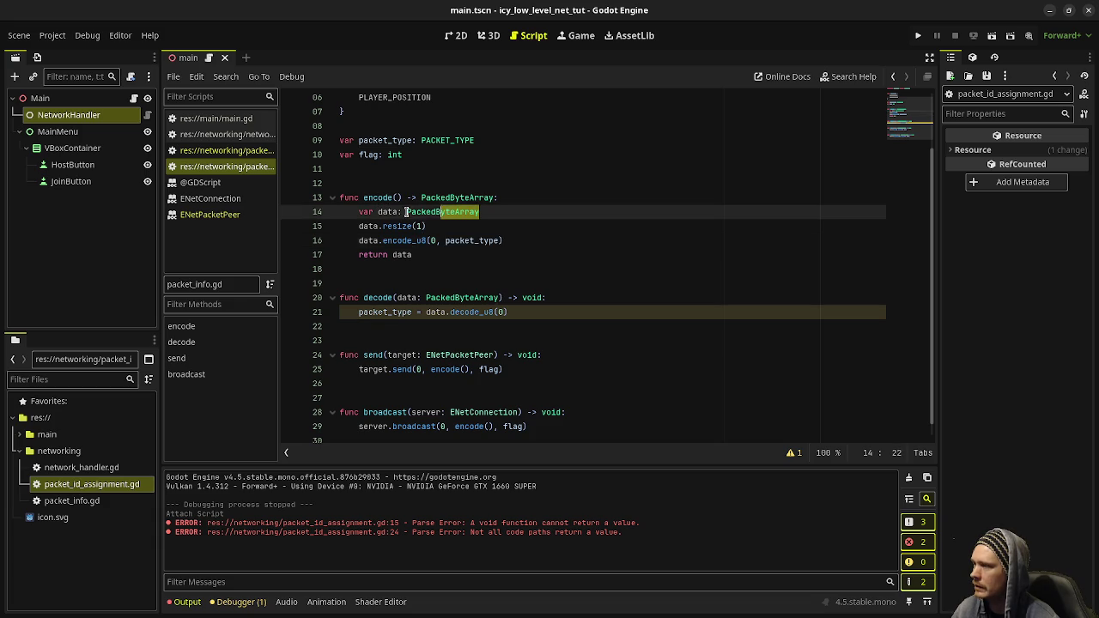
pyautogui.doubleClick(386, 213)
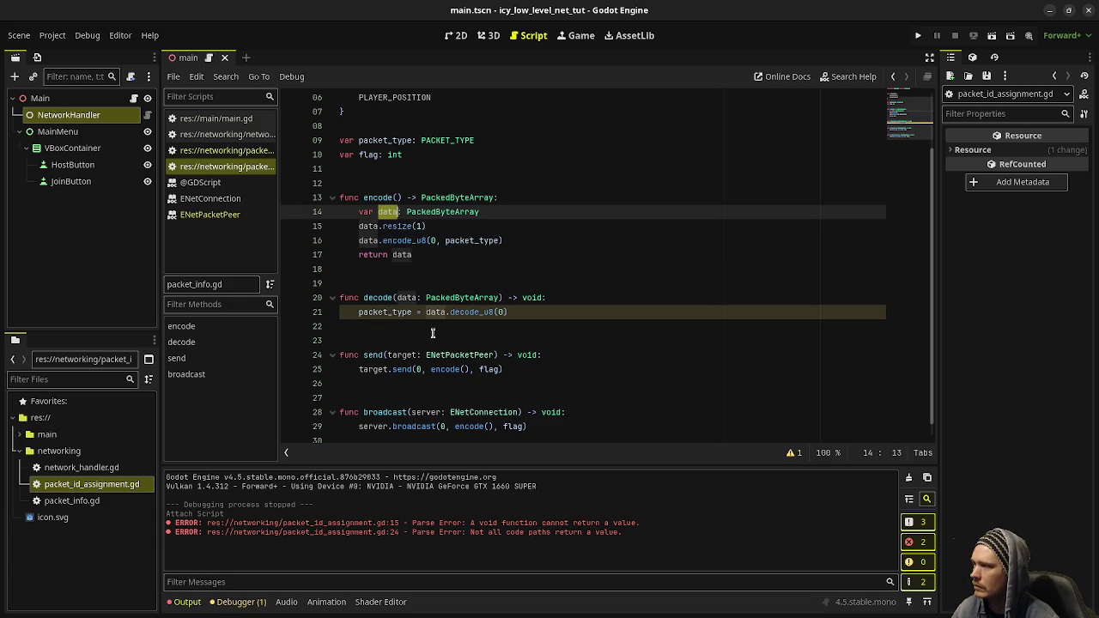
pyautogui.click(429, 226)
pyautogui.click(419, 218)
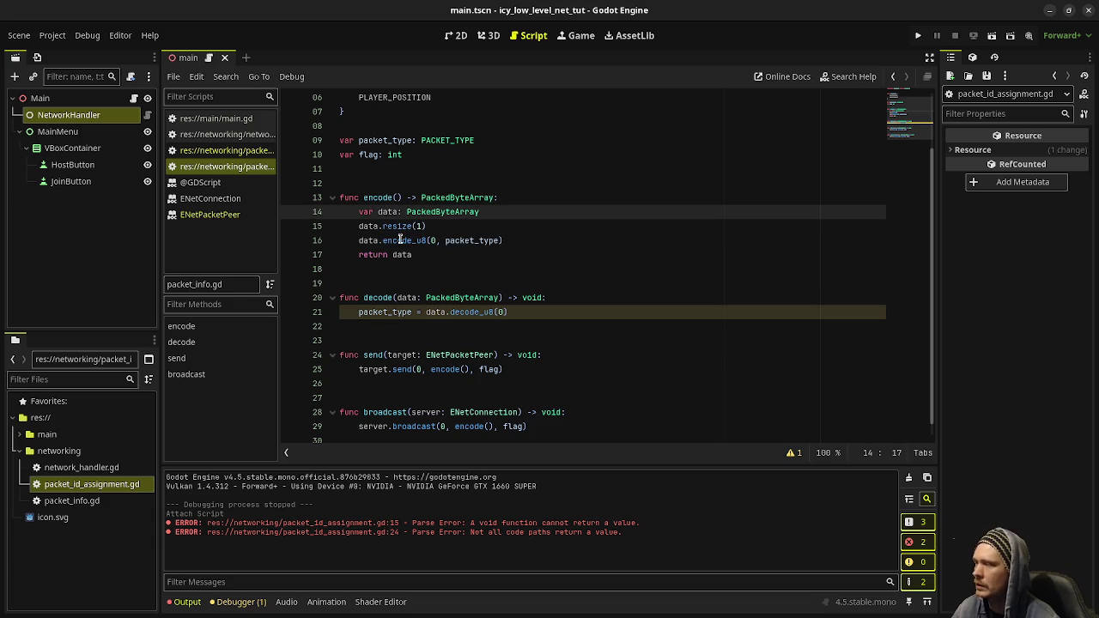
pyautogui.click(413, 240)
pyautogui.keyDown('shift'); pyautogui.click(493, 240); pyautogui.keyUp('shift')
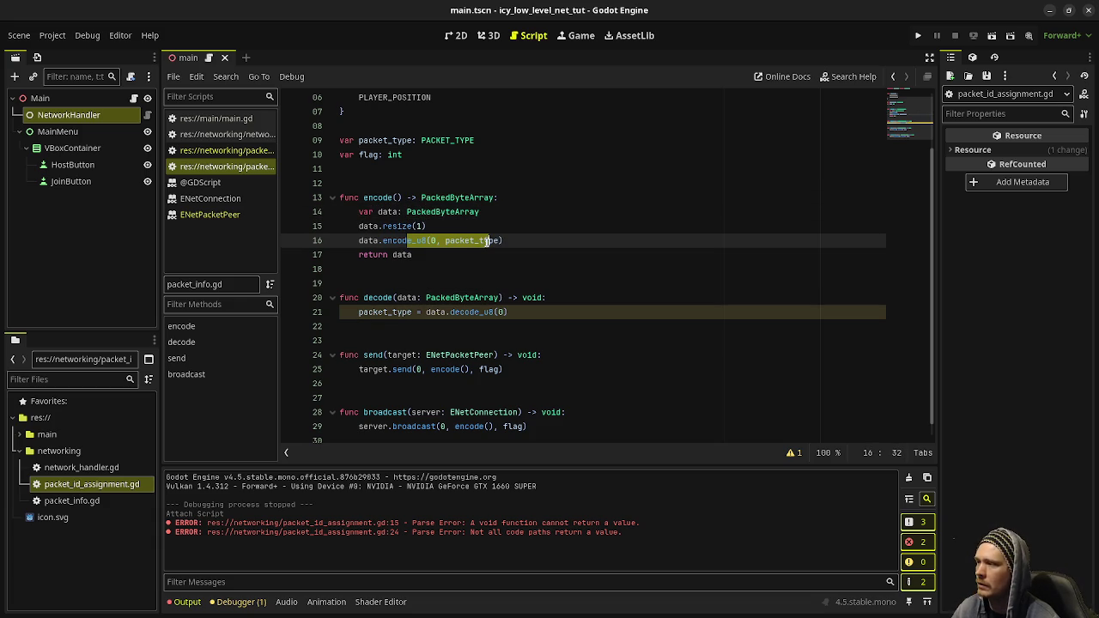
pyautogui.doubleClick(489, 240)
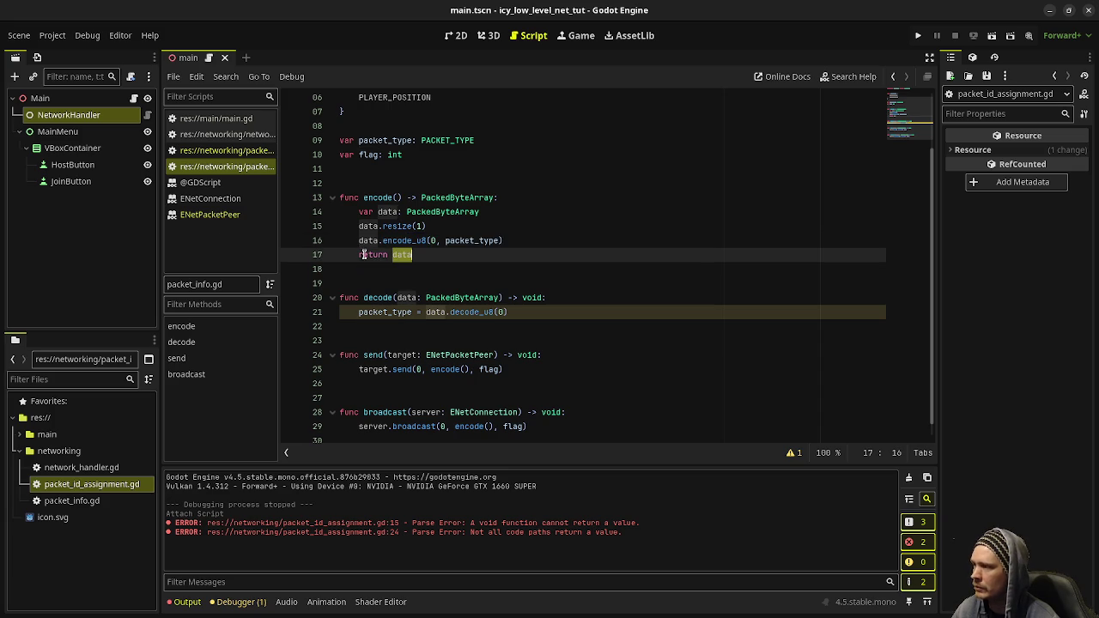
pyautogui.click(219, 151)
pyautogui.scroll(-1, 394, 383)
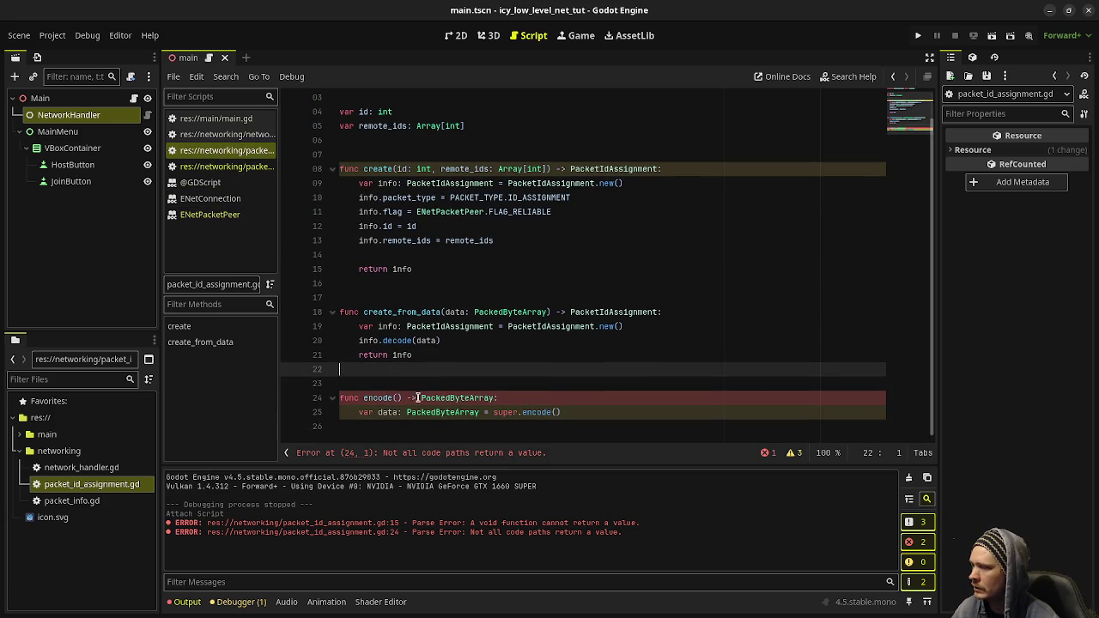
pyautogui.moveTo(556, 415); pyautogui.dragTo(446, 399)
pyautogui.moveTo(372, 409); pyautogui.dragTo(592, 412)
pyautogui.click(592, 412)
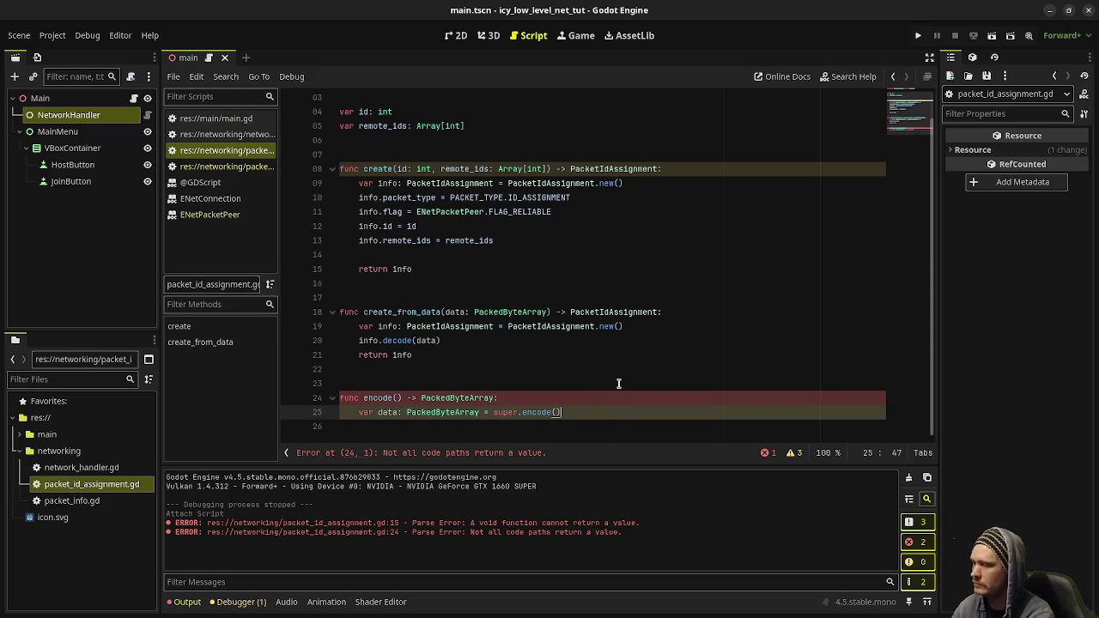
pyautogui.hotkey('ctrl', 'alt', 't')
# Kill the frozen Godot editor with xkill, then reopen the icy_low_level_net_tut project.
pyautogui.write('xkill')
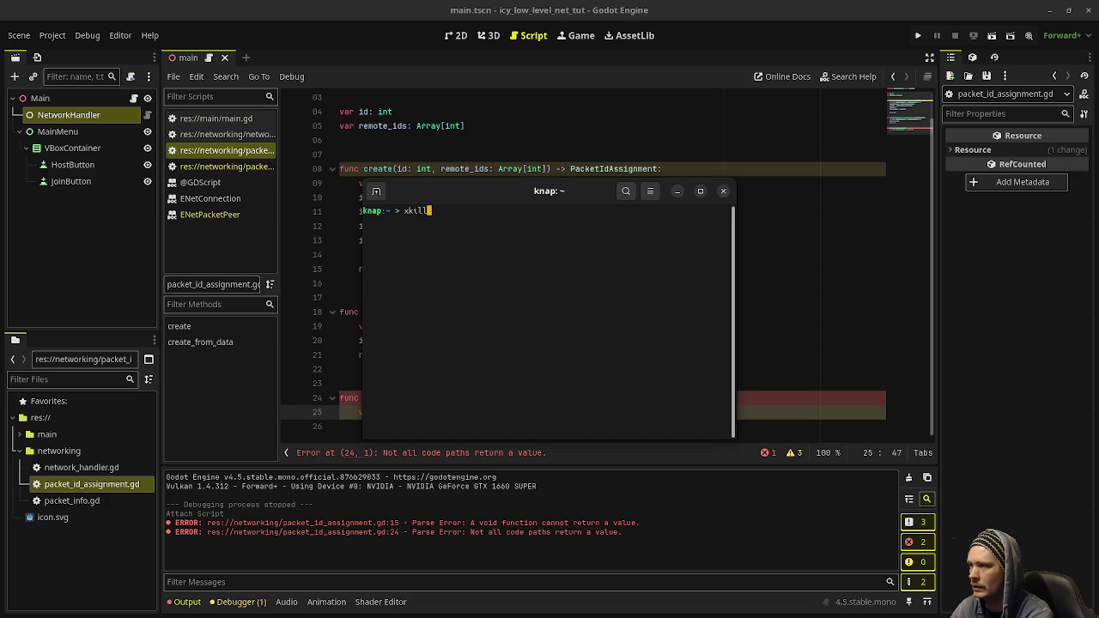
pyautogui.press('Return')
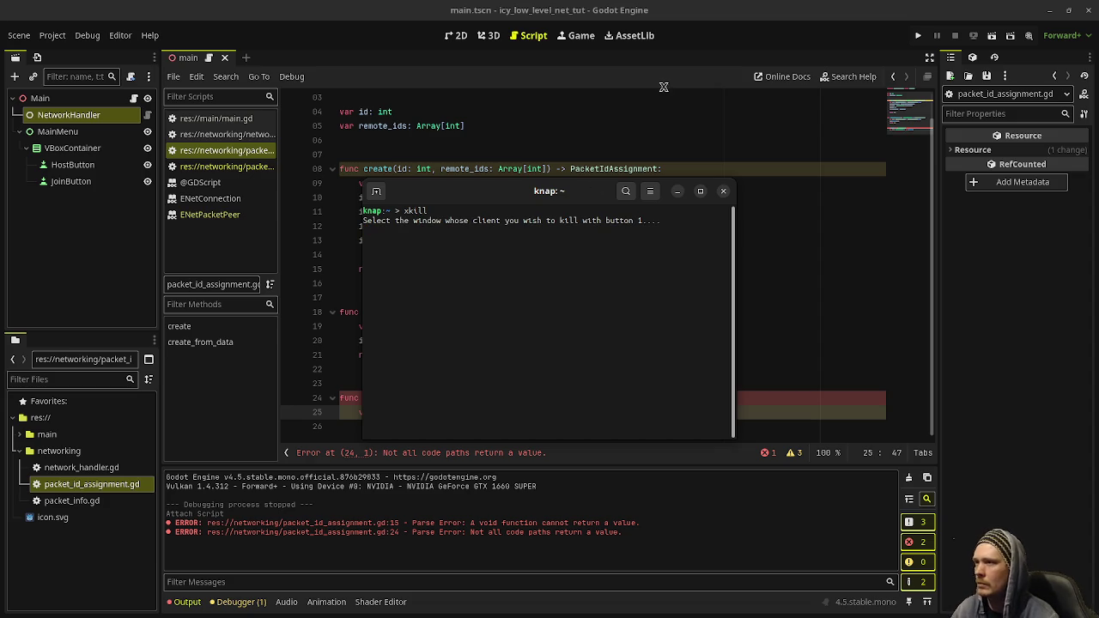
pyautogui.click(665, 86)
pyautogui.click(723, 191)
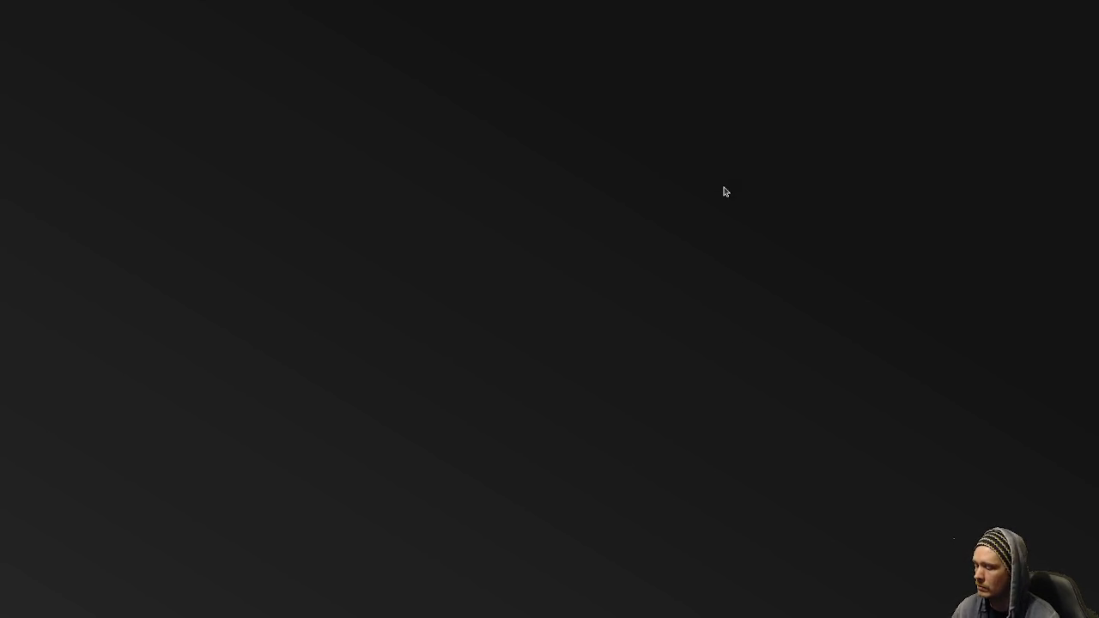
pyautogui.hotkey('alt', 'F4')
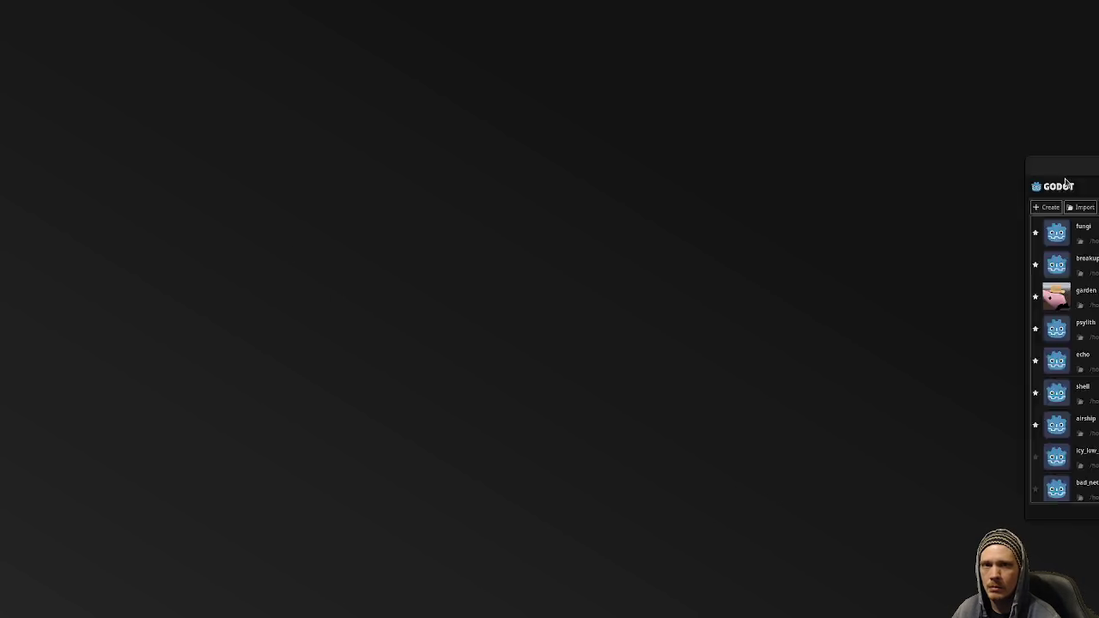
pyautogui.doubleClick(411, 411)
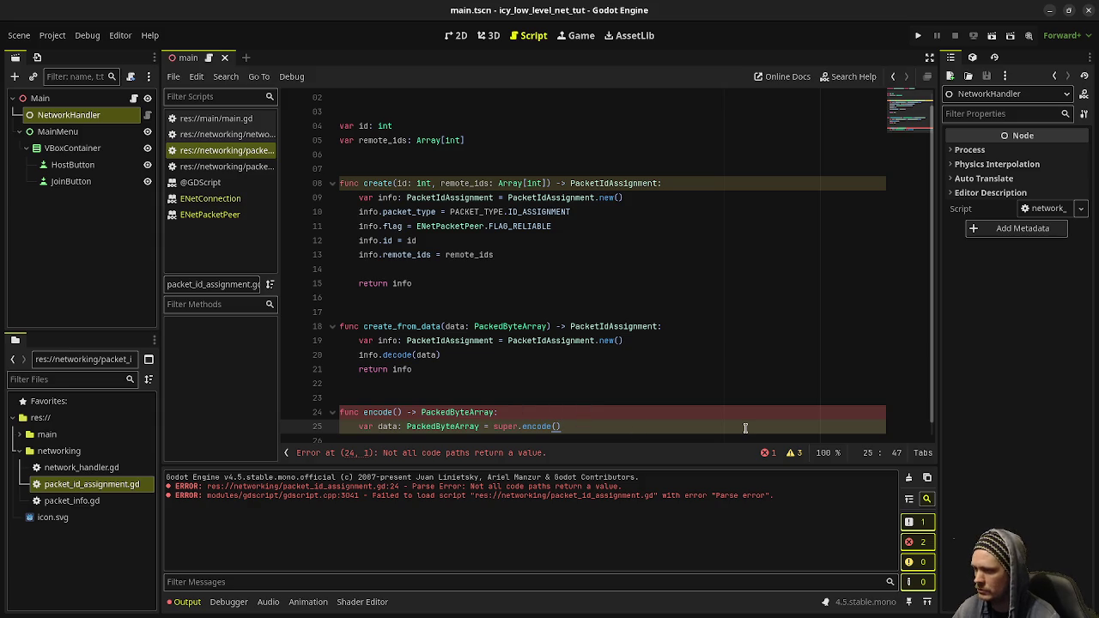
# Type a new encode() line reading id = data.decode_u8(1.
pyautogui.press('Return')
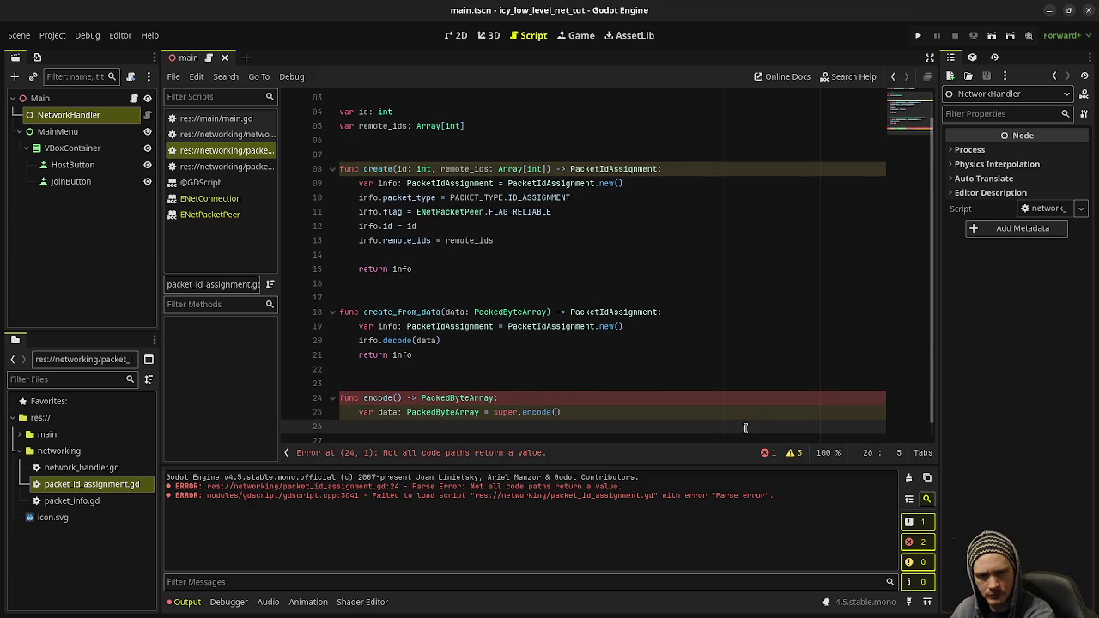
pyautogui.write('id = data.e')
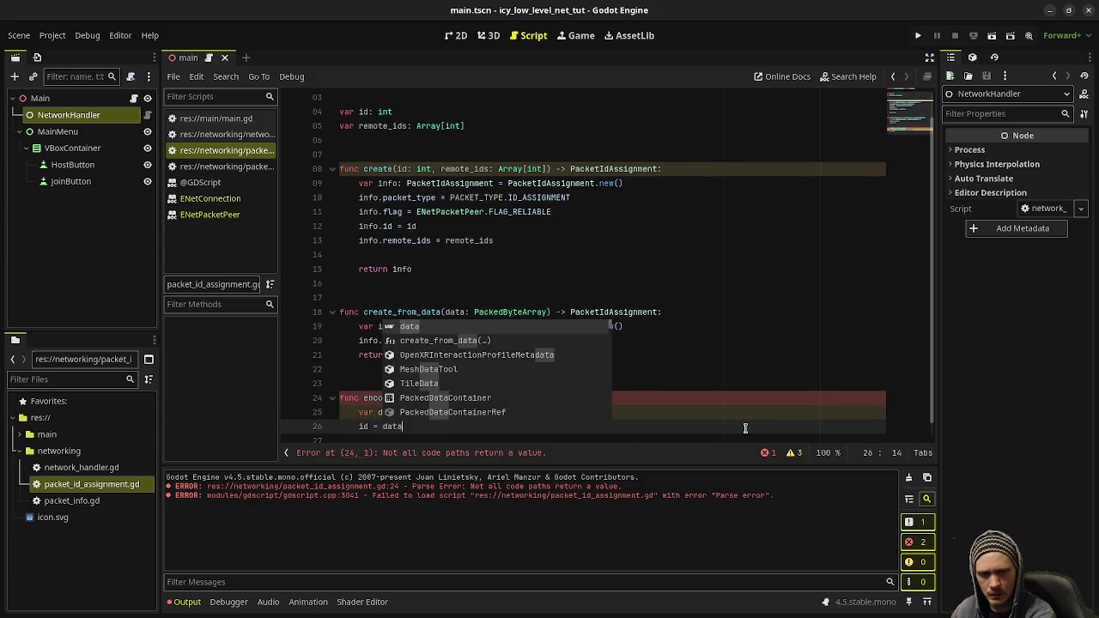
pyautogui.press('BackSpace')
pyautogui.write('decod')
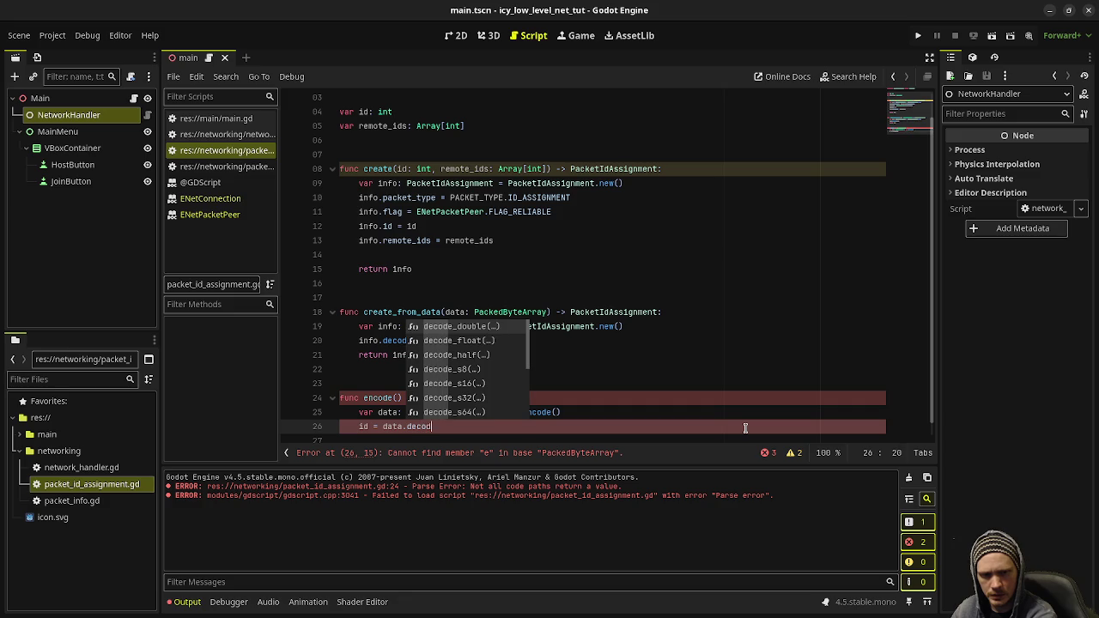
pyautogui.write('e_u8')
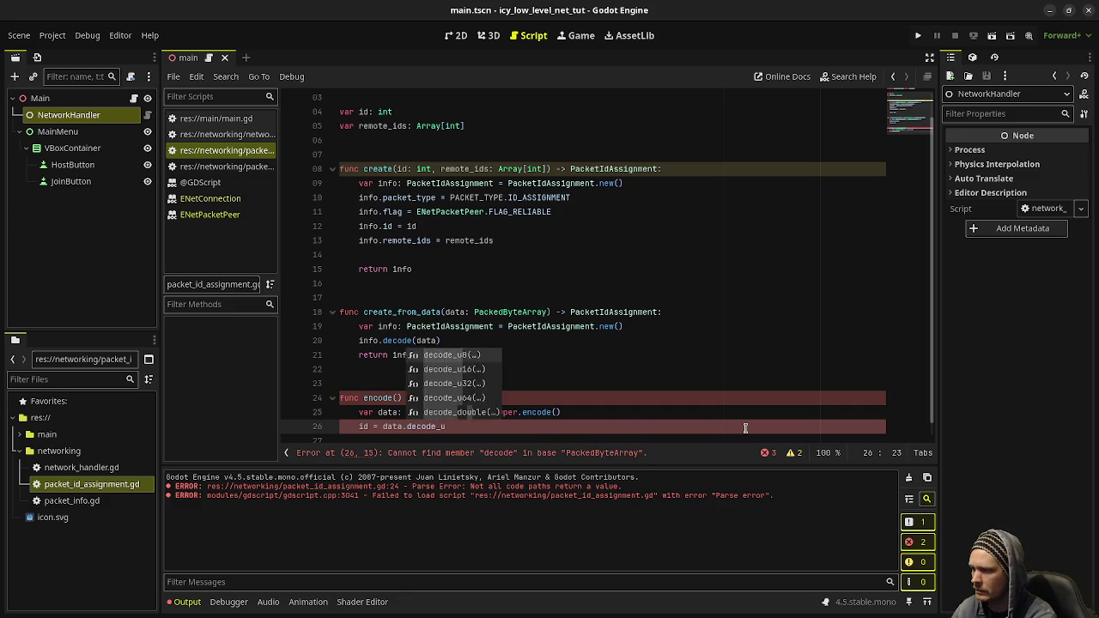
pyautogui.press('Return')
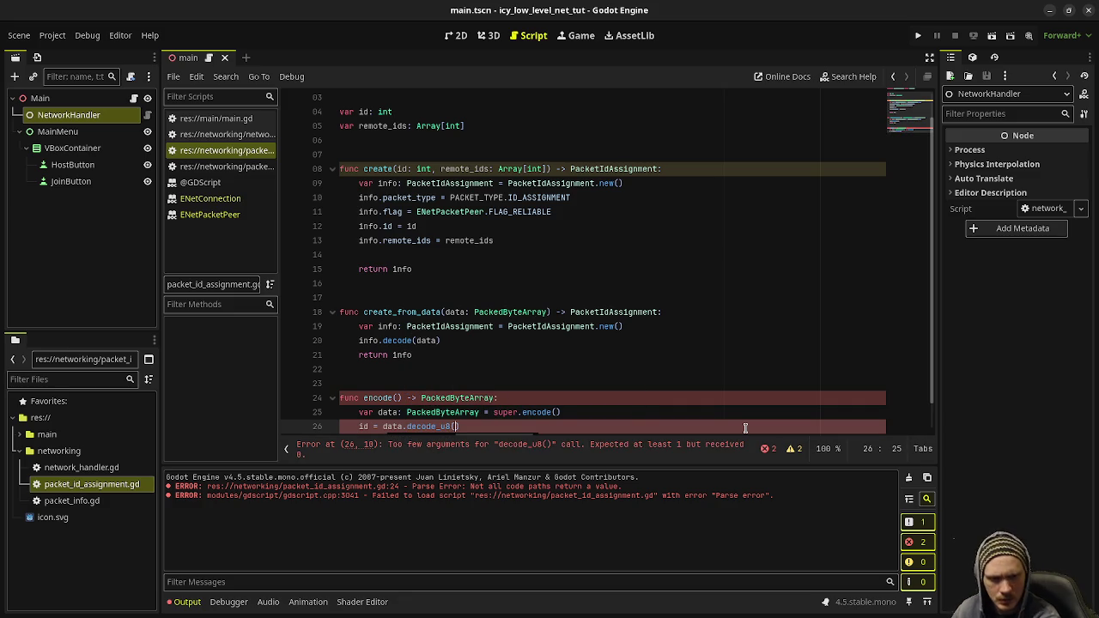
pyautogui.write('1')
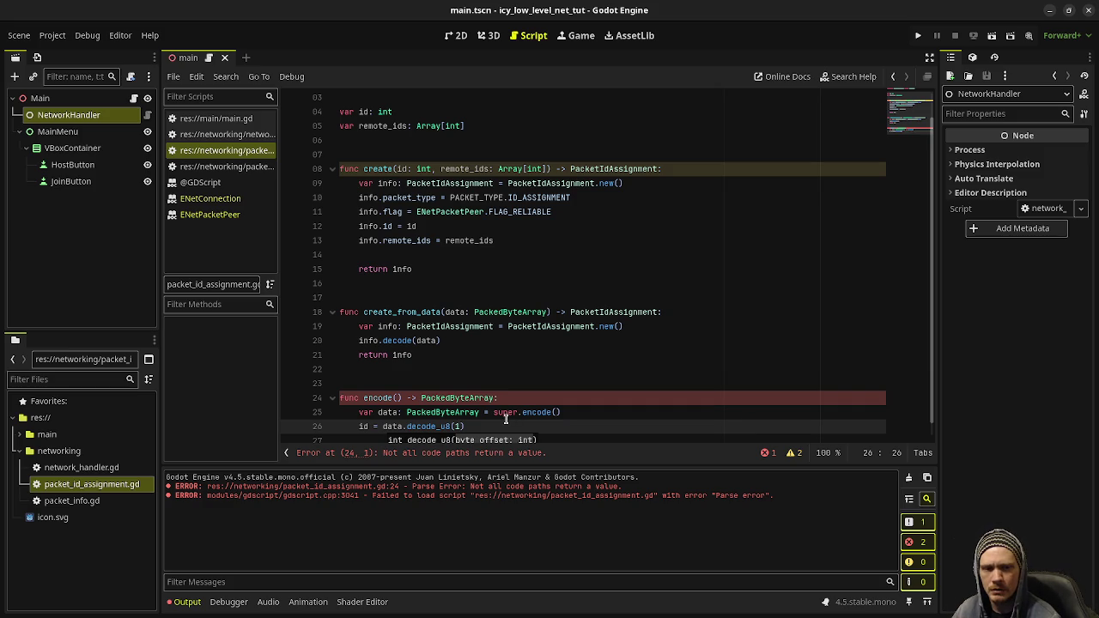
# Replace the leftover decode_u8 line with data.resize(2 * remote_ids).
pyautogui.moveTo(471, 426); pyautogui.dragTo(359, 426)
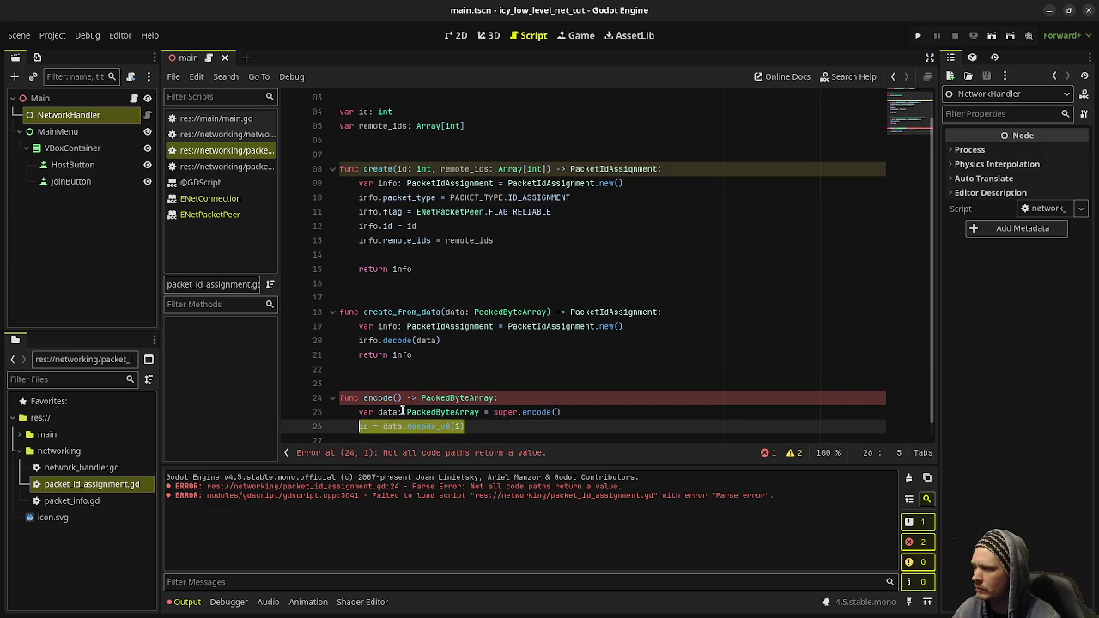
pyautogui.press('BackSpace')
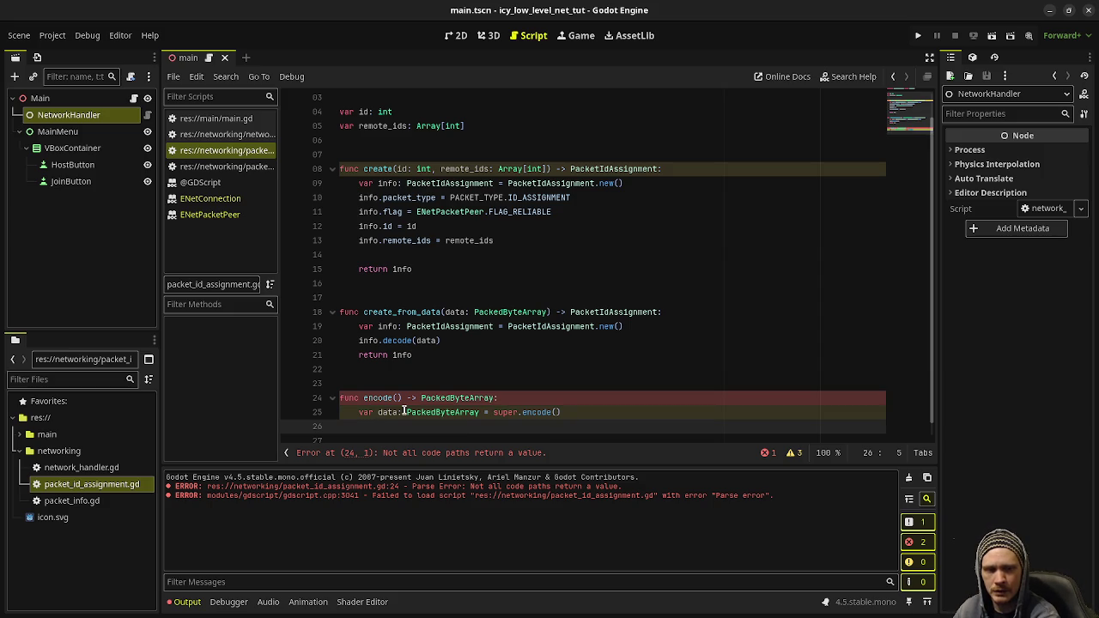
pyautogui.write('data.re')
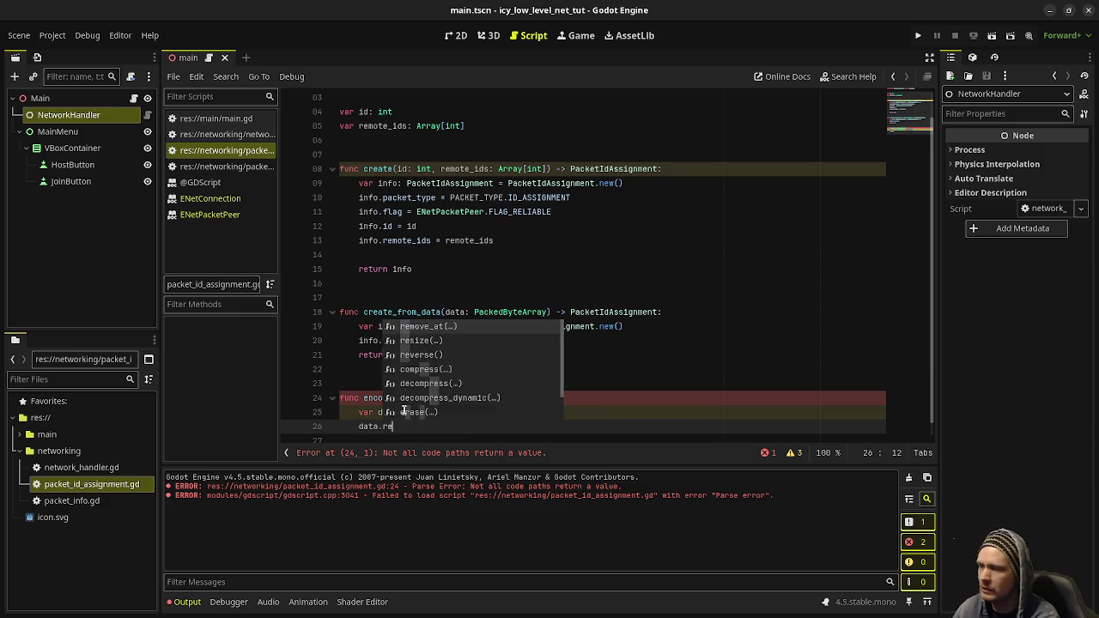
pyautogui.write('size(2 * ')
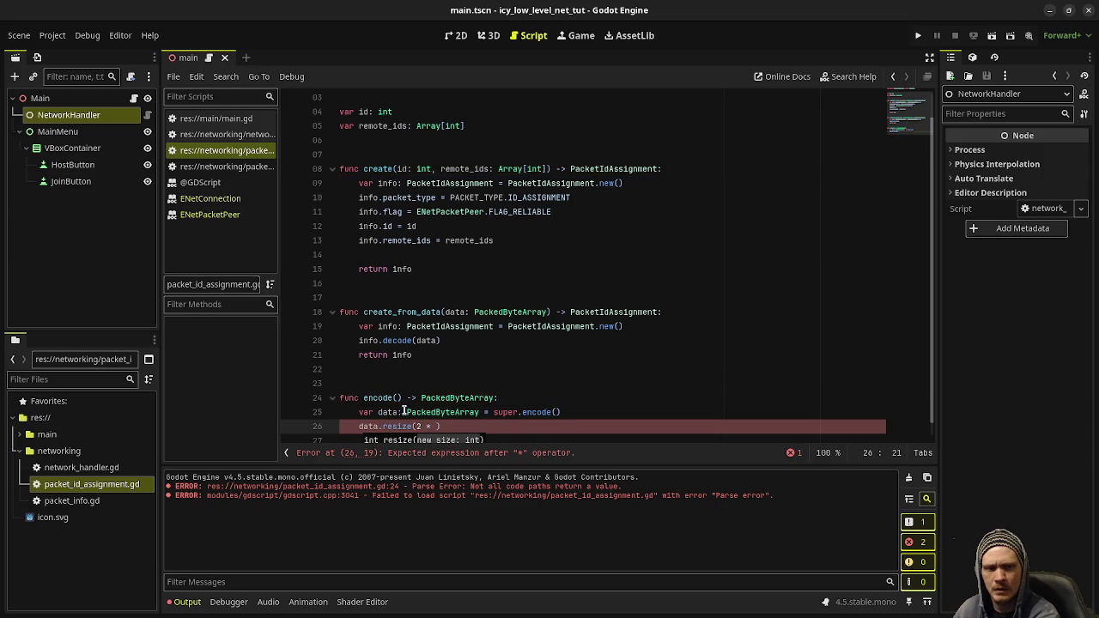
pyautogui.write('remote')
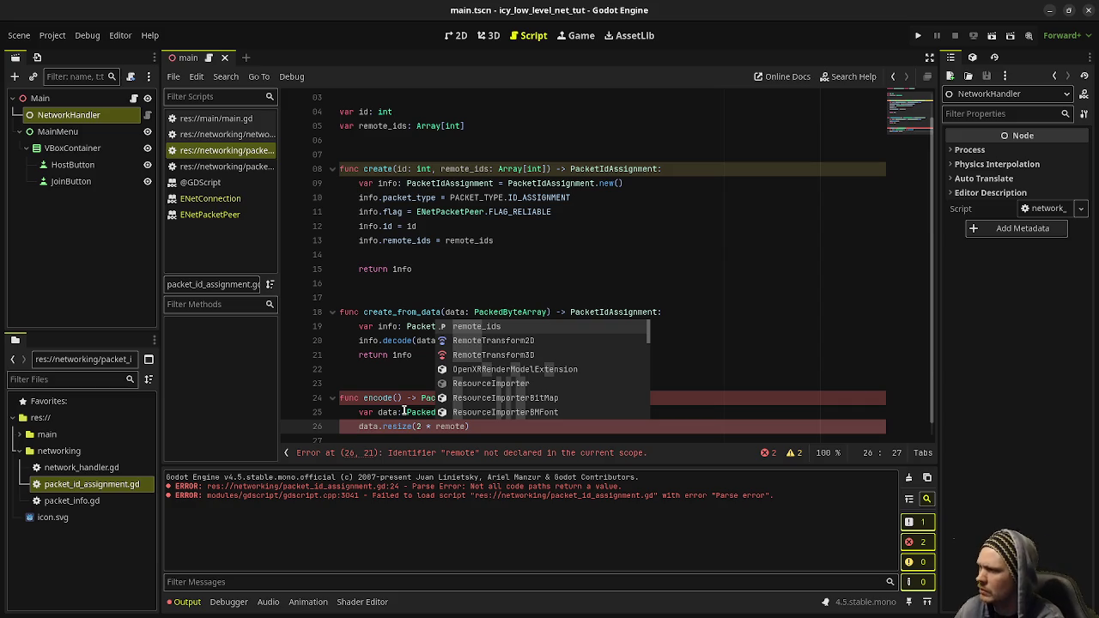
pyautogui.press('Return')
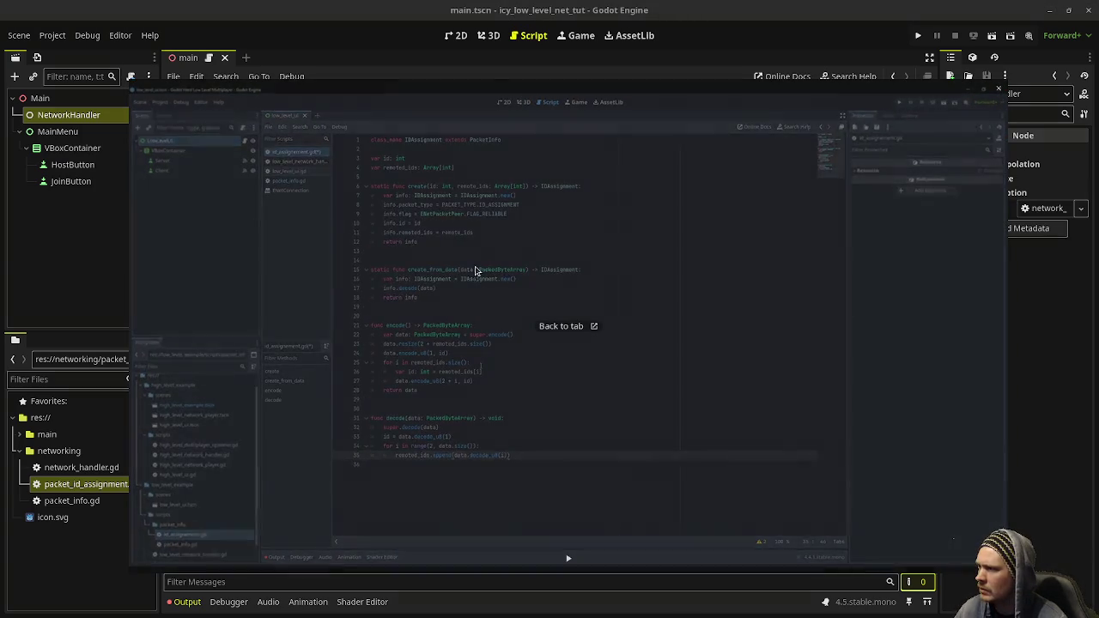
pyautogui.moveTo(473, 270)
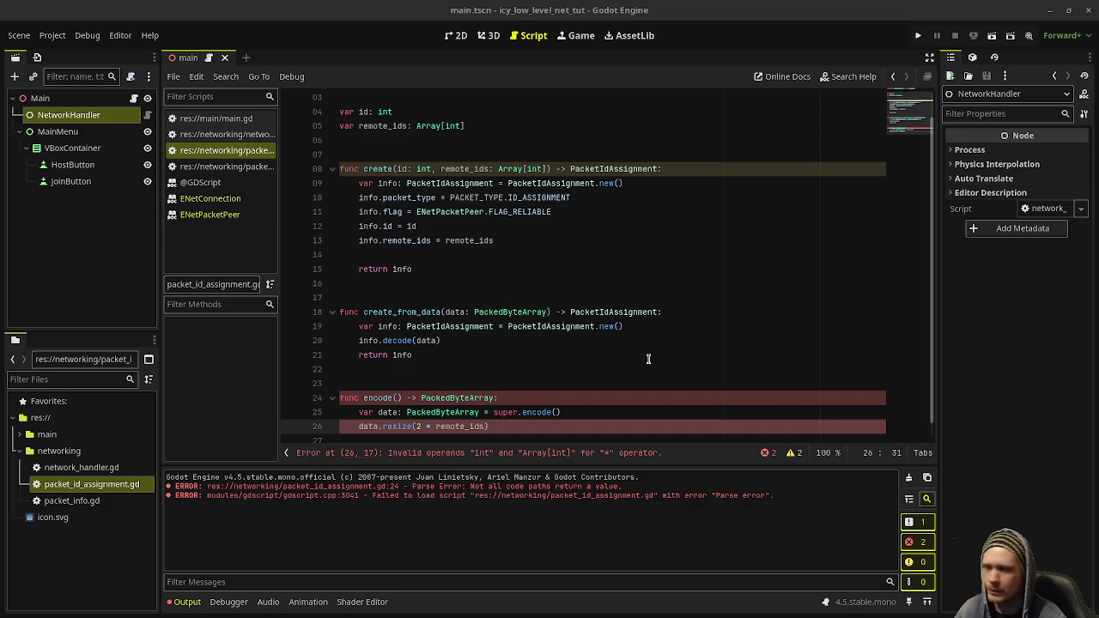
pyautogui.click(526, 383)
pyautogui.scroll(-1, 527, 383)
# Change the resize argument to 2 * remote_ids.size().
pyautogui.click(484, 414)
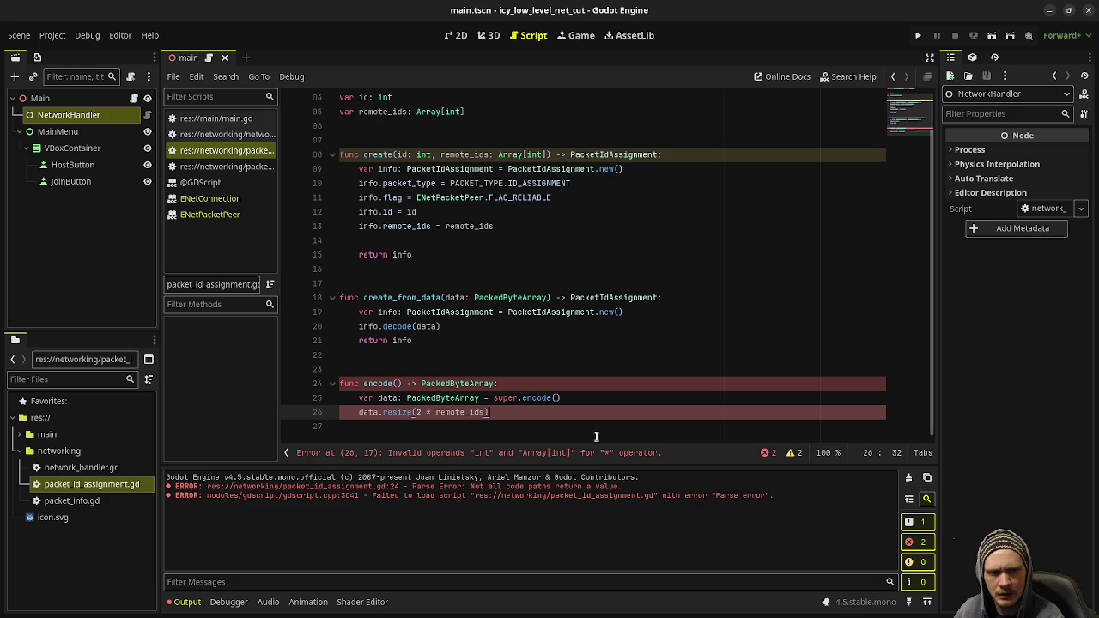
pyautogui.press('Left')
pyautogui.write('.size()')
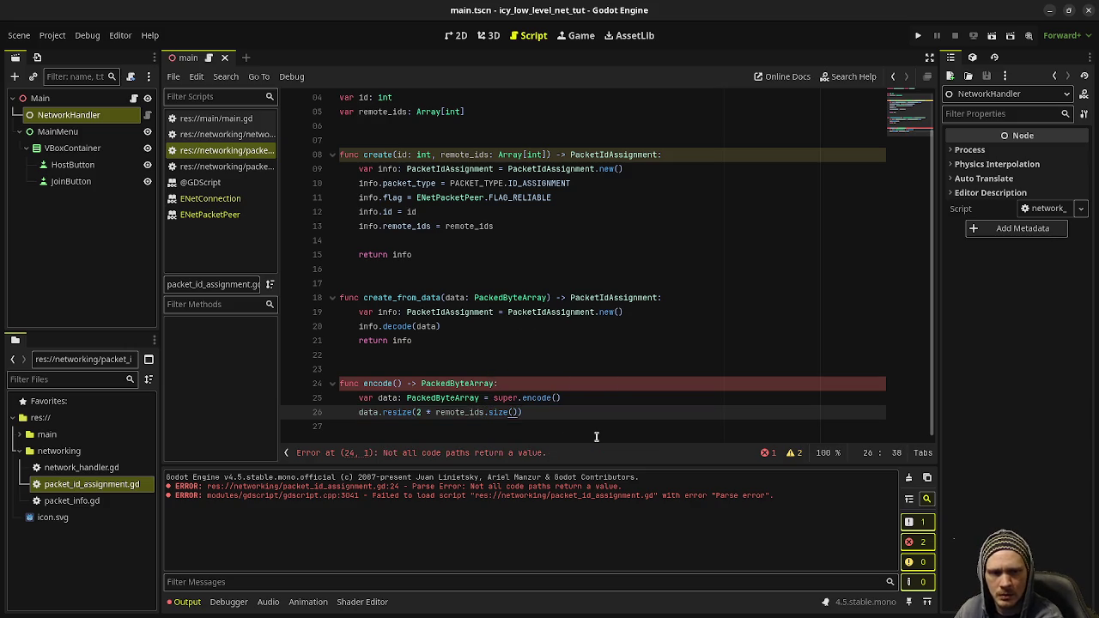
pyautogui.press('Right')
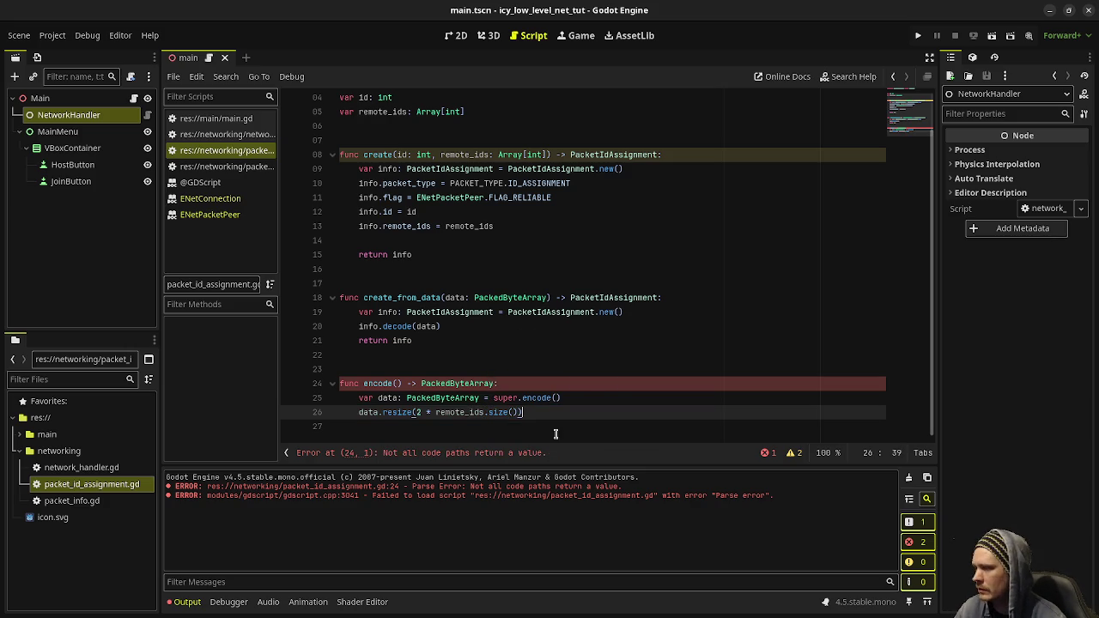
pyautogui.doubleClick(461, 413)
pyautogui.press('Left')
pyautogui.press('Left')
pyautogui.press('Left')
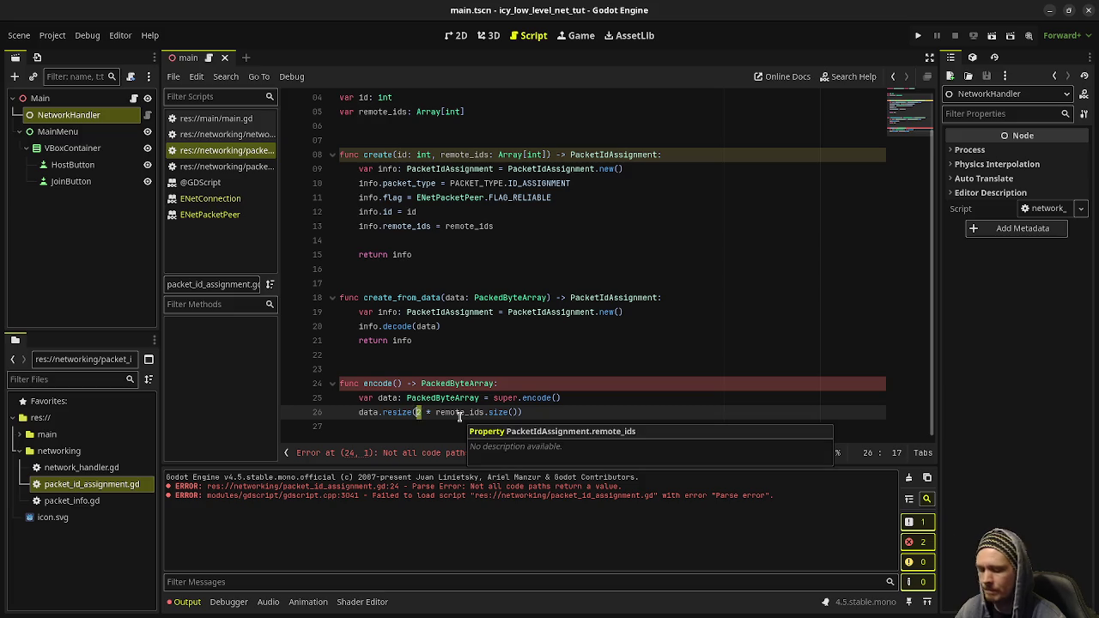
pyautogui.click(539, 412)
# Add data.encode_u8(1, id) below the resize call, correcting the 'dat' typo.
pyautogui.press('Return')
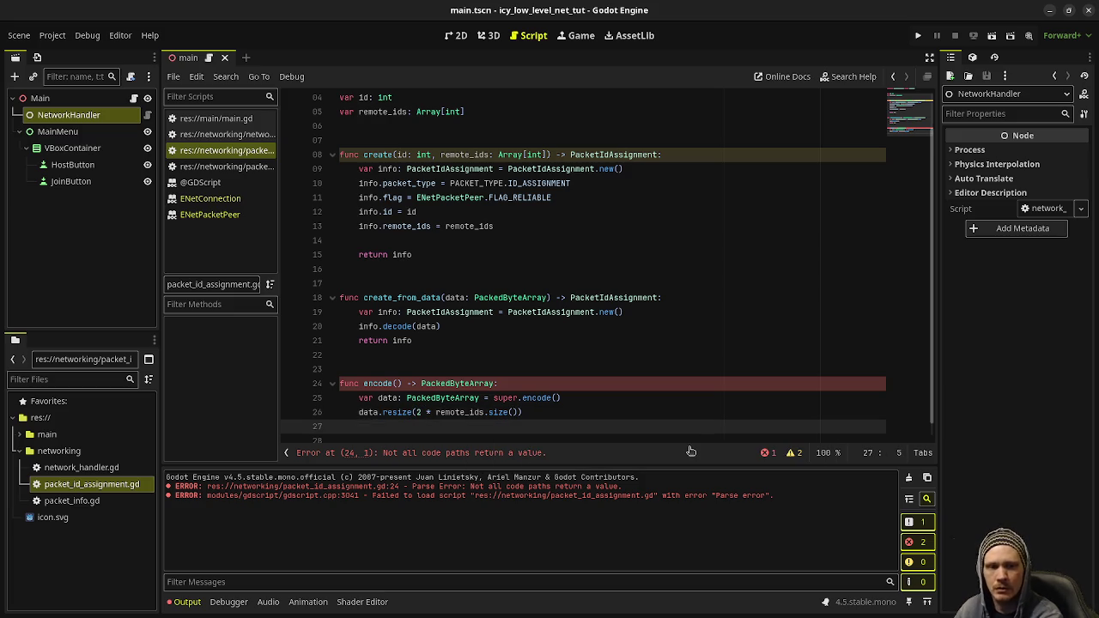
pyautogui.write('dat.en')
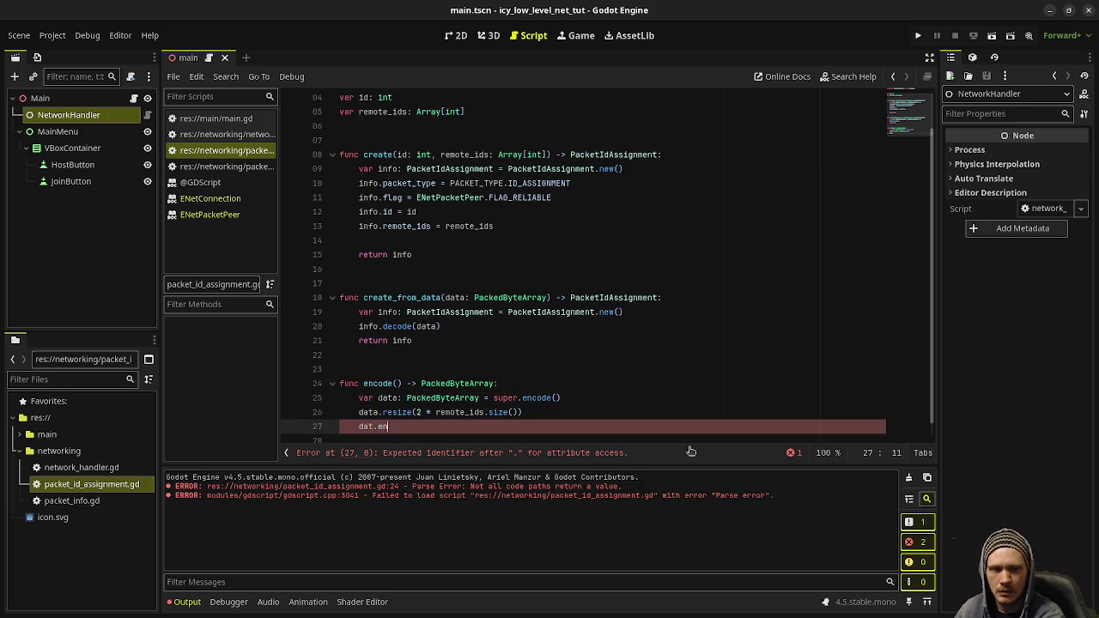
pyautogui.write('code_u8(')
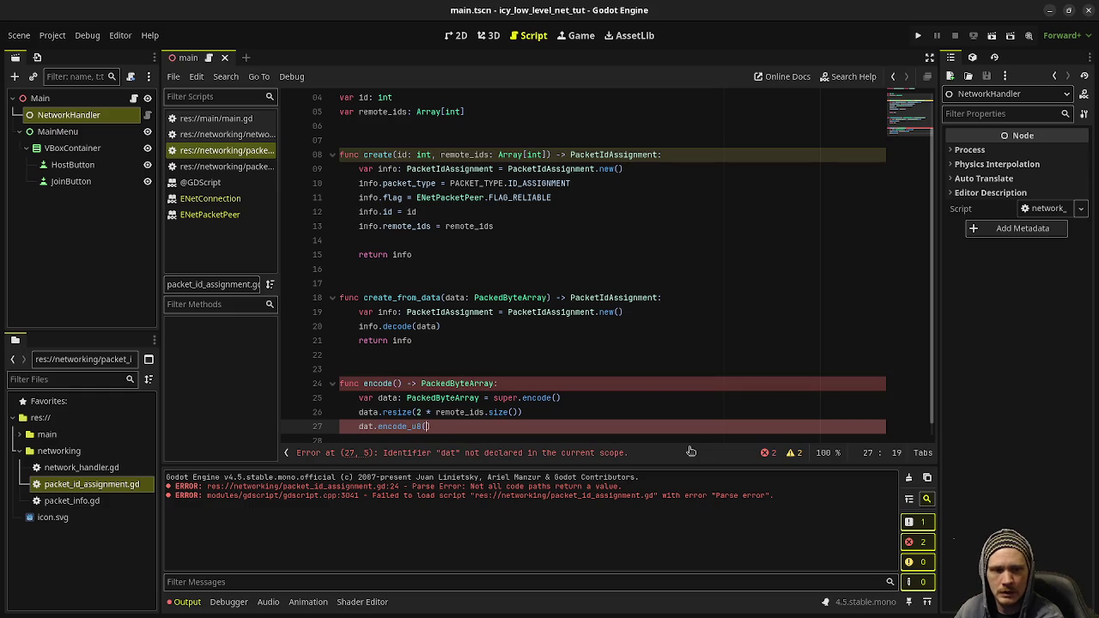
pyautogui.write('1')
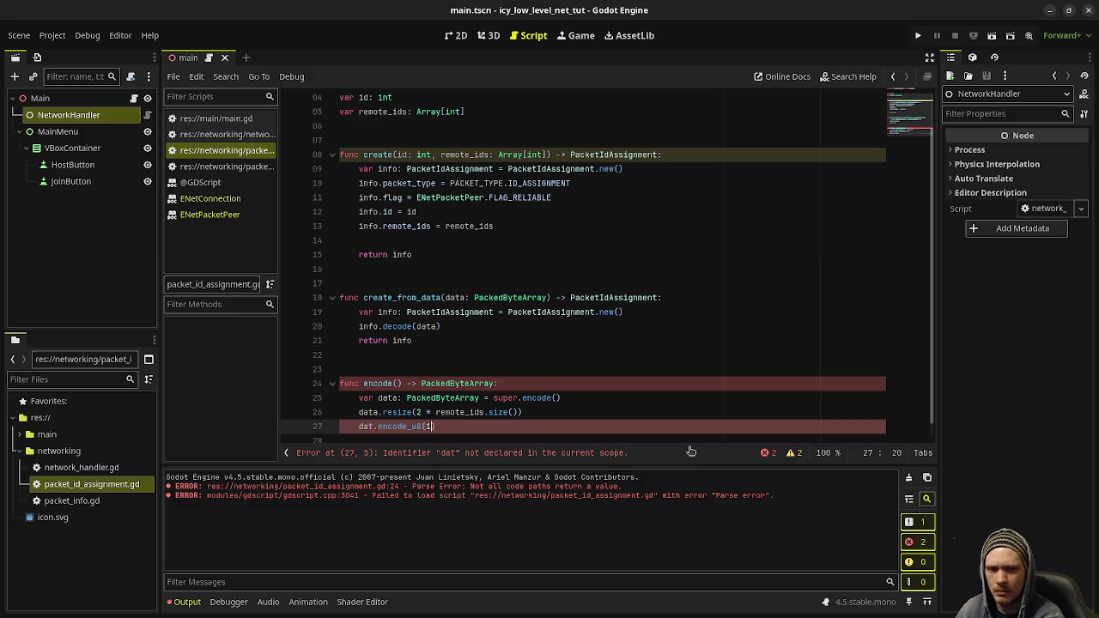
pyautogui.write(', id)')
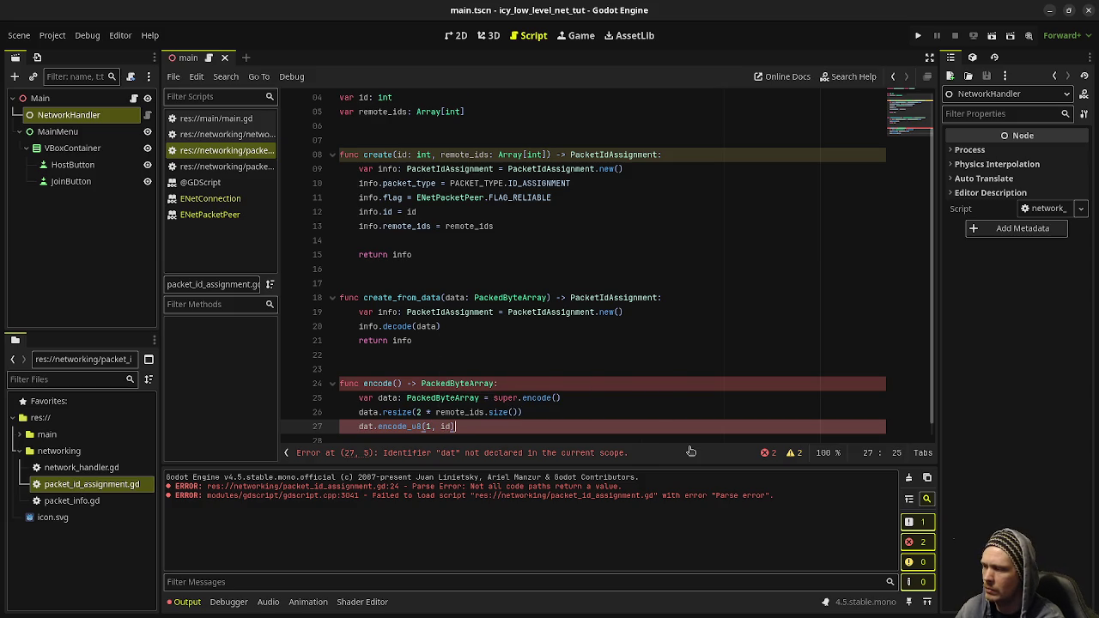
pyautogui.press('Home')
pyautogui.press('Right')
pyautogui.press('Right')
pyautogui.press('Right')
pyautogui.write('a')
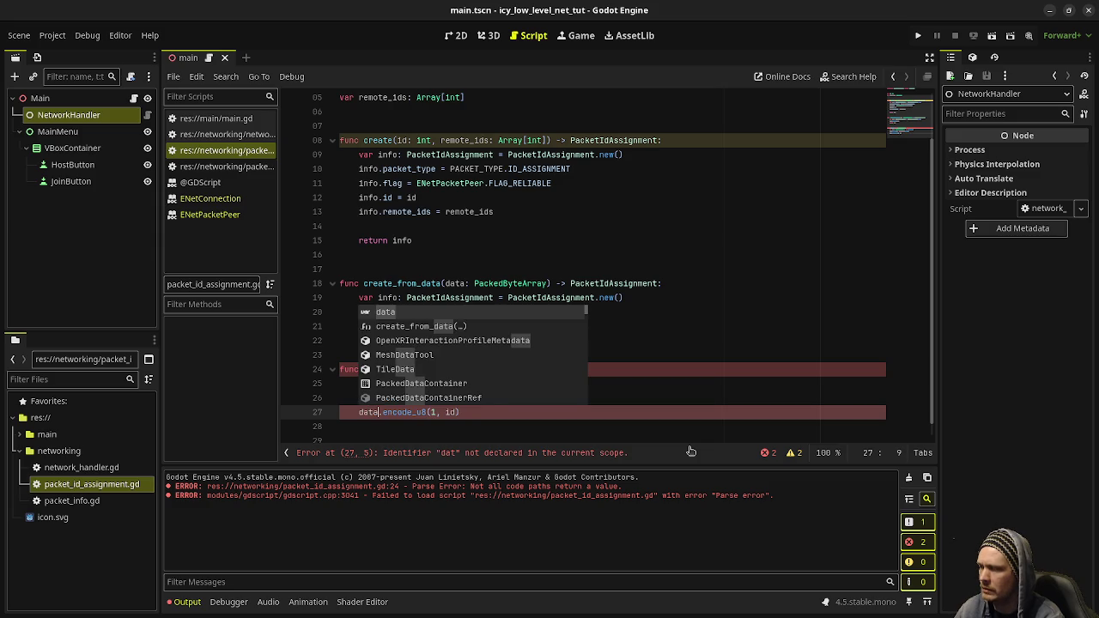
pyautogui.press('Down')
pyautogui.scroll(-1, 468, 436)
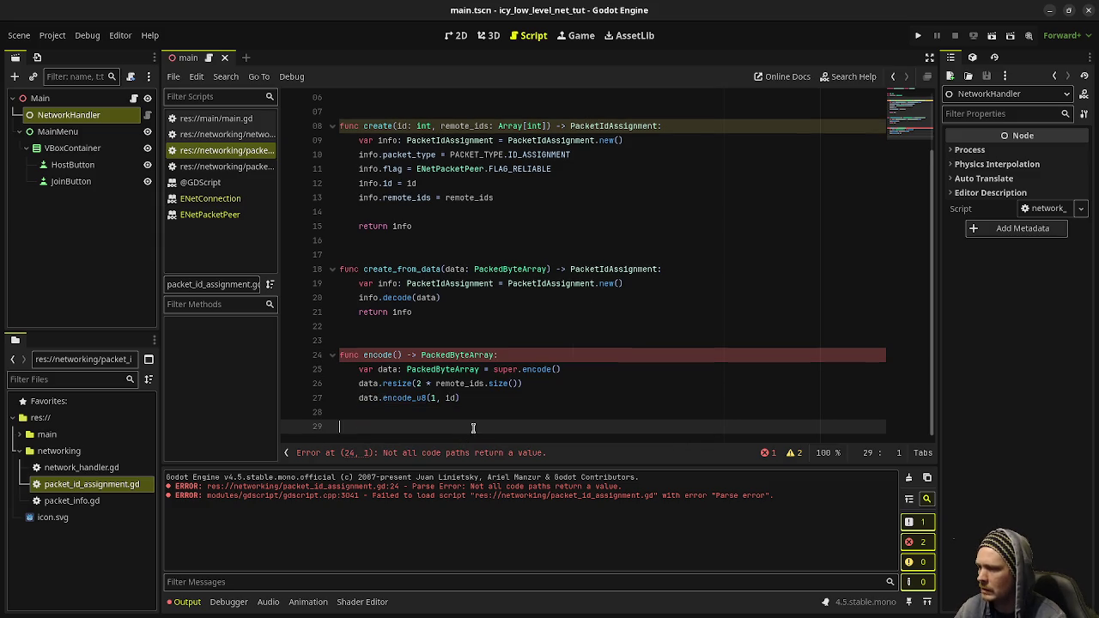
# Write a for i in remote_ids.size() loop storing remote_ids[i] in id and calling data.encode_u8(2 + i, id).
pyautogui.click(520, 413)
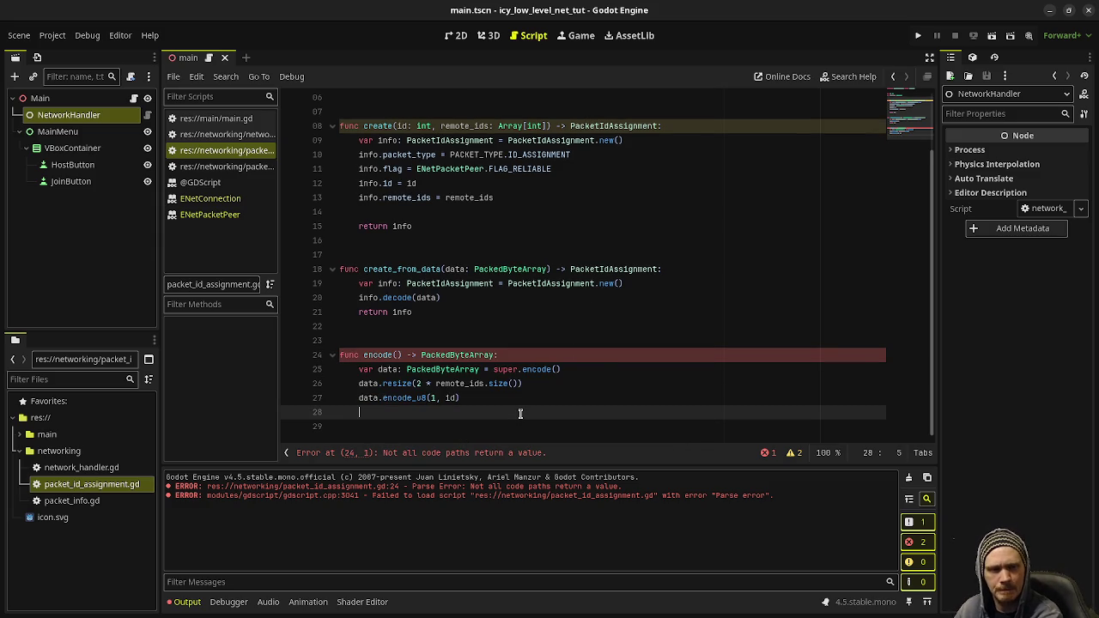
pyautogui.write('for i in remote_ids.size')
pyautogui.press('Return')
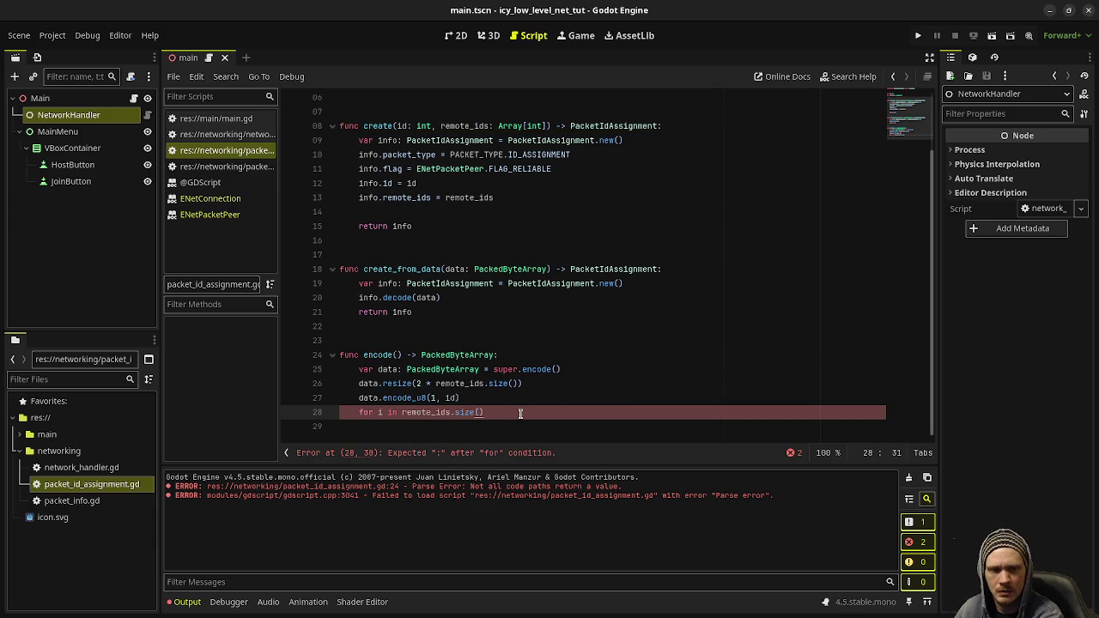
pyautogui.press('Return')
pyautogui.write('v')
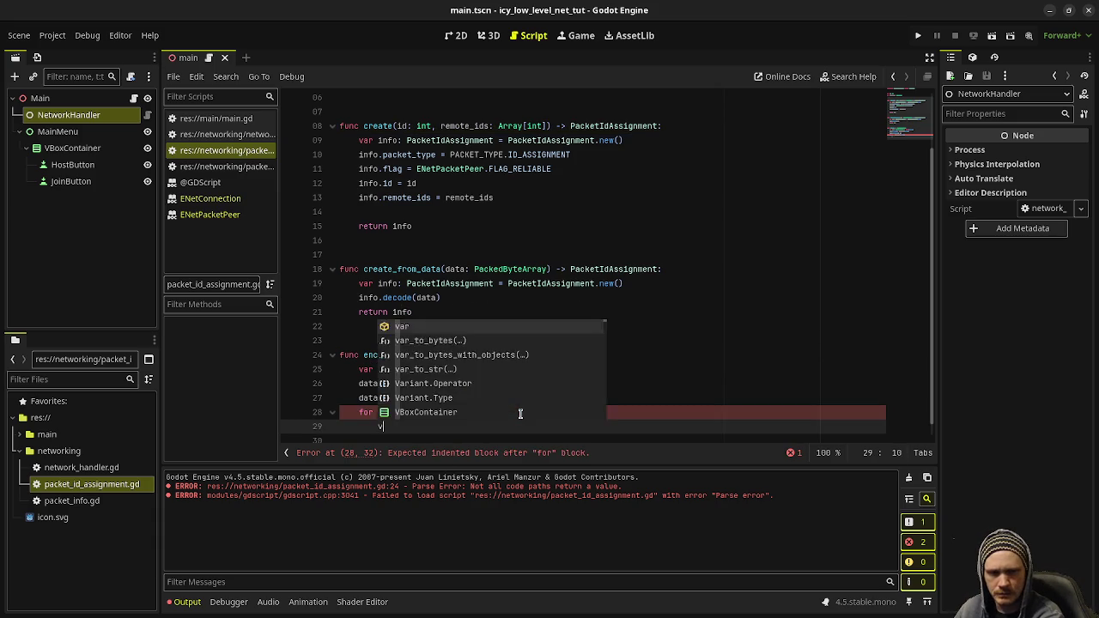
pyautogui.write('ar id: int = remote')
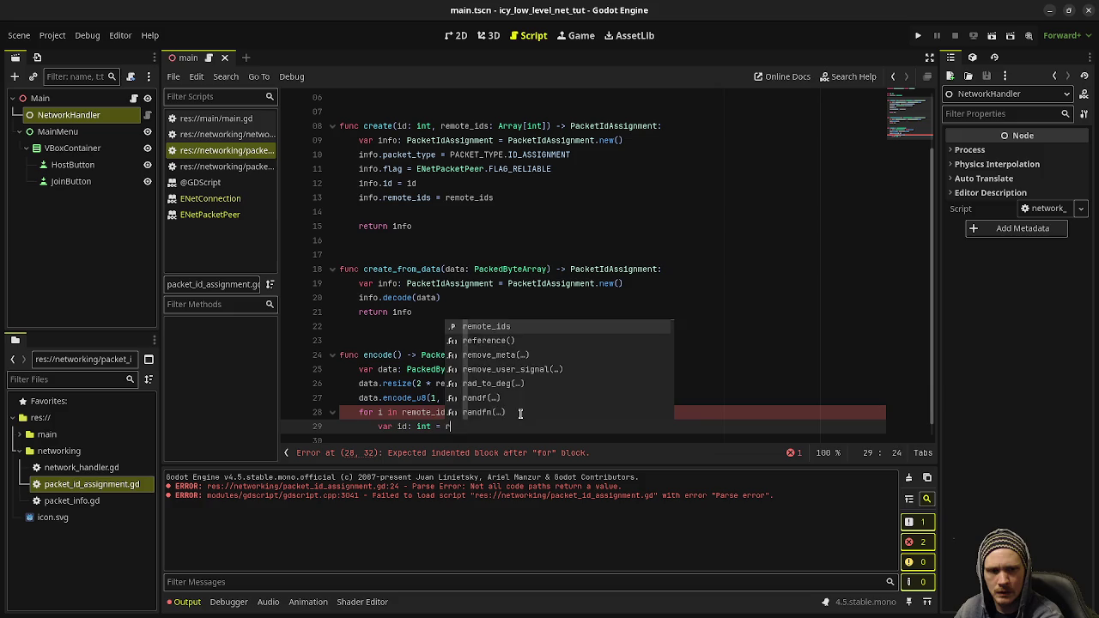
pyautogui.press('Return')
pyautogui.write('[i]')
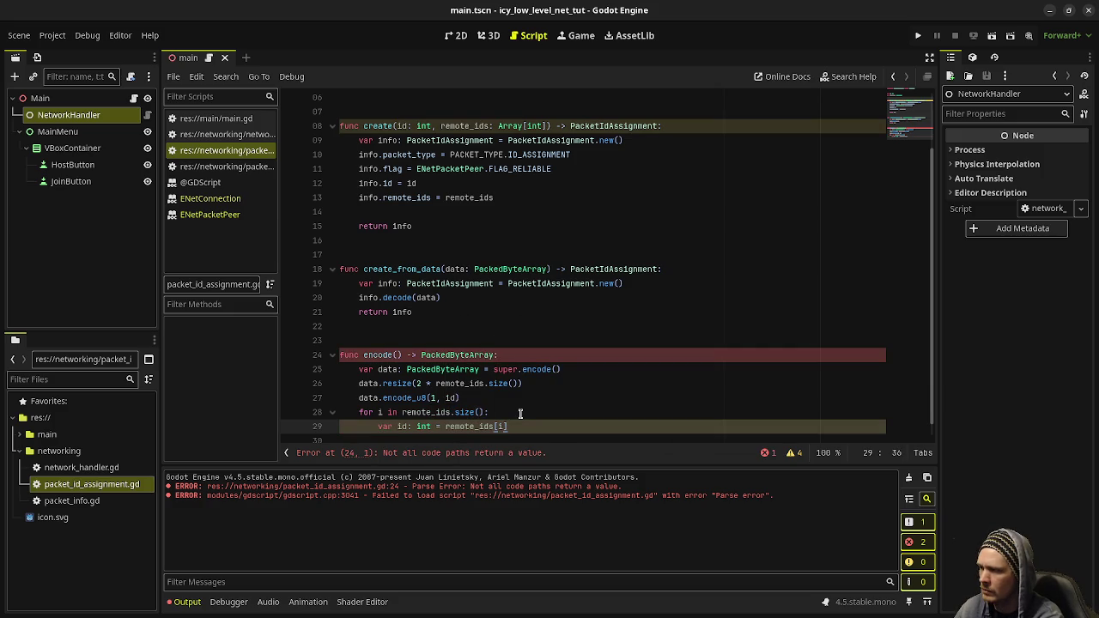
pyautogui.press('Return')
pyautogui.write('data.encode')
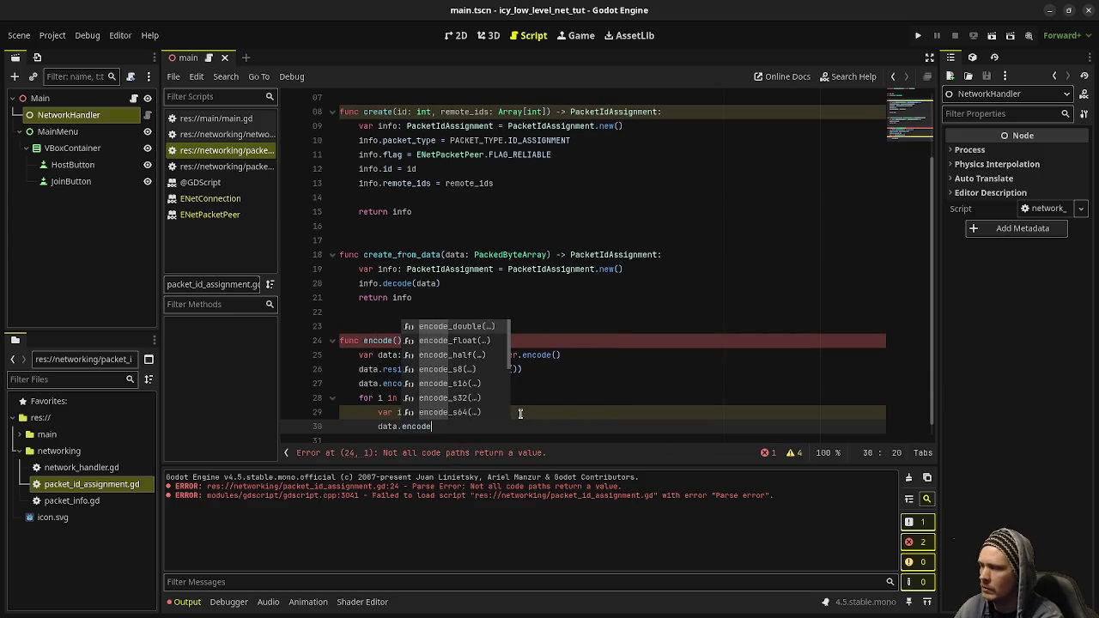
pyautogui.write('_u8')
pyautogui.press('Return')
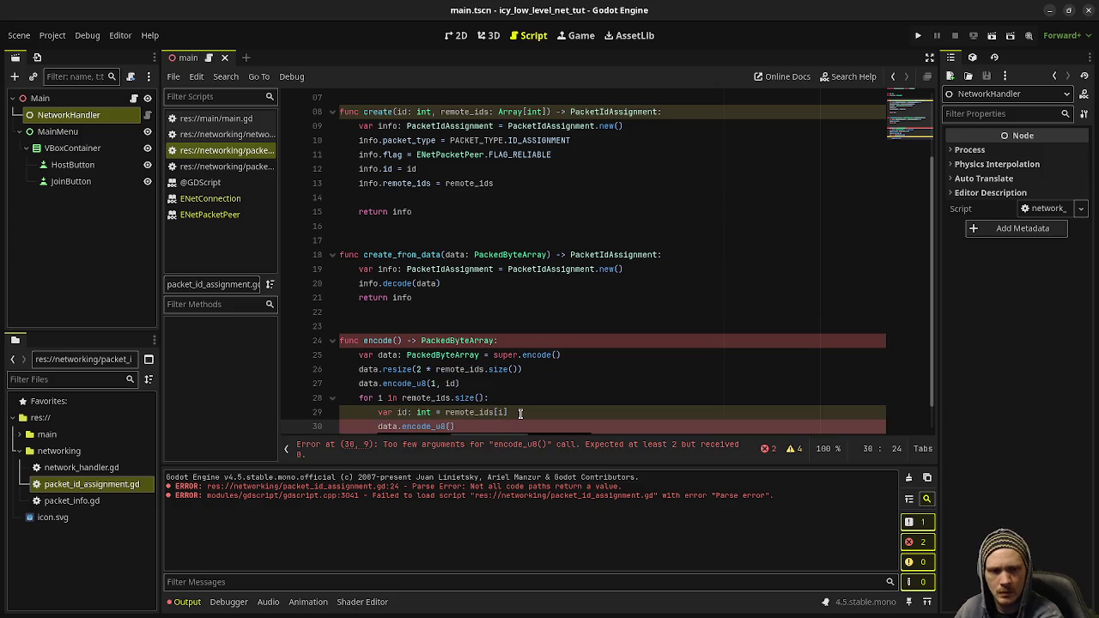
pyautogui.write('2 + ')
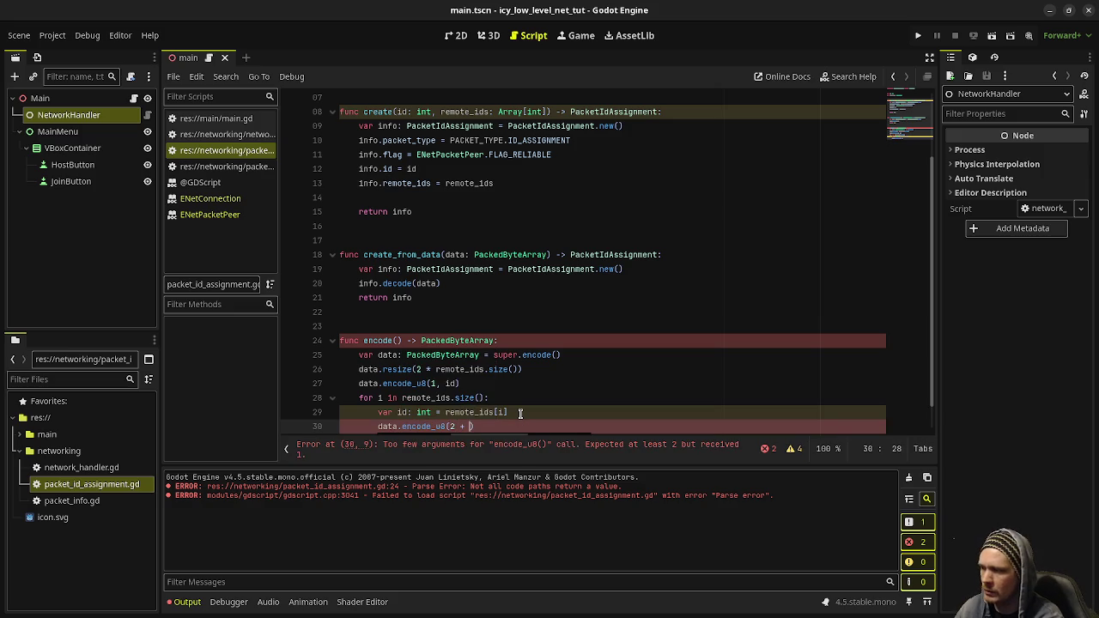
pyautogui.write('i')
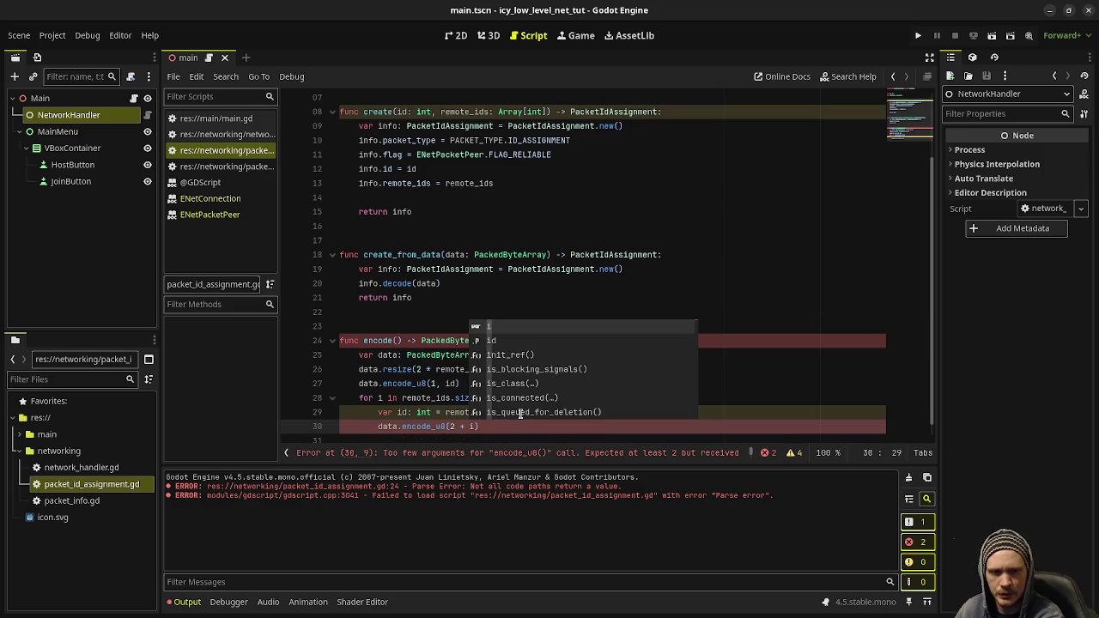
pyautogui.write(', ')
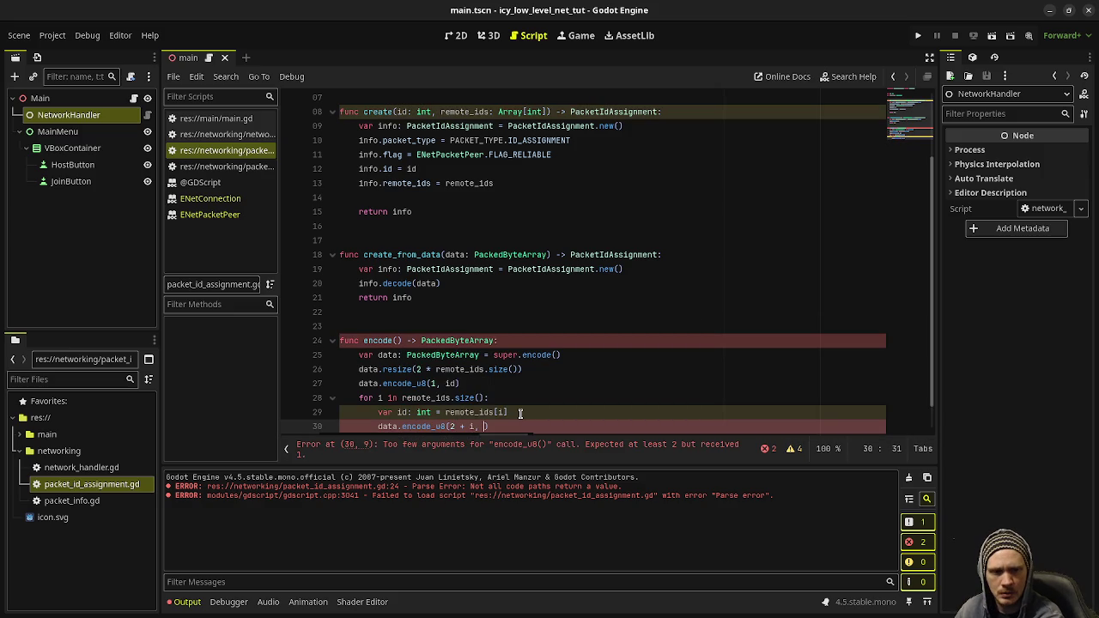
pyautogui.write('id')
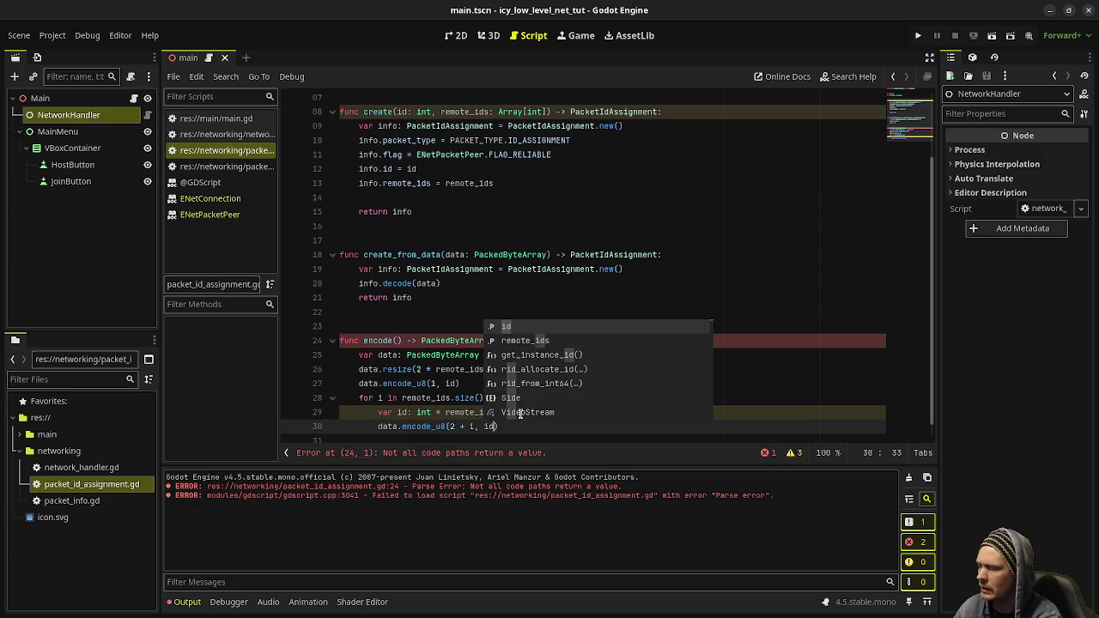
# Rename the loop's id variable to rid on lines 29 and 30.
pyautogui.scroll(2, 379, 176)
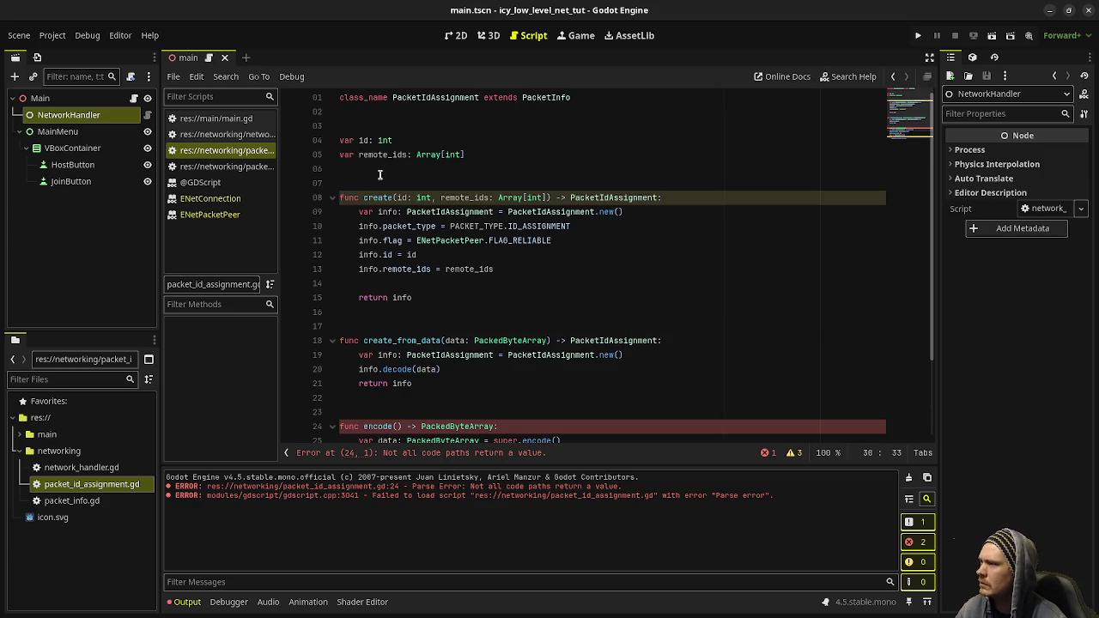
pyautogui.scroll(-2, 395, 403)
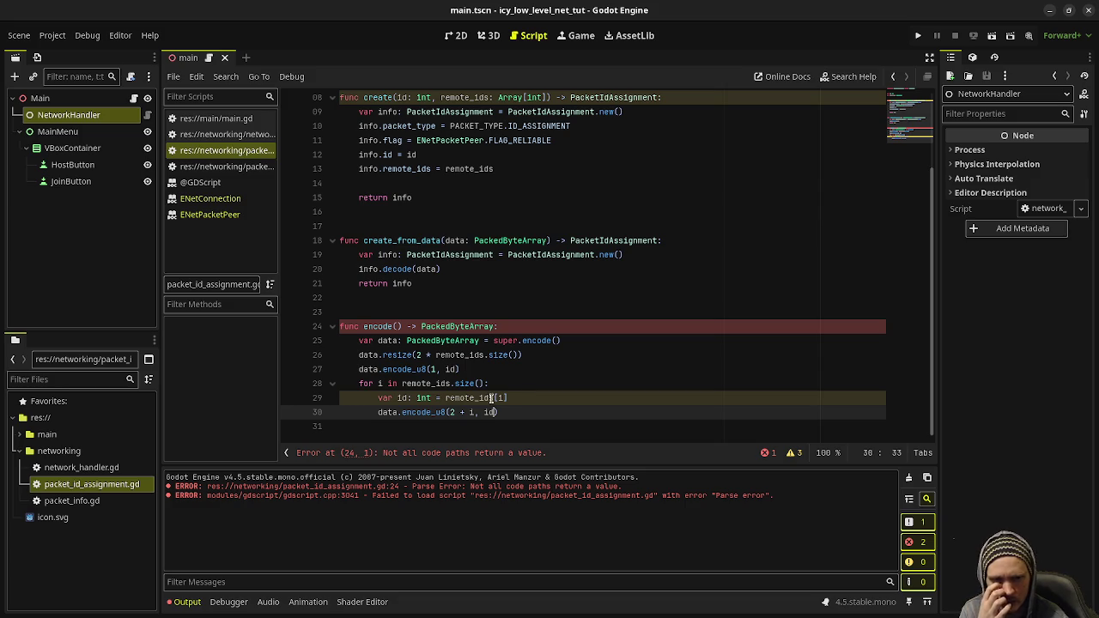
pyautogui.click(397, 398)
pyautogui.write('r')
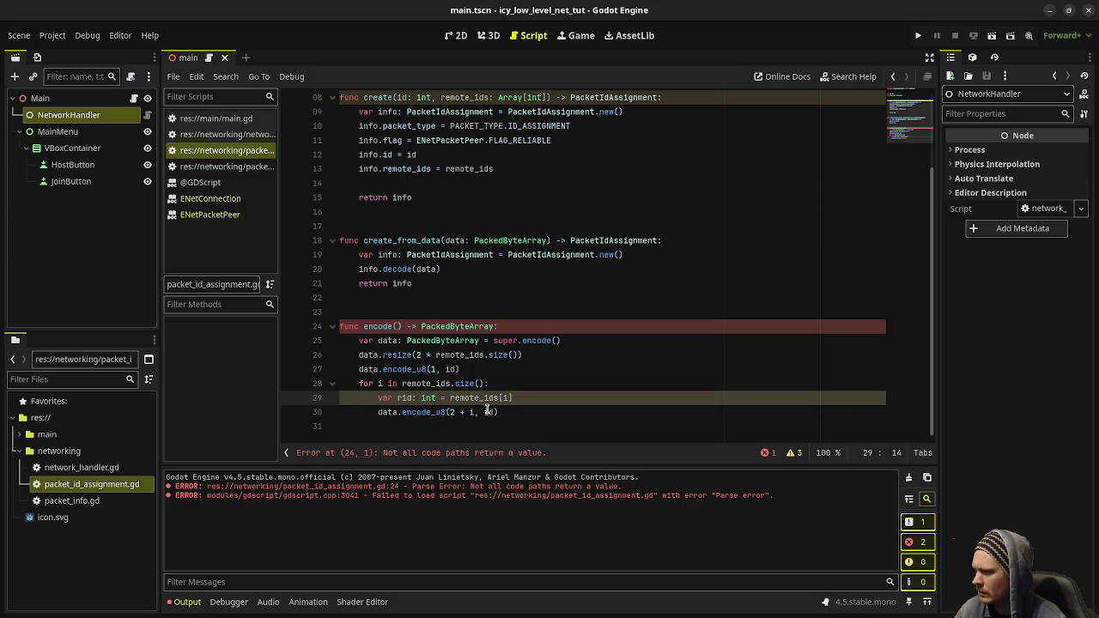
pyautogui.click(484, 412)
pyautogui.write('r')
pyautogui.click(532, 420)
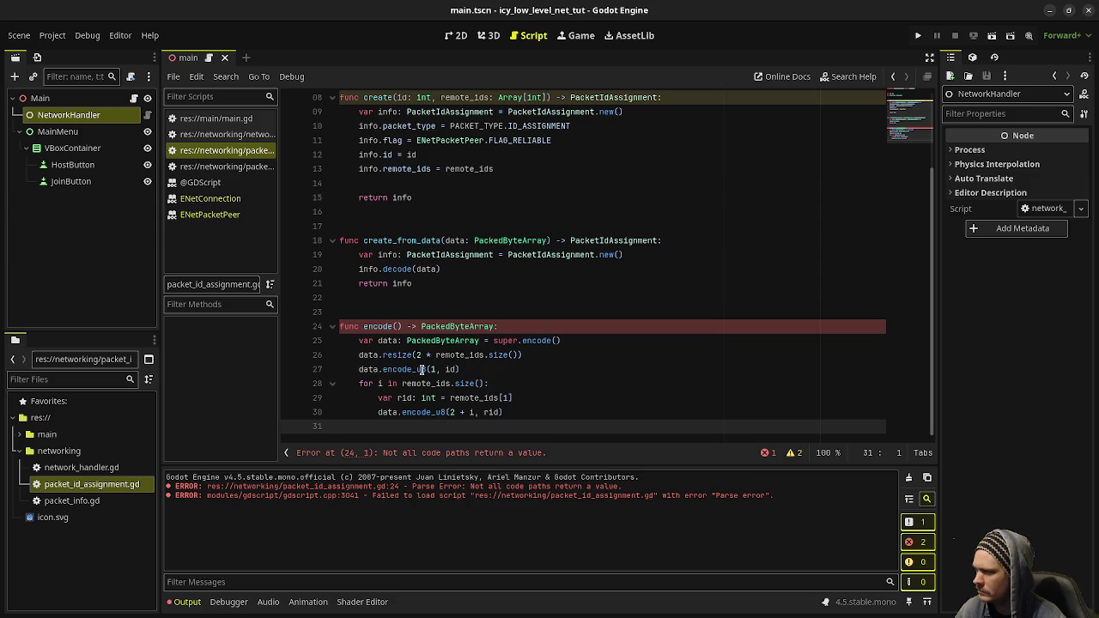
pyautogui.moveTo(422, 369)
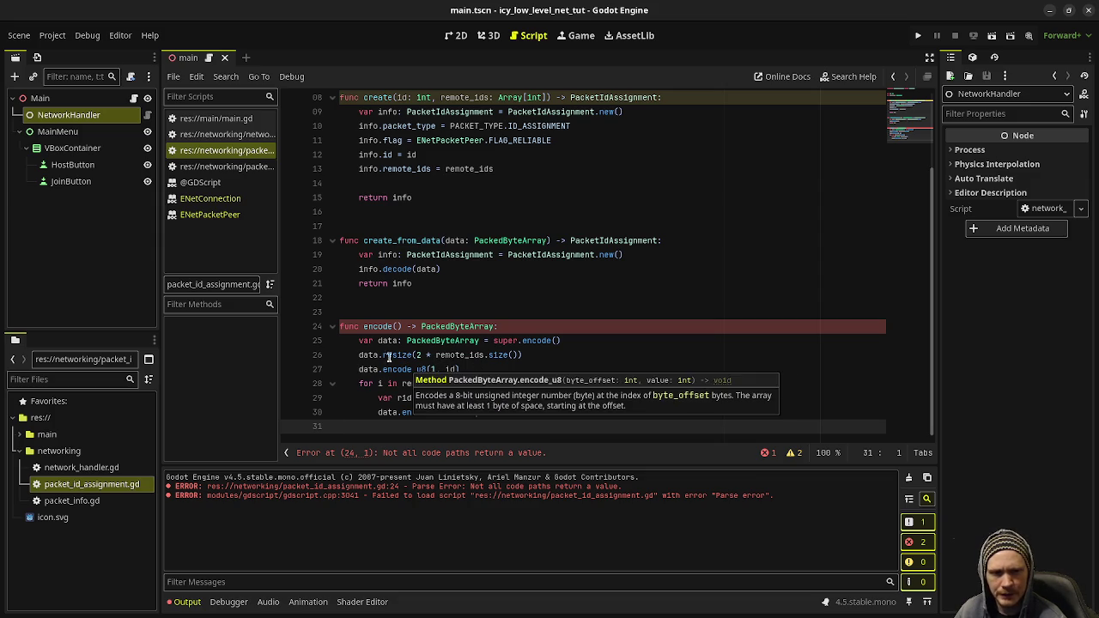
pyautogui.doubleClick(548, 341)
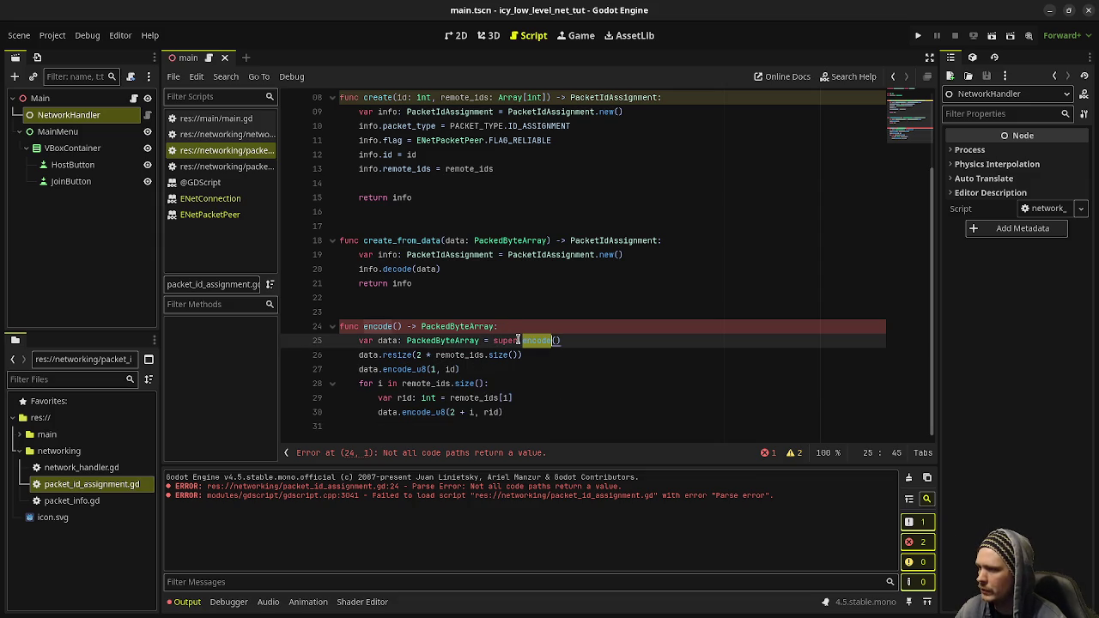
pyautogui.click(212, 169)
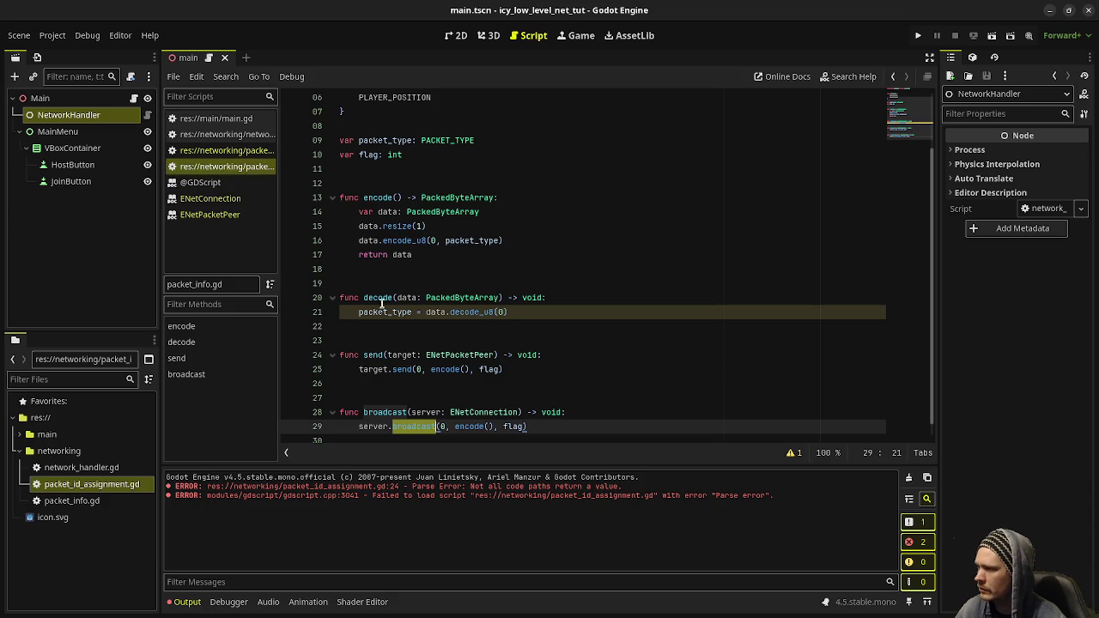
pyautogui.doubleClick(373, 196)
pyautogui.moveTo(434, 226); pyautogui.dragTo(360, 226)
pyautogui.doubleClick(442, 211)
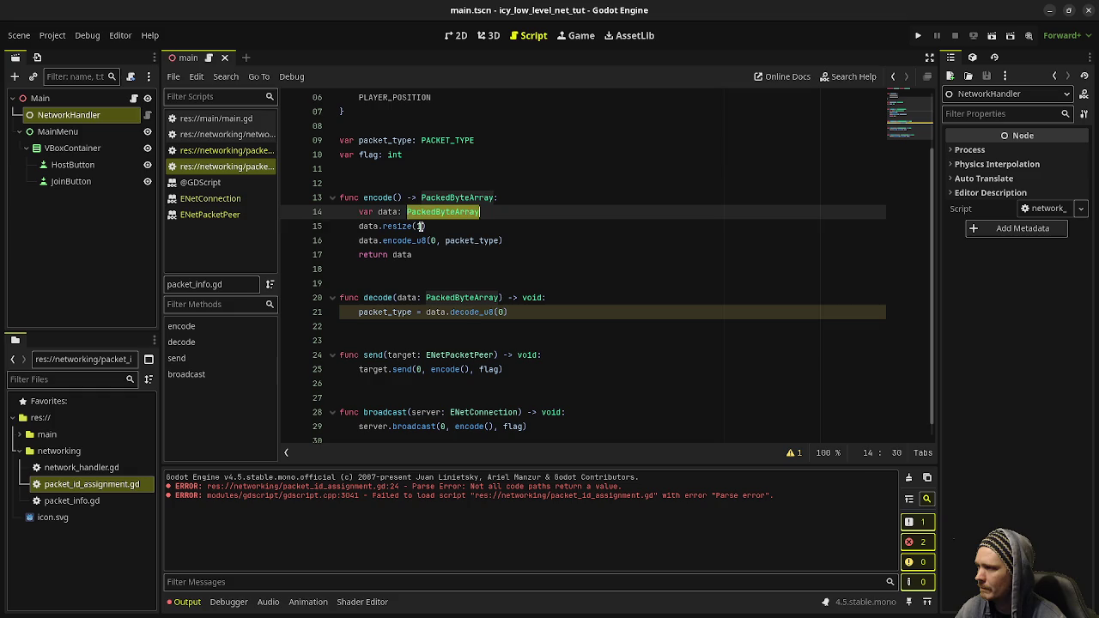
pyautogui.click(418, 226)
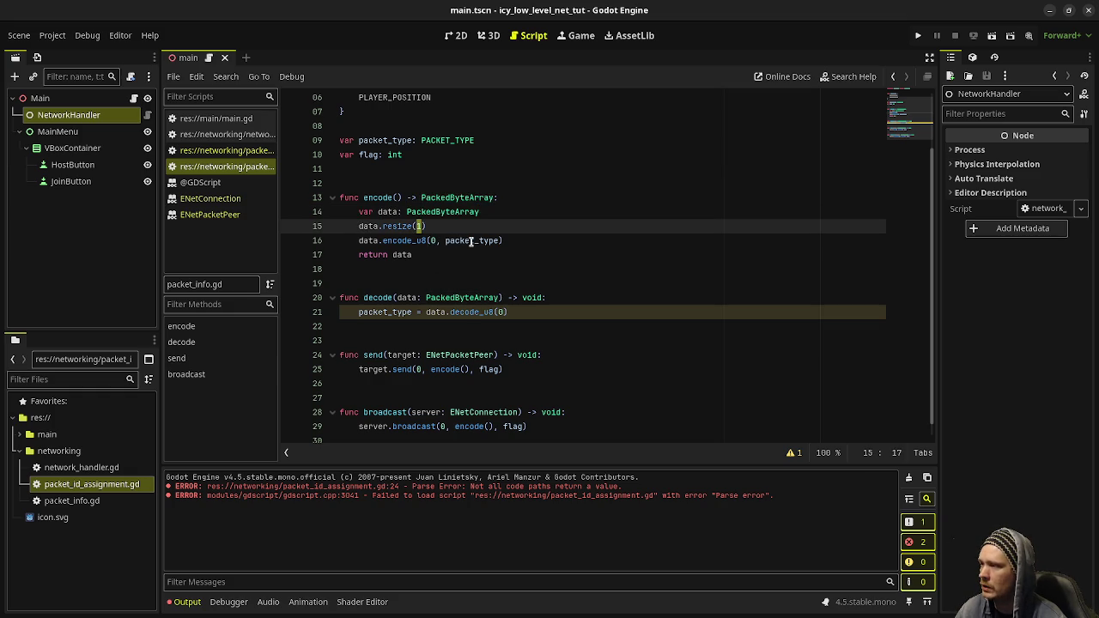
pyautogui.doubleClick(471, 242)
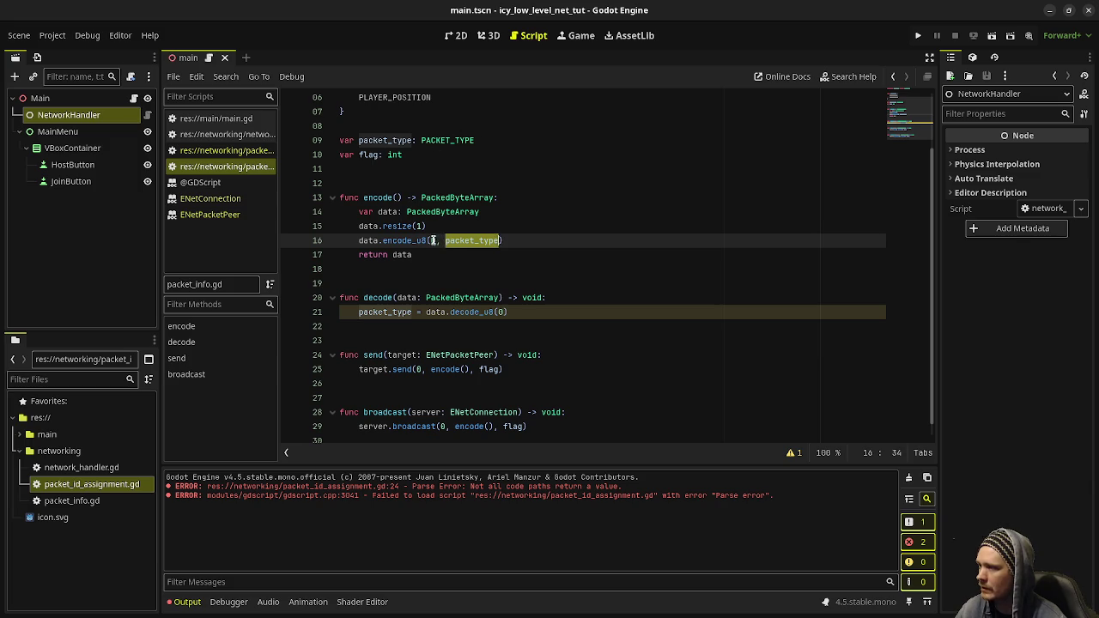
pyautogui.click(432, 240)
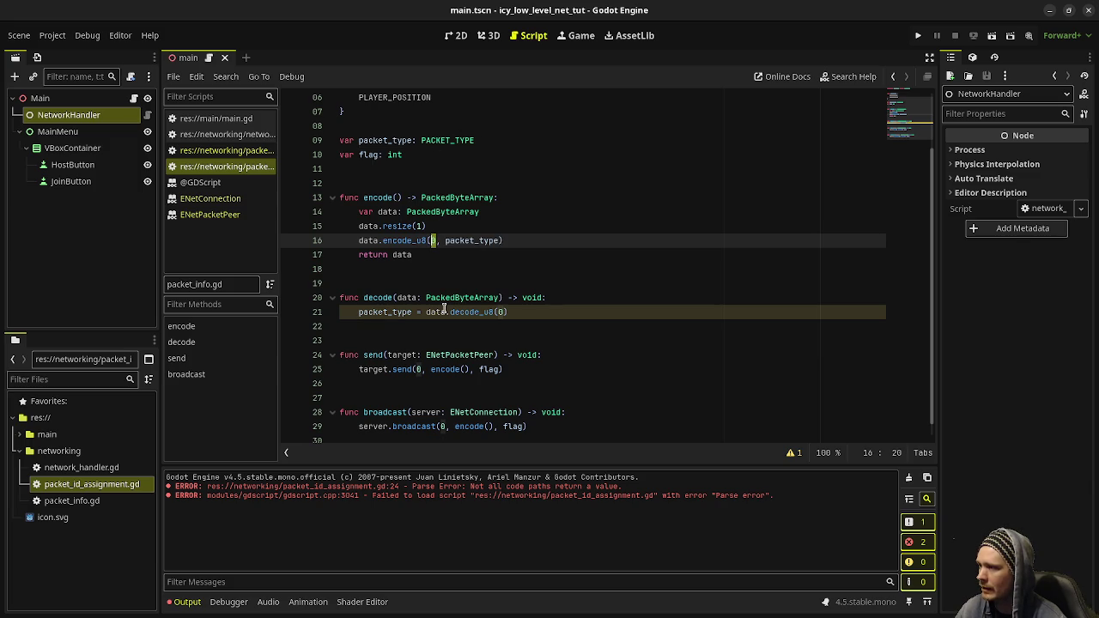
pyautogui.click(410, 255)
pyautogui.click(228, 151)
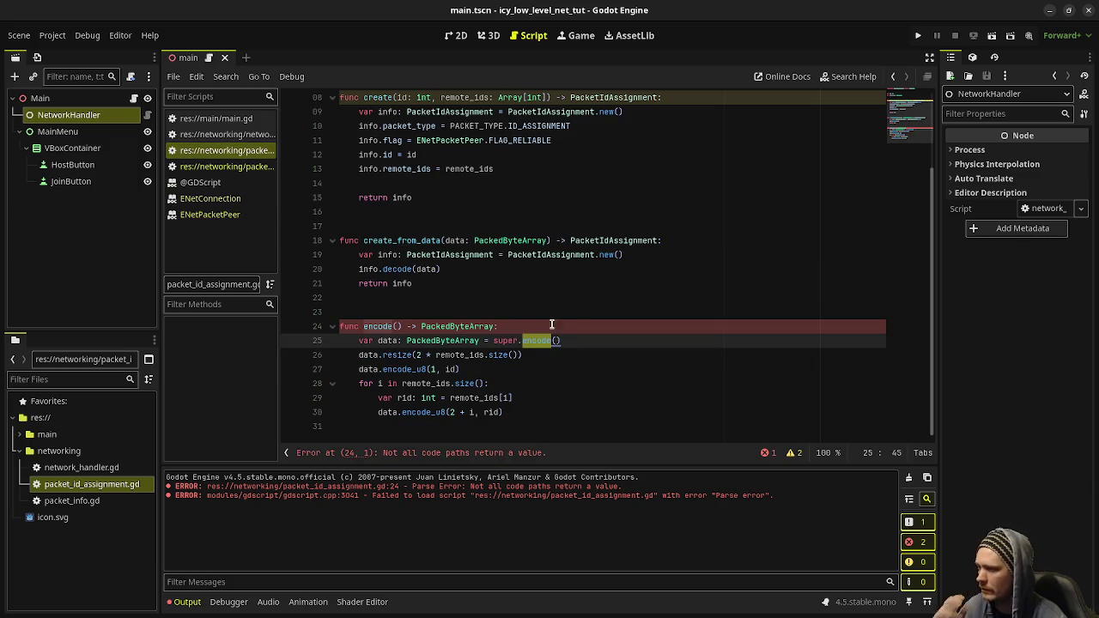
# Open the PackedByteArray help at resize() from the resize call on line 26.
pyautogui.click(388, 341)
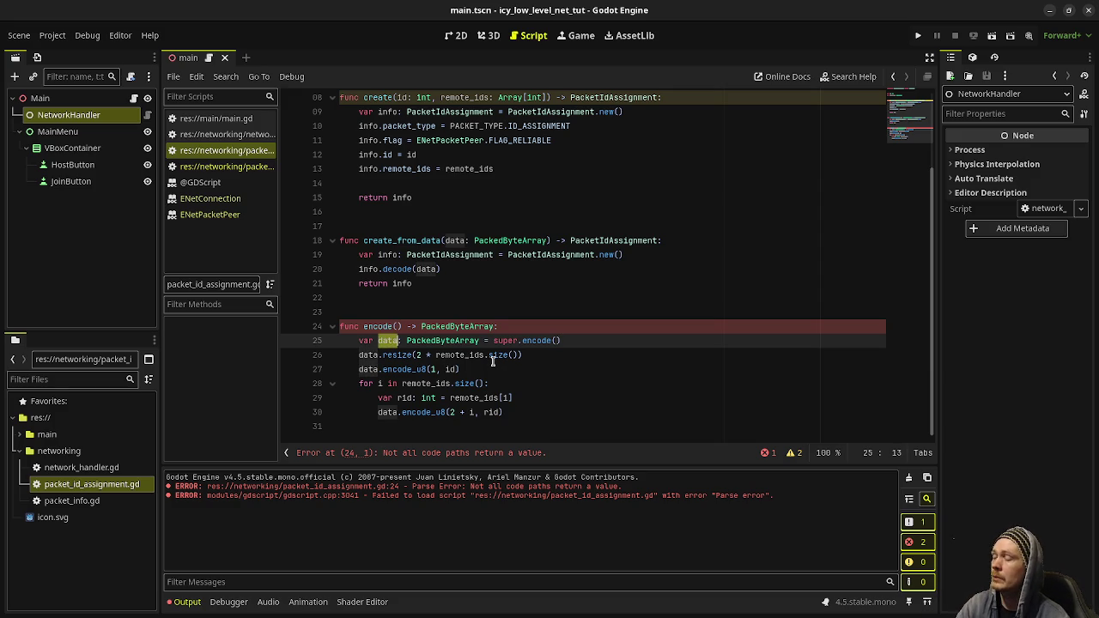
pyautogui.moveTo(493, 362)
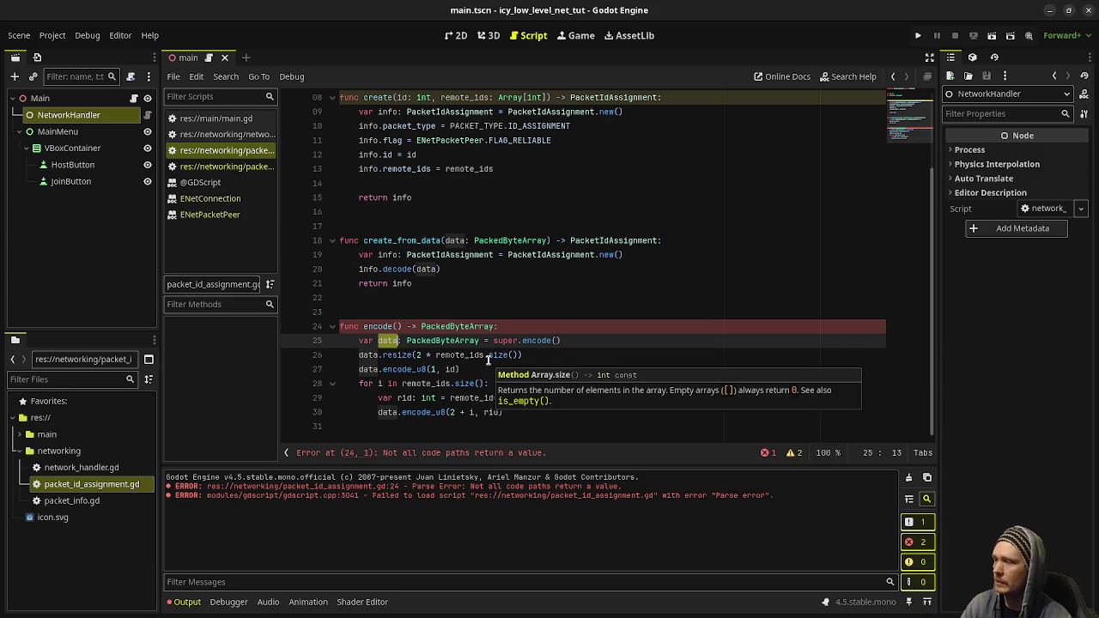
pyautogui.click(518, 344)
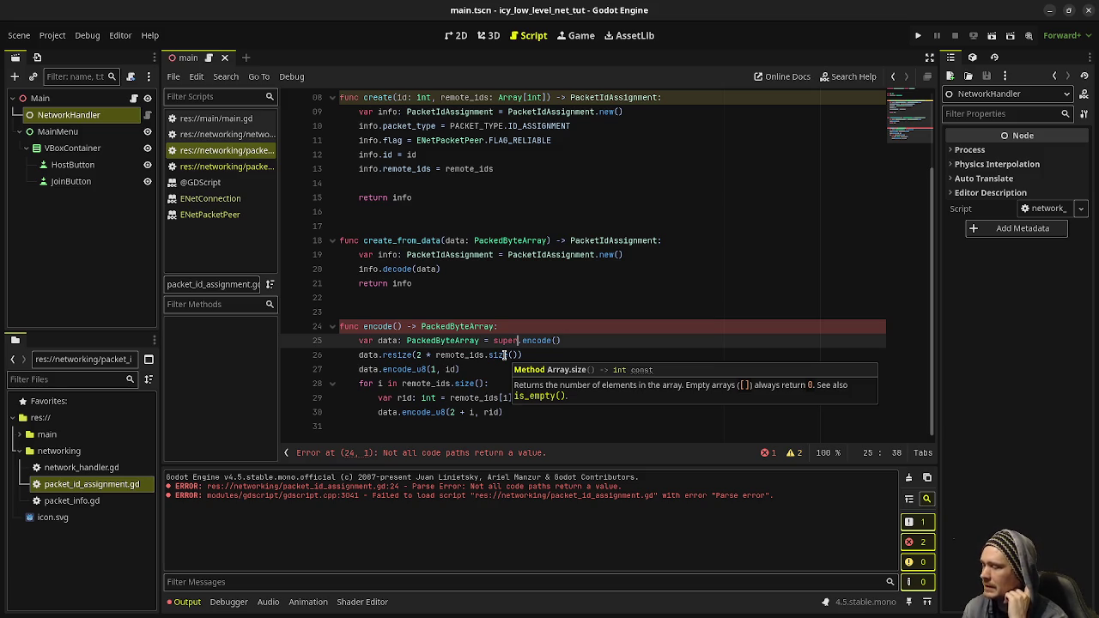
pyautogui.keyDown('ctrl'); pyautogui.click(394, 355); pyautogui.keyUp('ctrl')
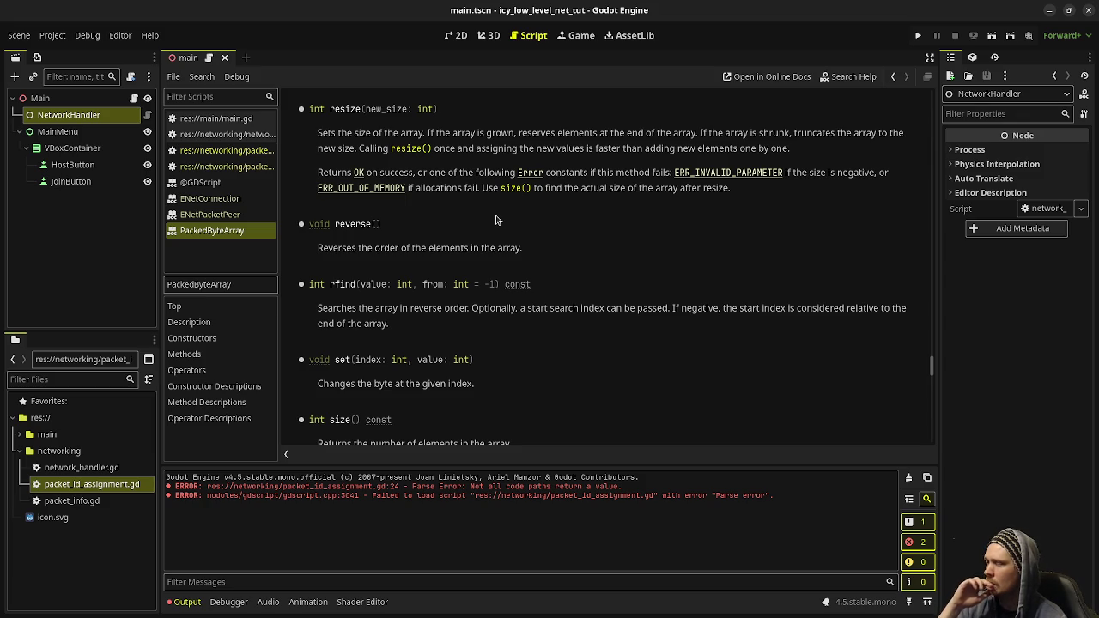
# Back in packet_id_assignment.gd, review the resize(2 * remote_ids.size()) line of encode().
pyautogui.click(207, 152)
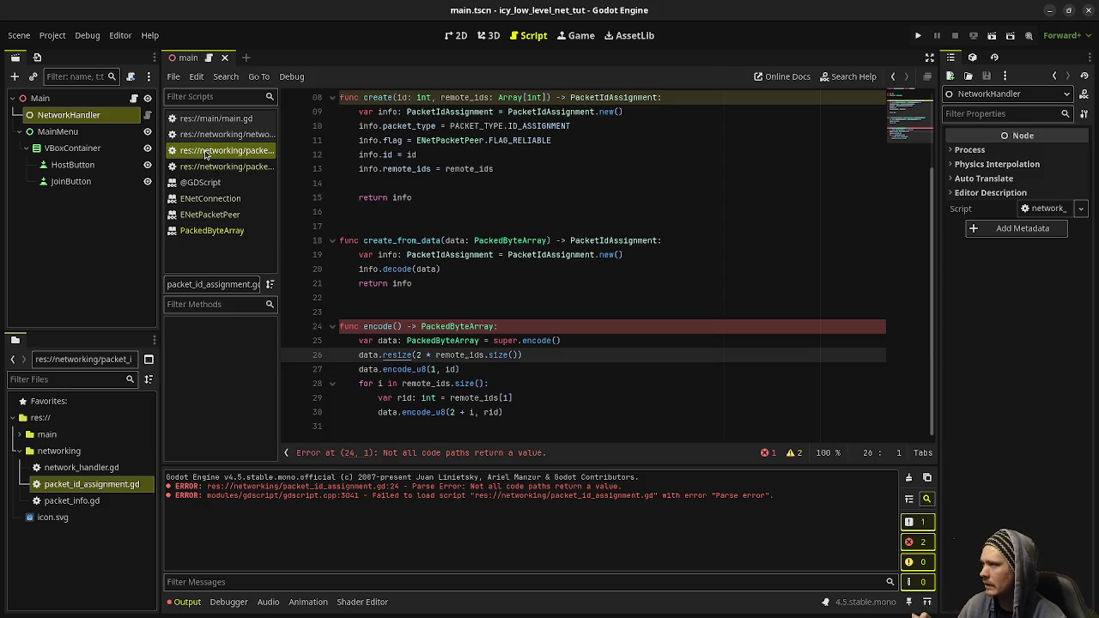
pyautogui.doubleClick(396, 354)
pyautogui.moveTo(415, 355); pyautogui.dragTo(509, 355)
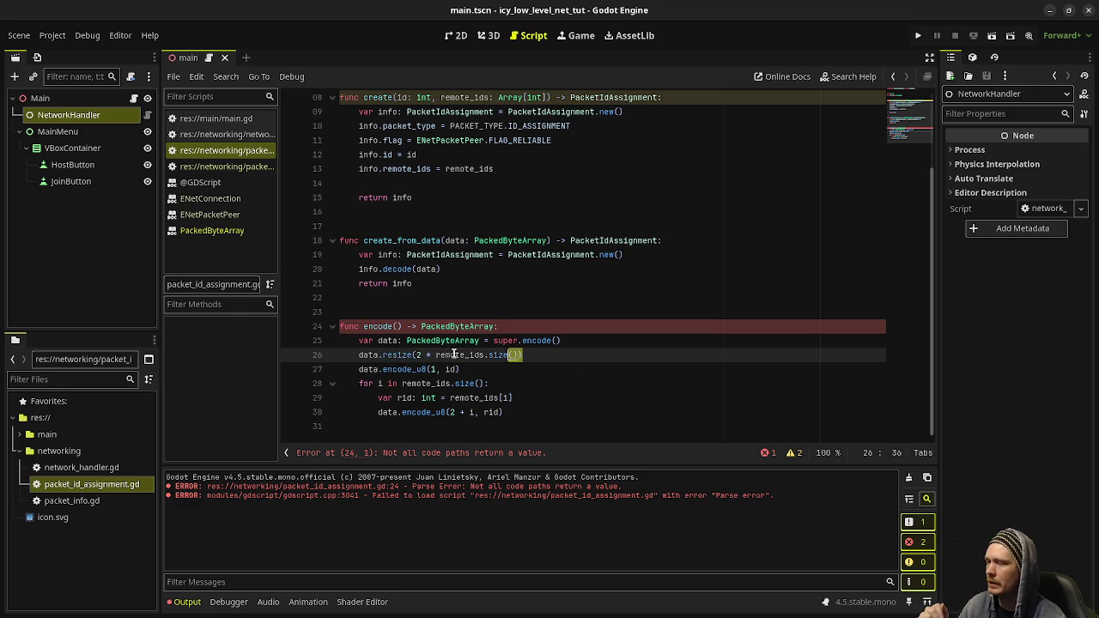
pyautogui.doubleClick(421, 341)
pyautogui.click(414, 354)
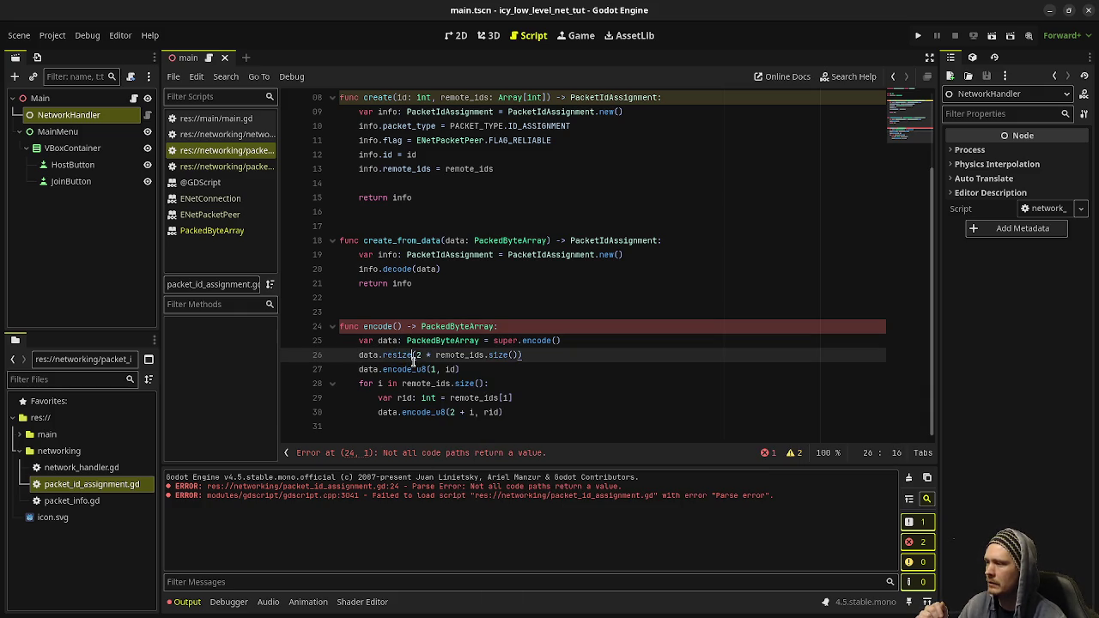
pyautogui.doubleClick(460, 355)
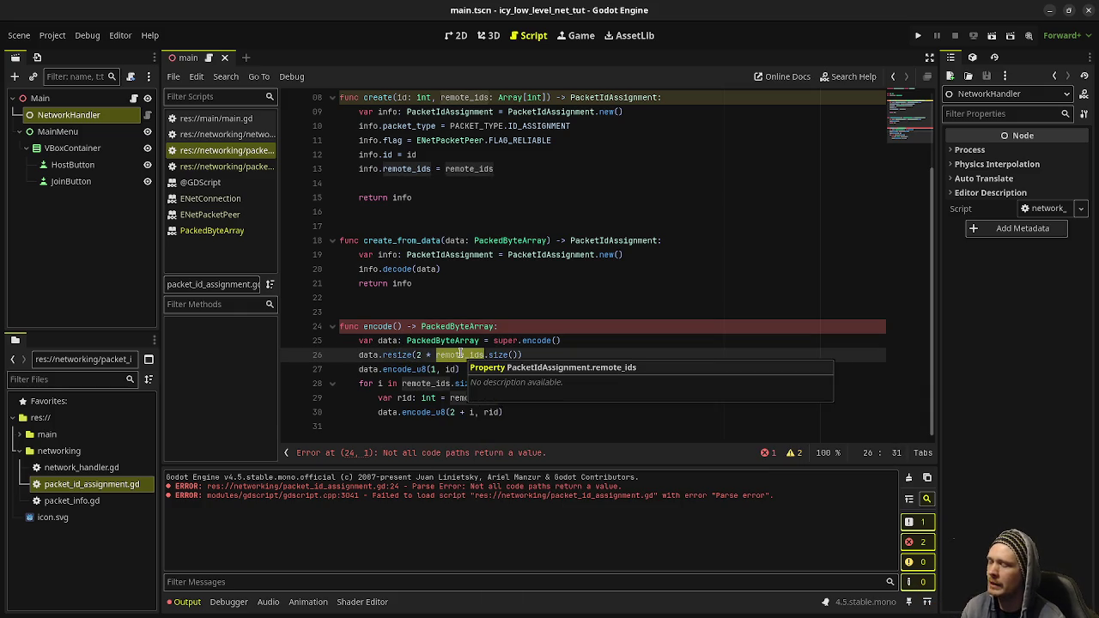
pyautogui.doubleClick(368, 355)
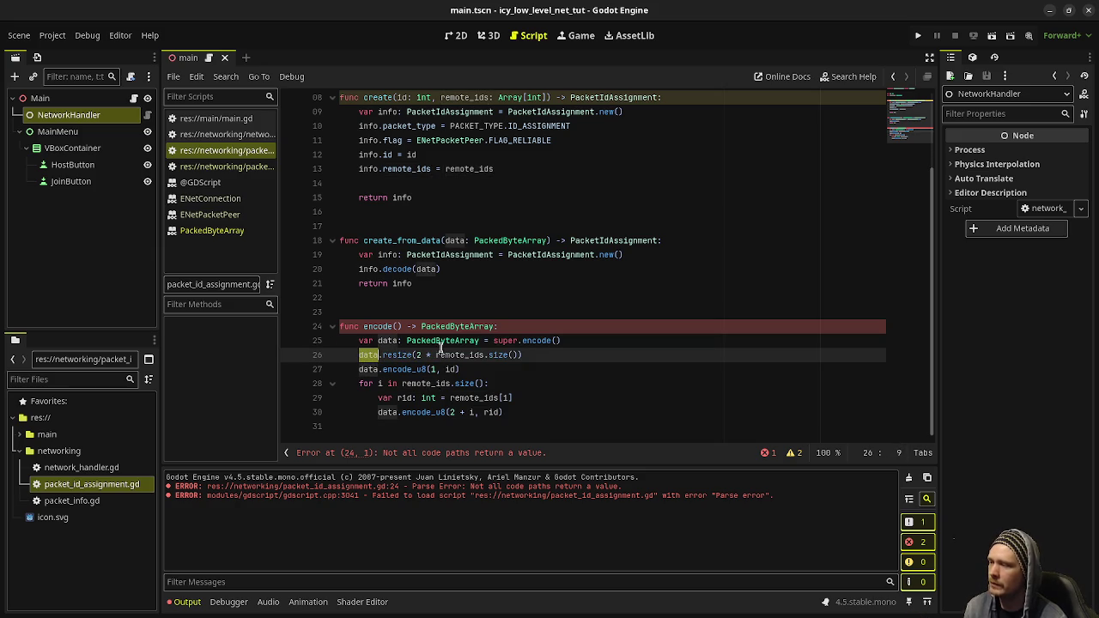
pyautogui.moveTo(458, 342)
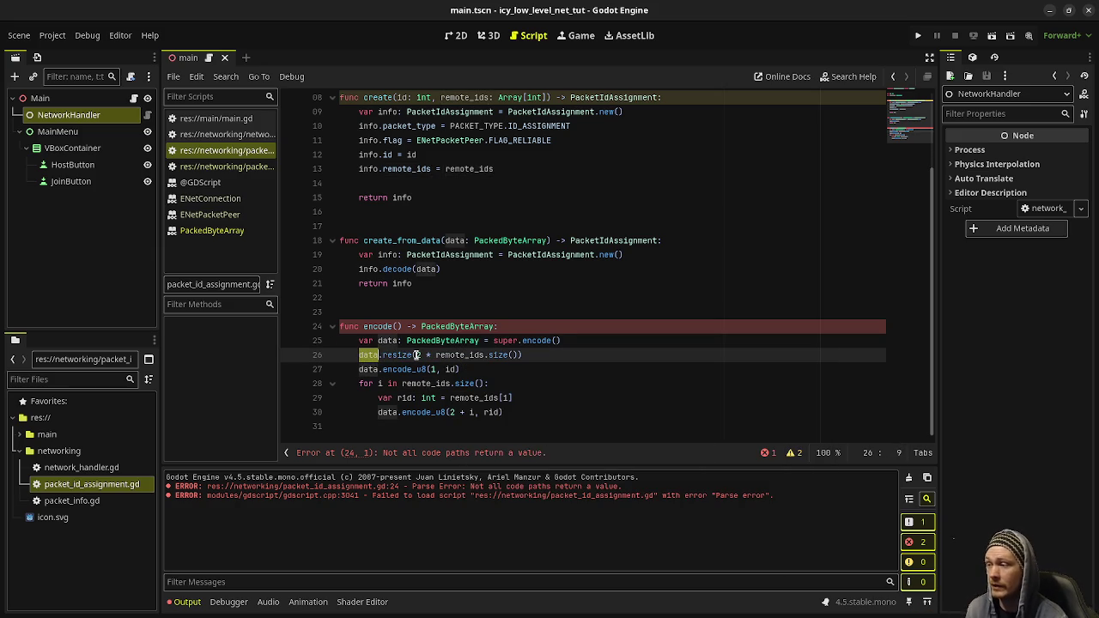
pyautogui.moveTo(416, 354); pyautogui.dragTo(518, 354)
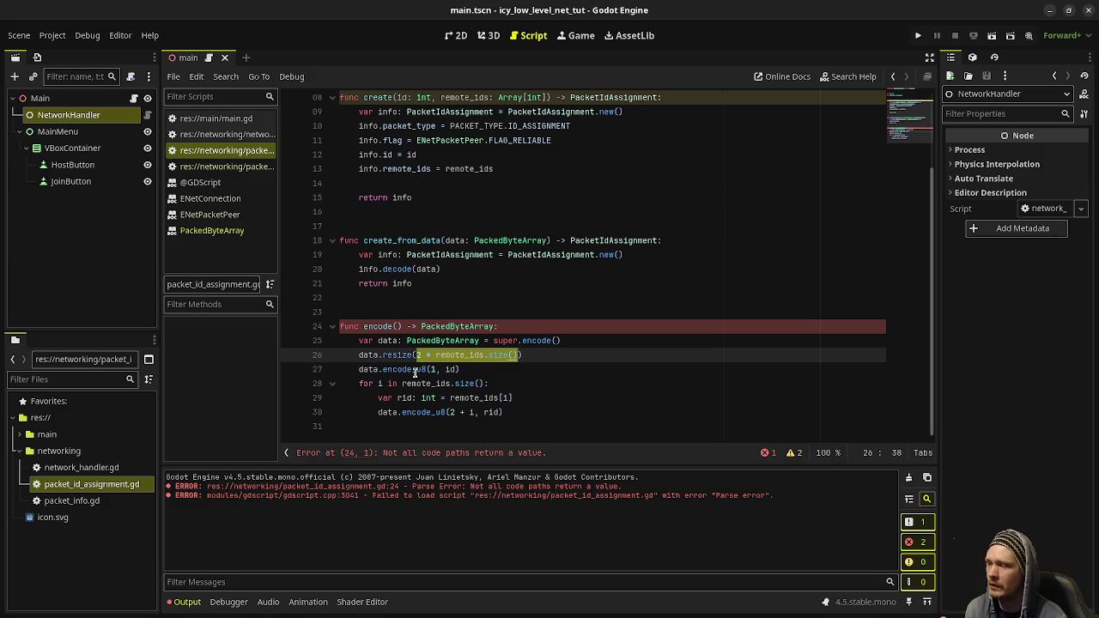
# Inspect the encode_u8 call on line 27, then switch to packet_info.gd to compare.
pyautogui.moveTo(465, 369); pyautogui.dragTo(413, 370)
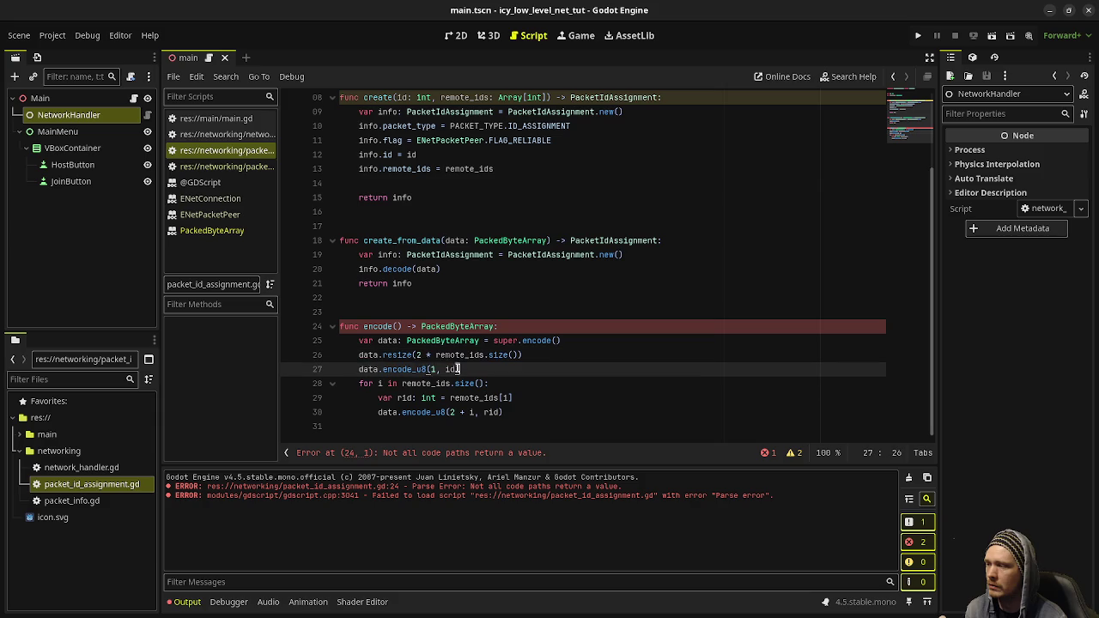
pyautogui.click(403, 370)
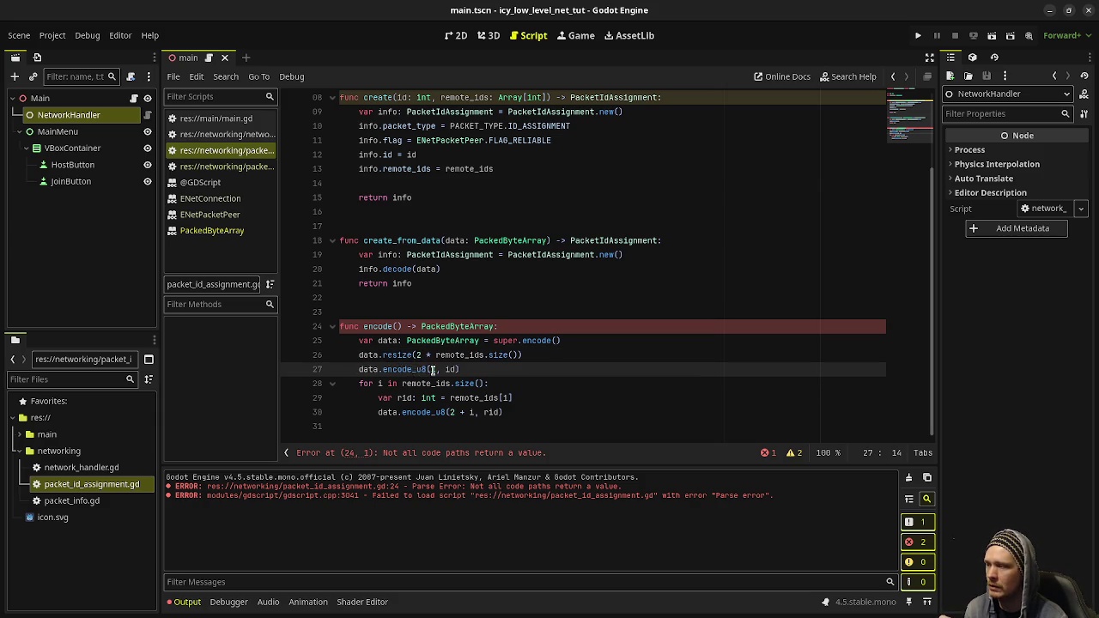
pyautogui.moveTo(461, 369); pyautogui.dragTo(401, 369)
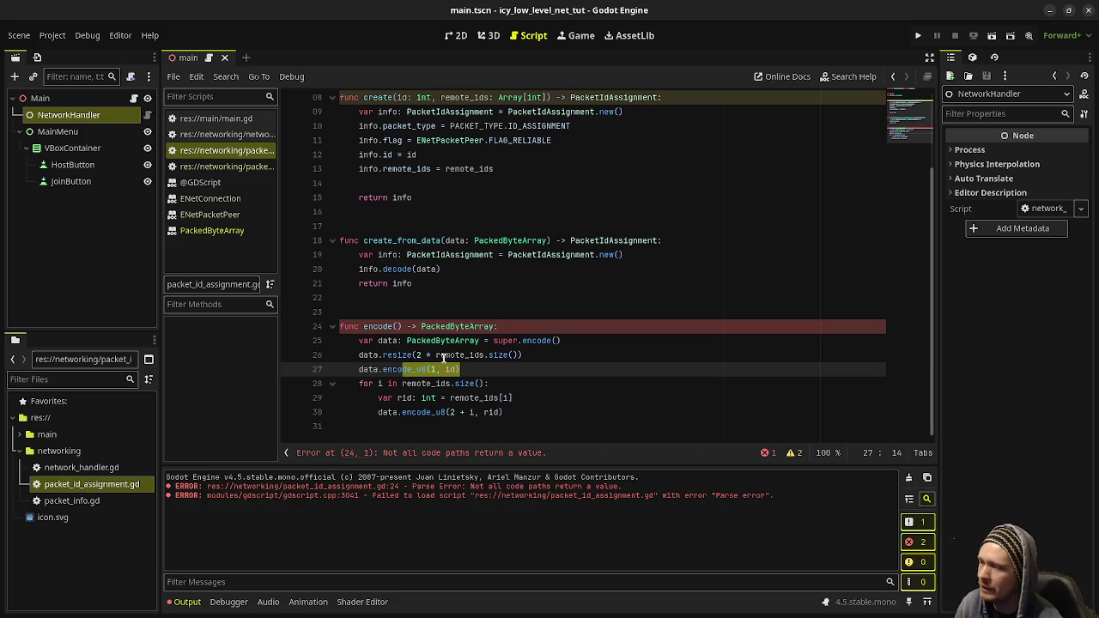
pyautogui.moveTo(404, 357)
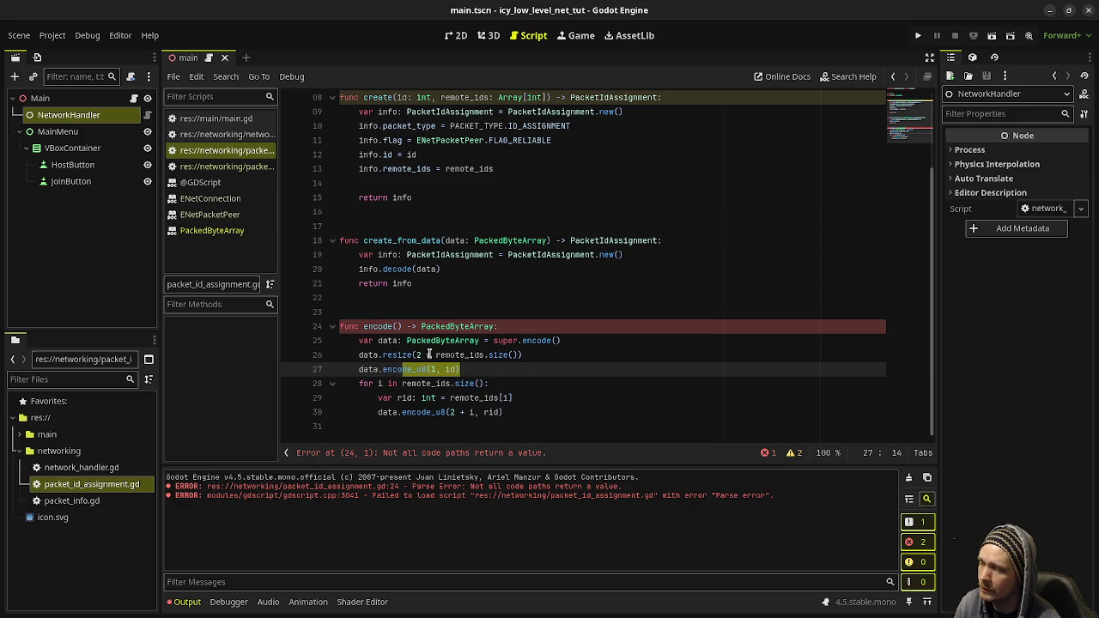
pyautogui.moveTo(493, 408)
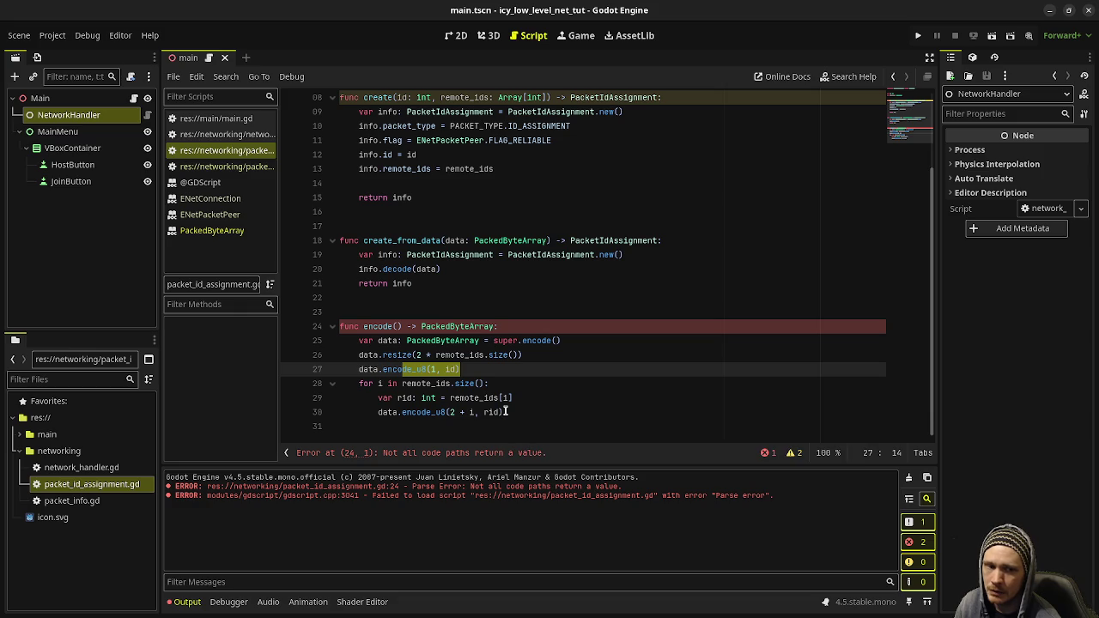
pyautogui.click(392, 355)
pyautogui.moveTo(439, 407)
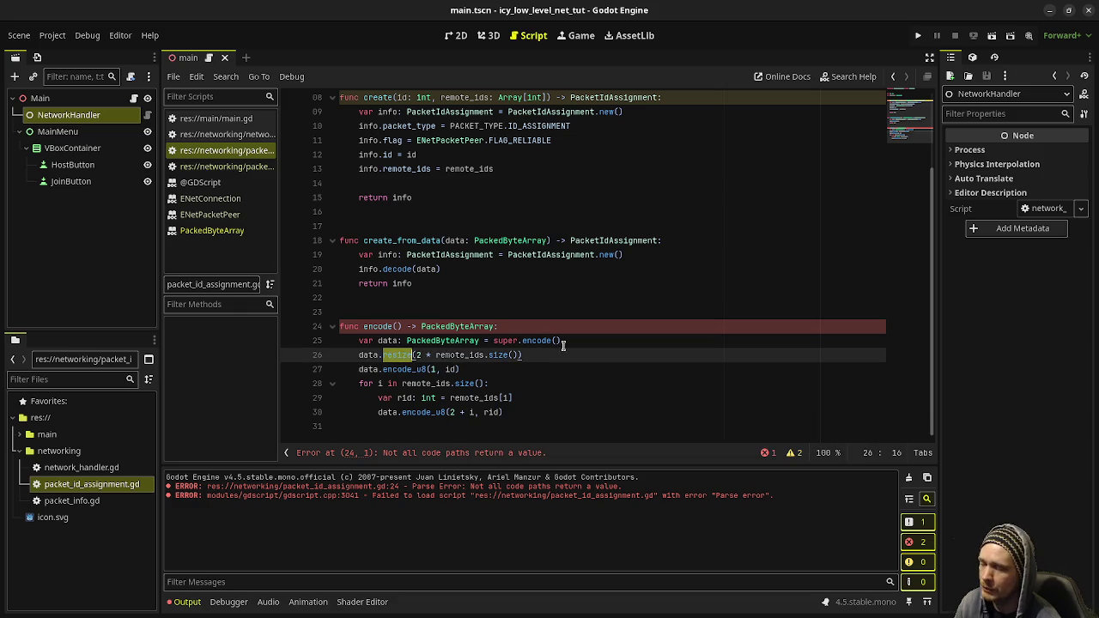
pyautogui.moveTo(509, 353)
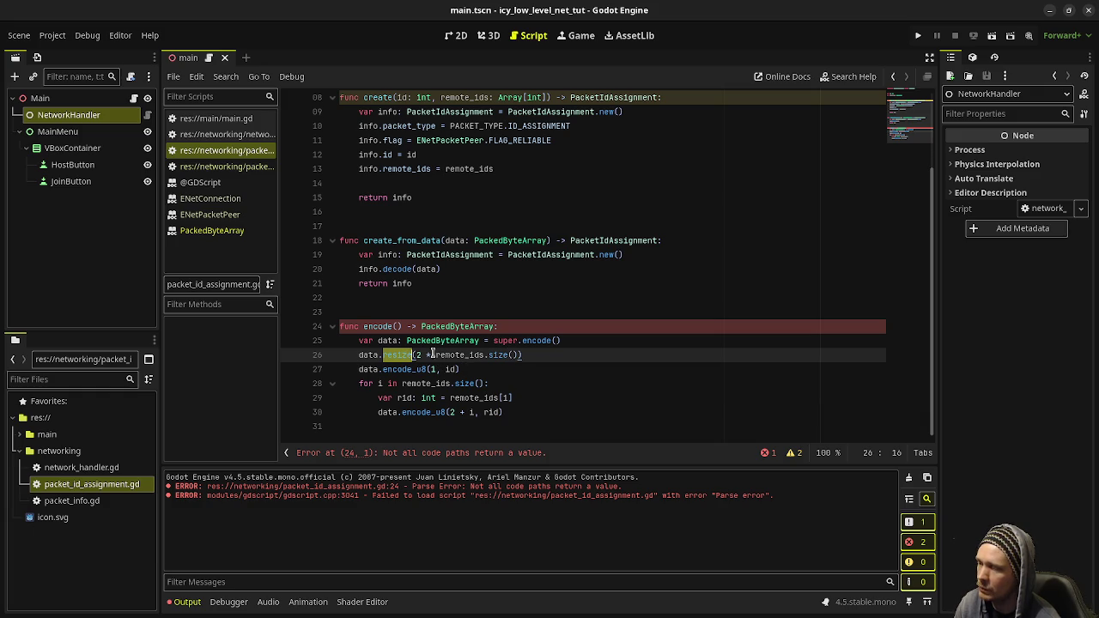
pyautogui.hotkey('alt', 'Left')
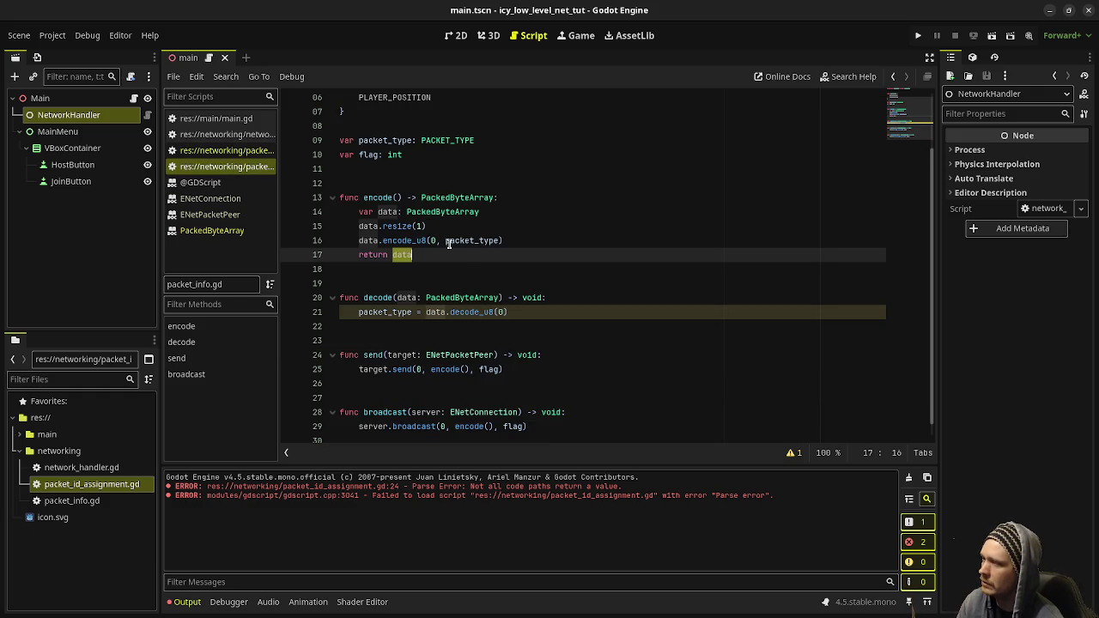
# Return to packet_id_assignment.gd and examine encode_u8(1, id)'s id argument and offset 1.
pyautogui.moveTo(449, 244)
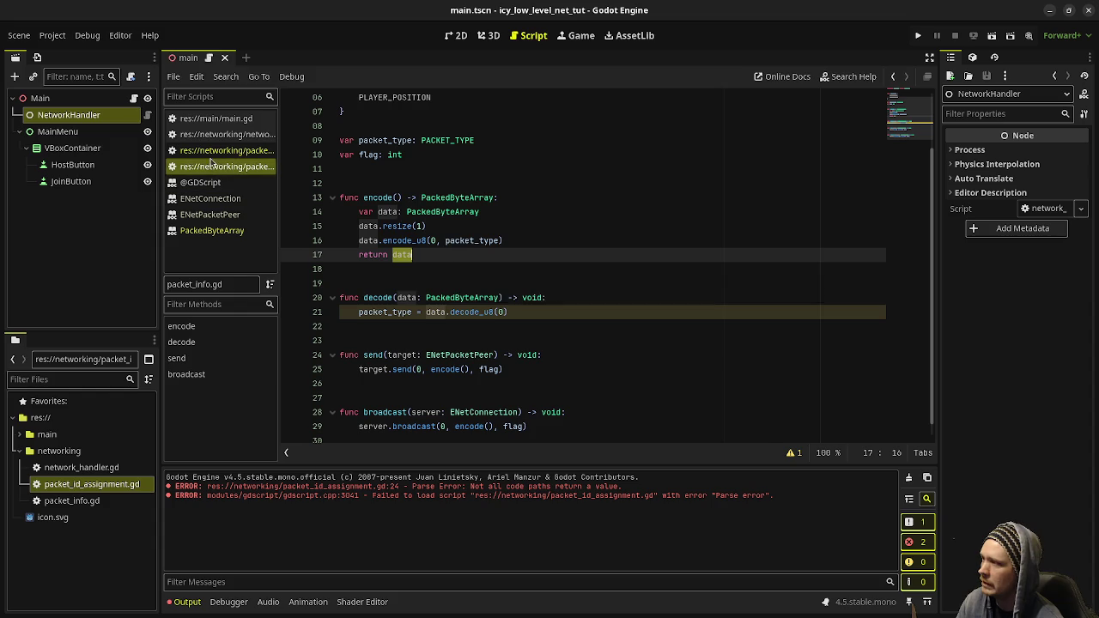
pyautogui.hotkey('alt', 'Right')
pyautogui.press('Down')
pyautogui.moveTo(468, 367); pyautogui.dragTo(381, 369)
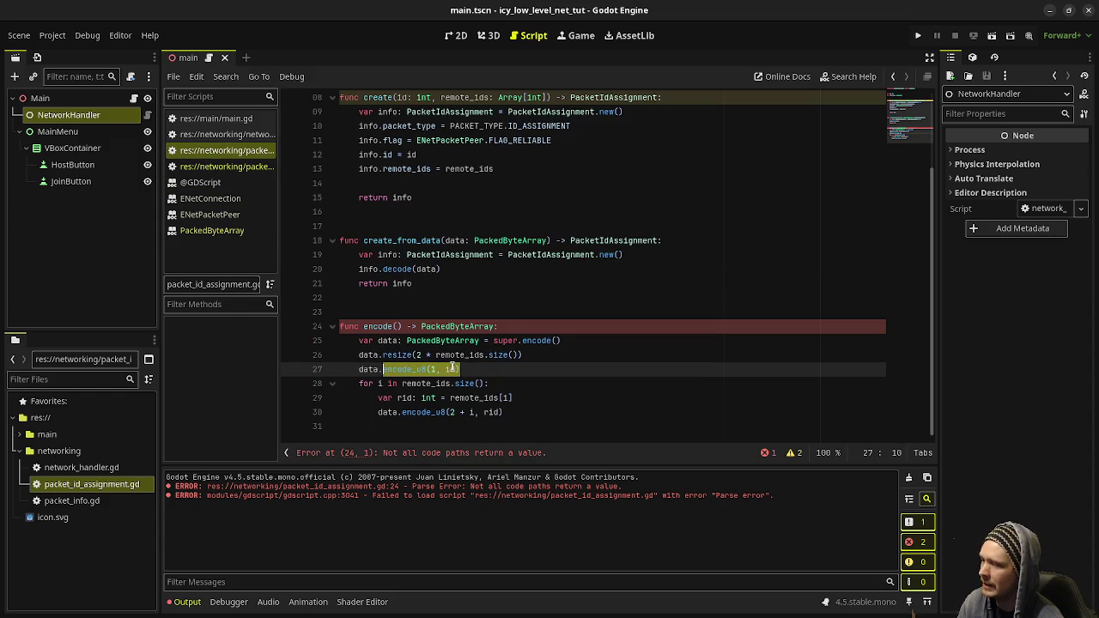
pyautogui.doubleClick(451, 370)
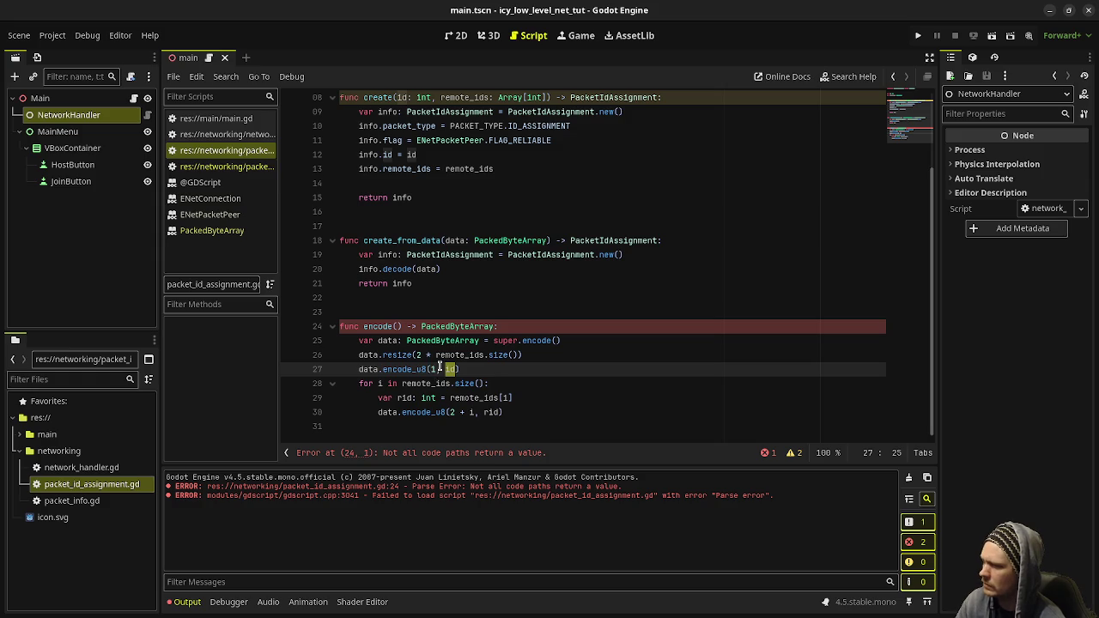
pyautogui.click(432, 369)
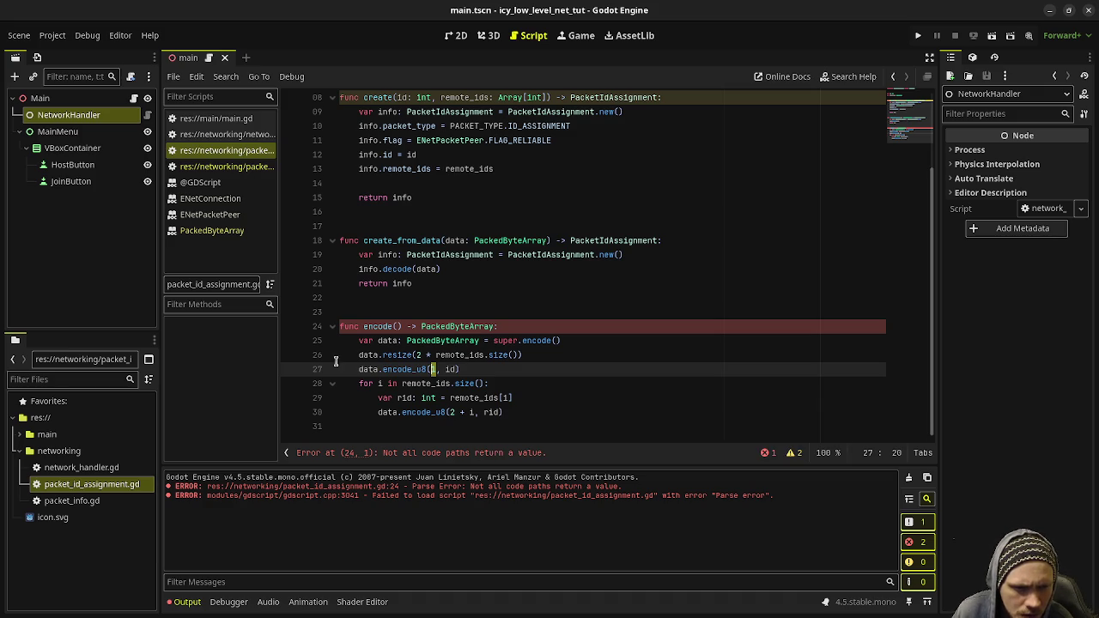
# Change the buffer resize in encode() from 2 * remote_ids.size() to 2 + remote_ids.size().
pyautogui.press('Up')
pyautogui.press('BackSpace')
pyautogui.write('+')
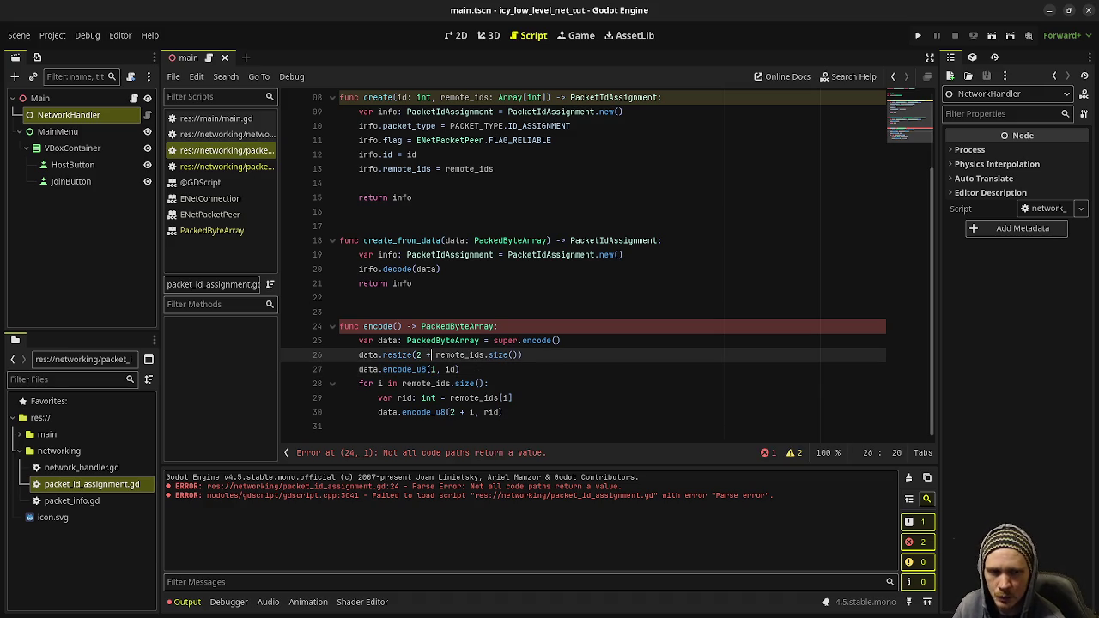
pyautogui.click(417, 355)
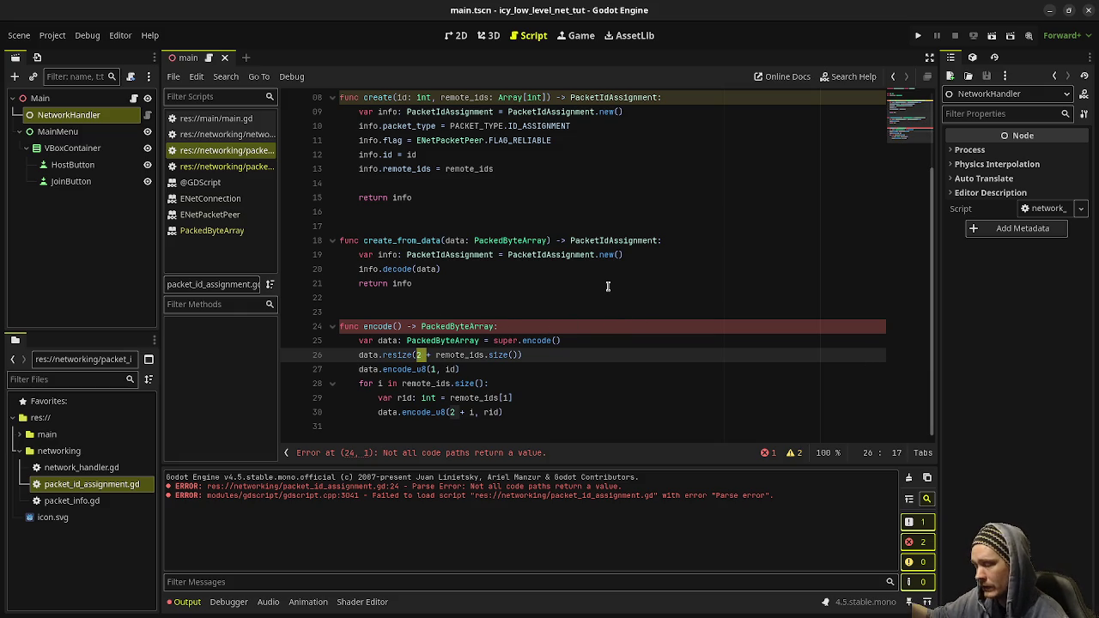
pyautogui.click(424, 369)
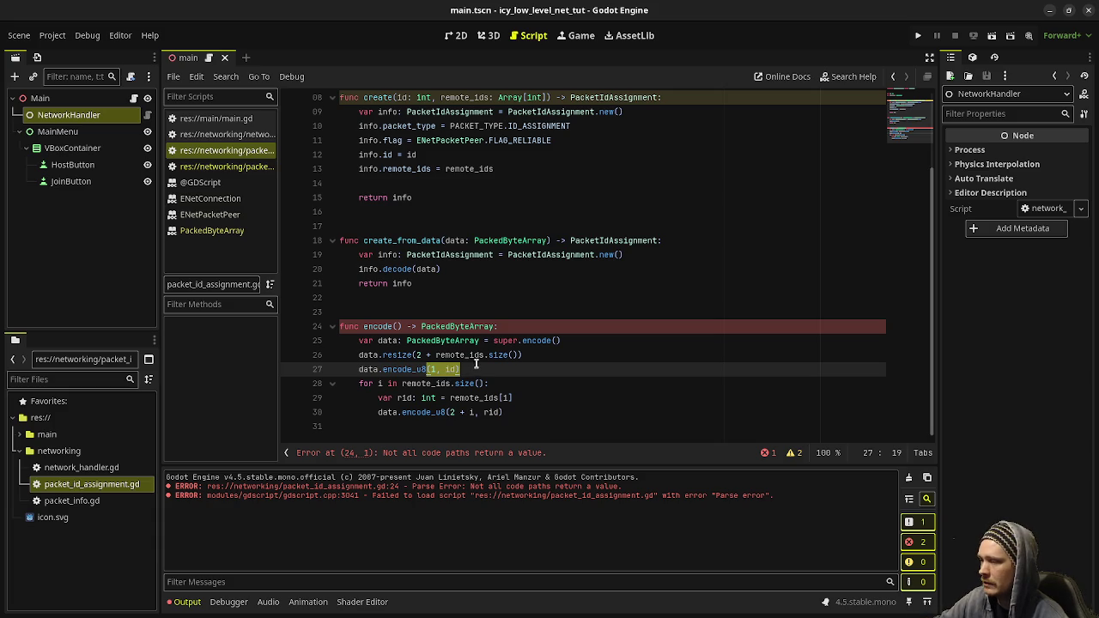
pyautogui.doubleClick(438, 384)
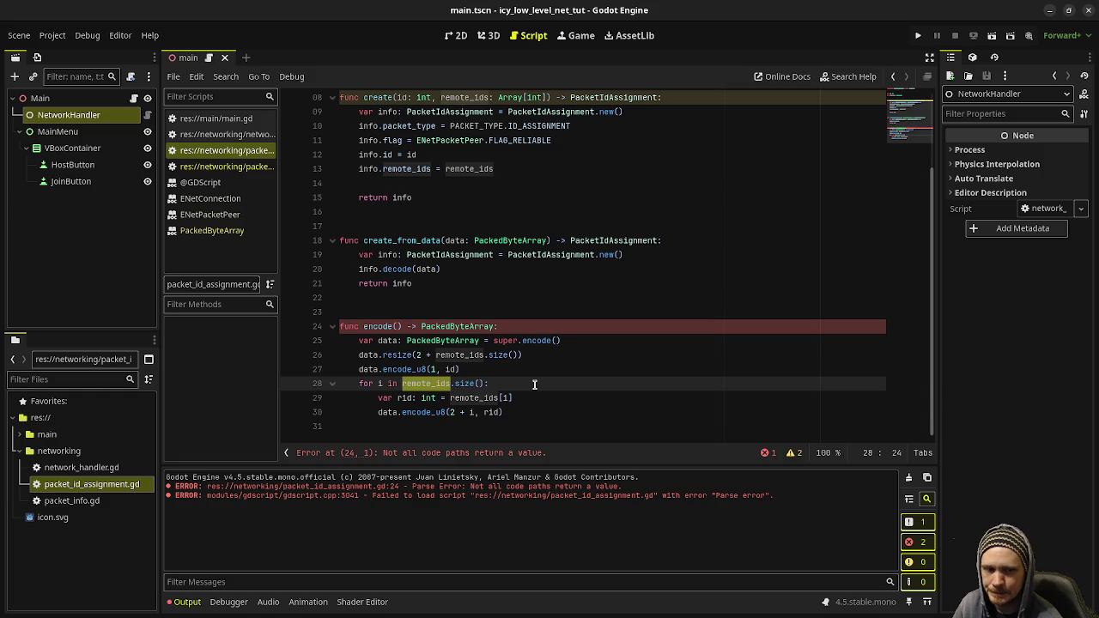
pyautogui.click(406, 399)
pyautogui.press('End')
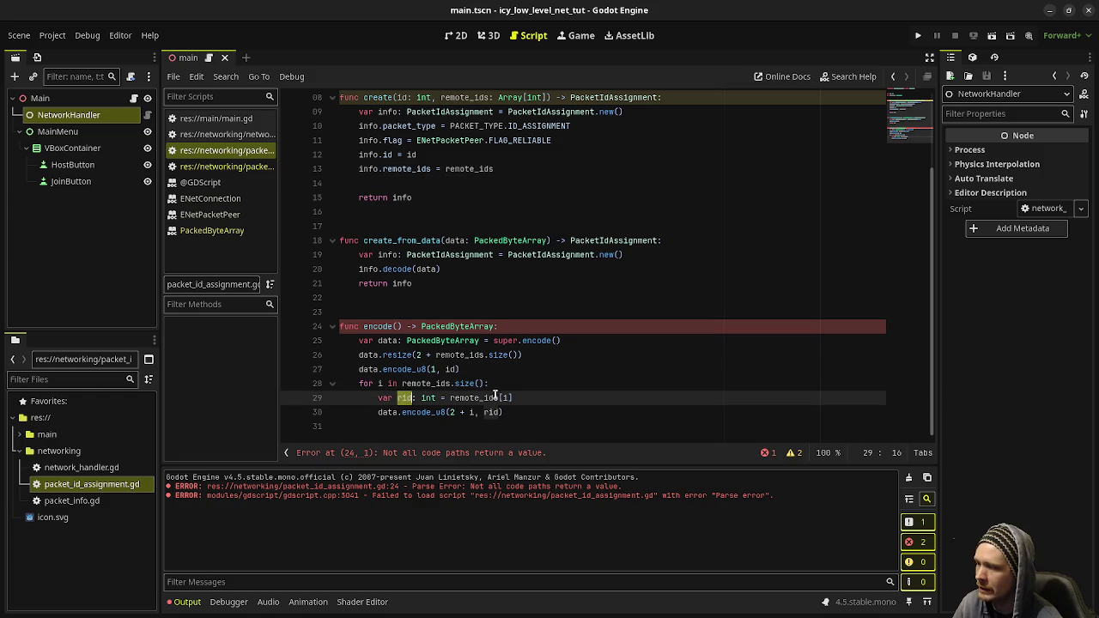
pyautogui.moveTo(507, 397); pyautogui.dragTo(453, 400)
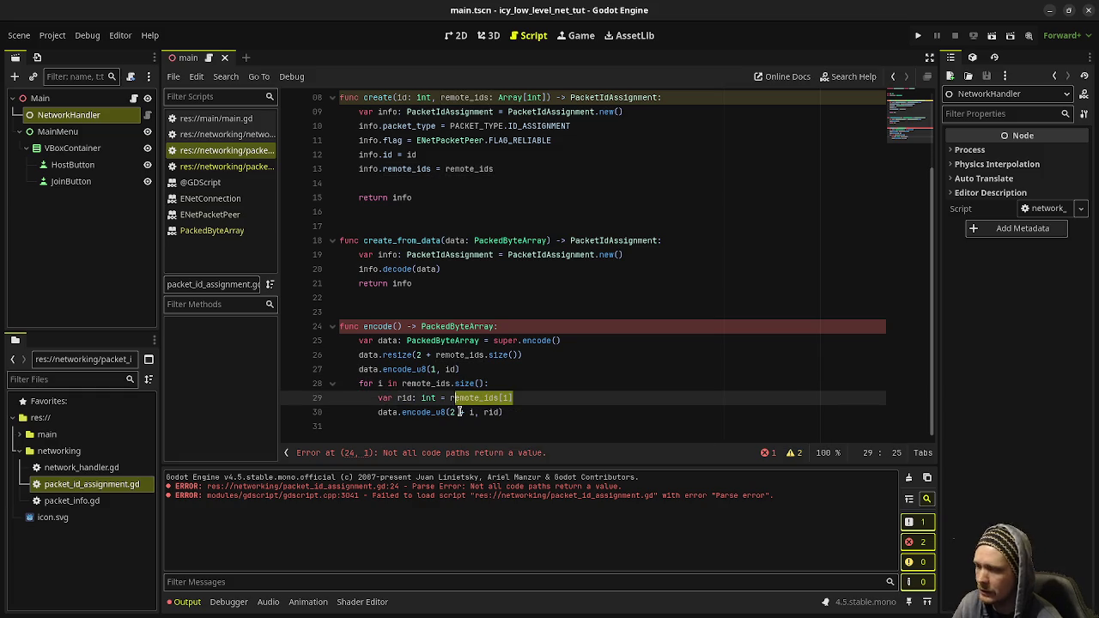
# Add an unindented 'return data' line after the encode() loop.
pyautogui.click(485, 413)
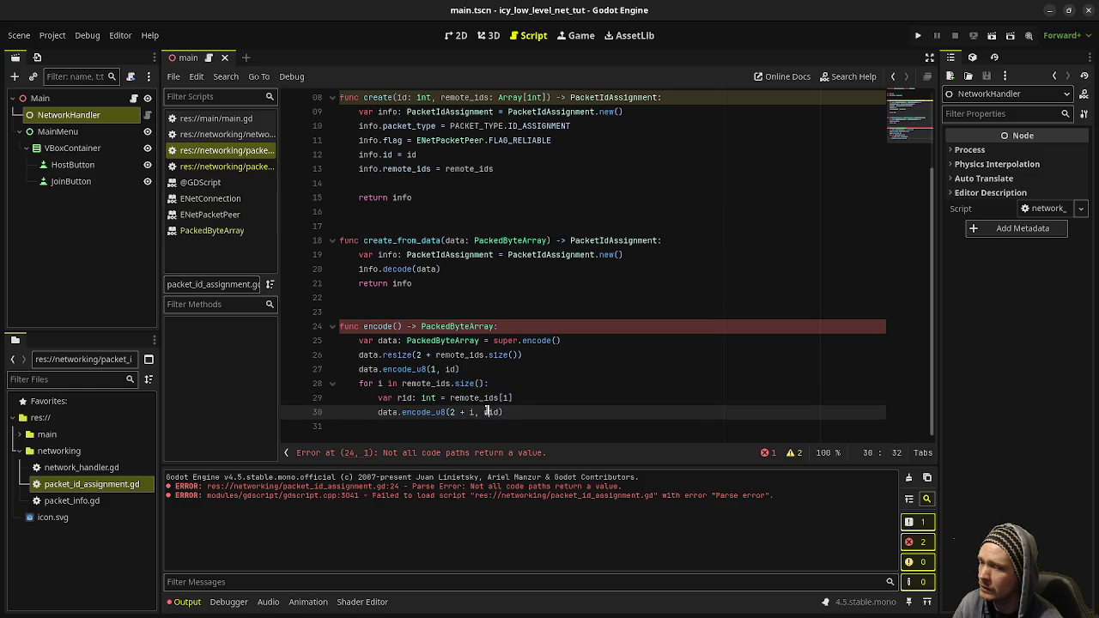
pyautogui.click(596, 415)
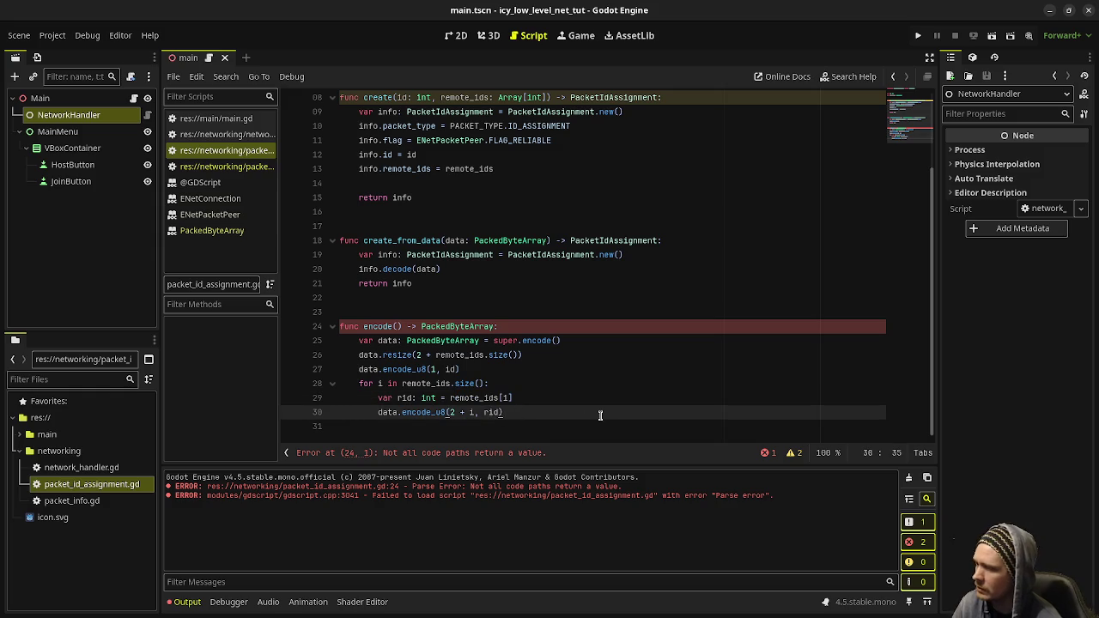
pyautogui.press('Return')
pyautogui.press('BackSpace')
pyautogui.write('return ')
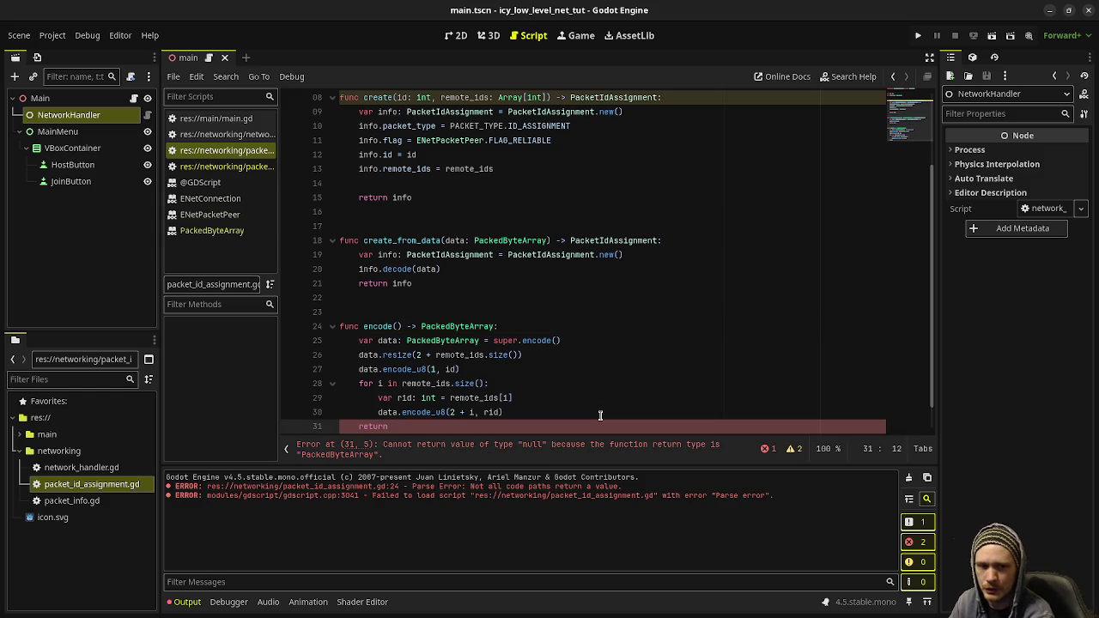
pyautogui.write('data')
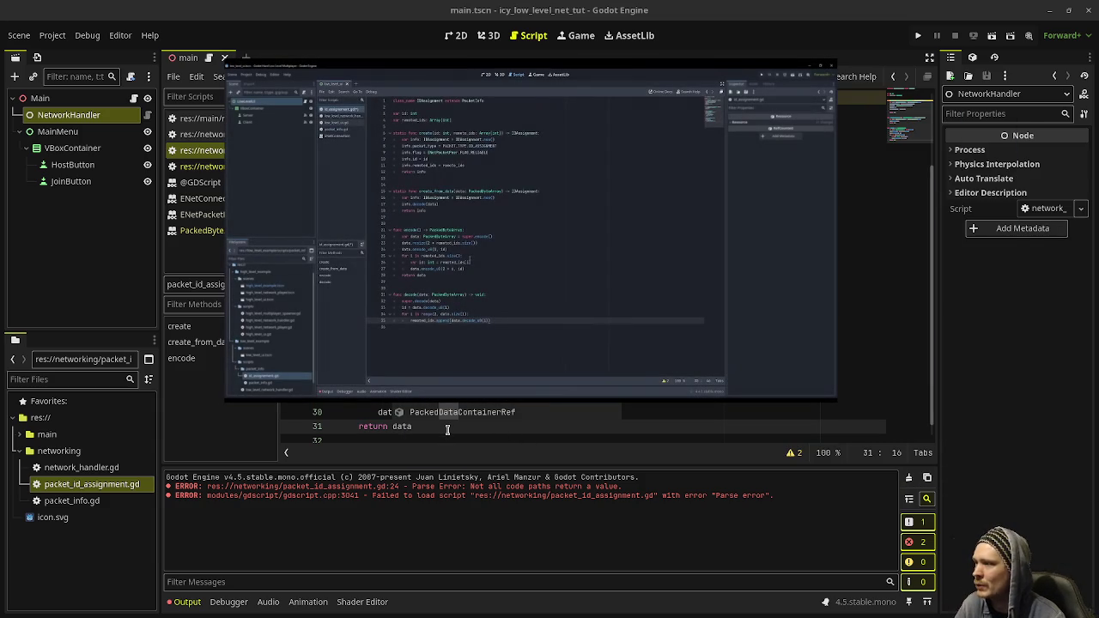
pyautogui.moveTo(403, 394); pyautogui.dragTo(456, 546)
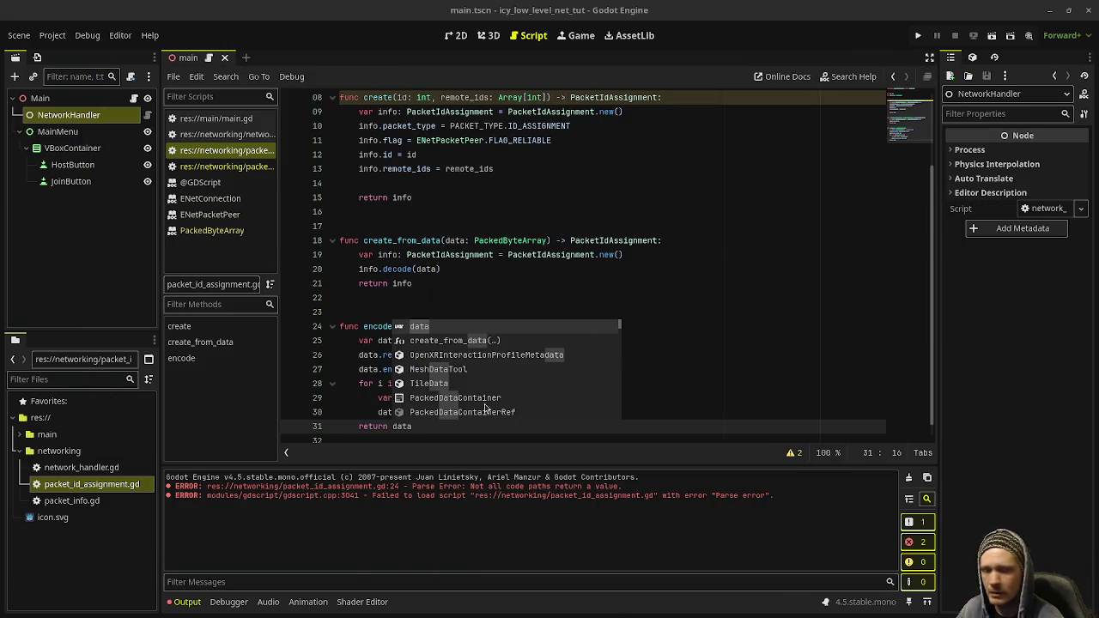
pyautogui.click(787, 367)
pyautogui.scroll(-1, 559, 386)
pyautogui.click(411, 423)
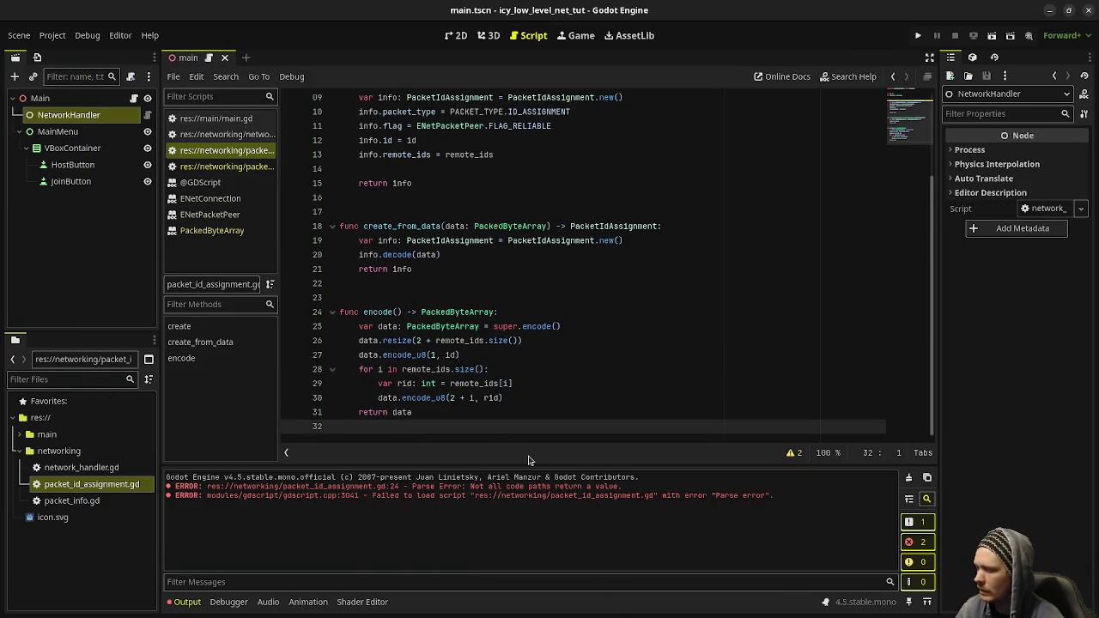
# Declare func decode(data: PackedByteArray) -> void: below encode().
pyautogui.press('Return')
pyautogui.press('Return')
pyautogui.write('func decod')
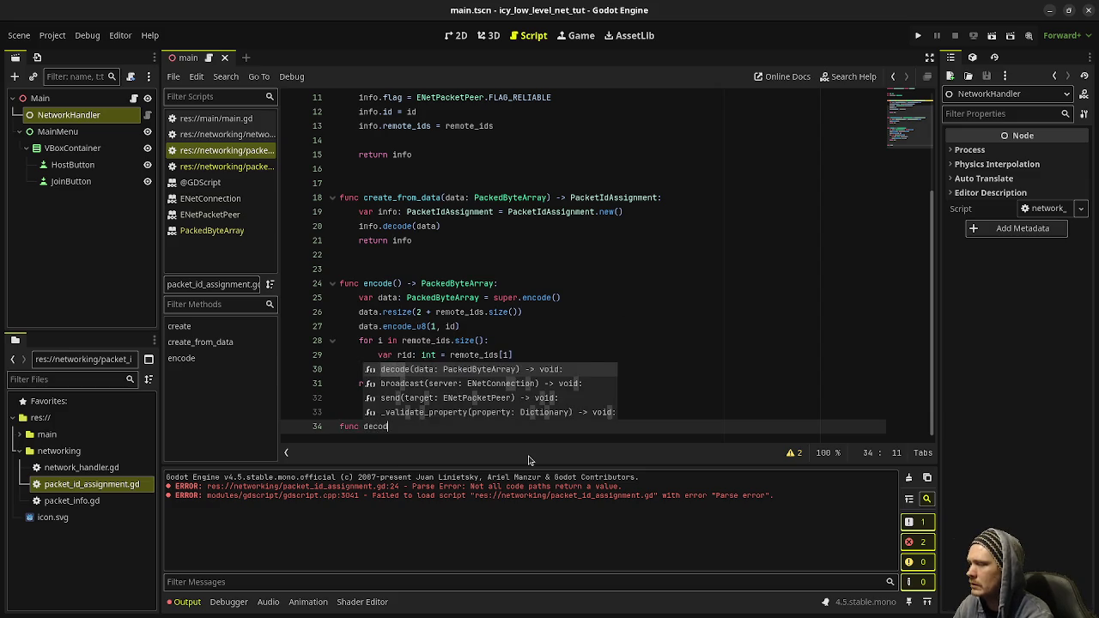
pyautogui.write('e(')
pyautogui.write('data: ')
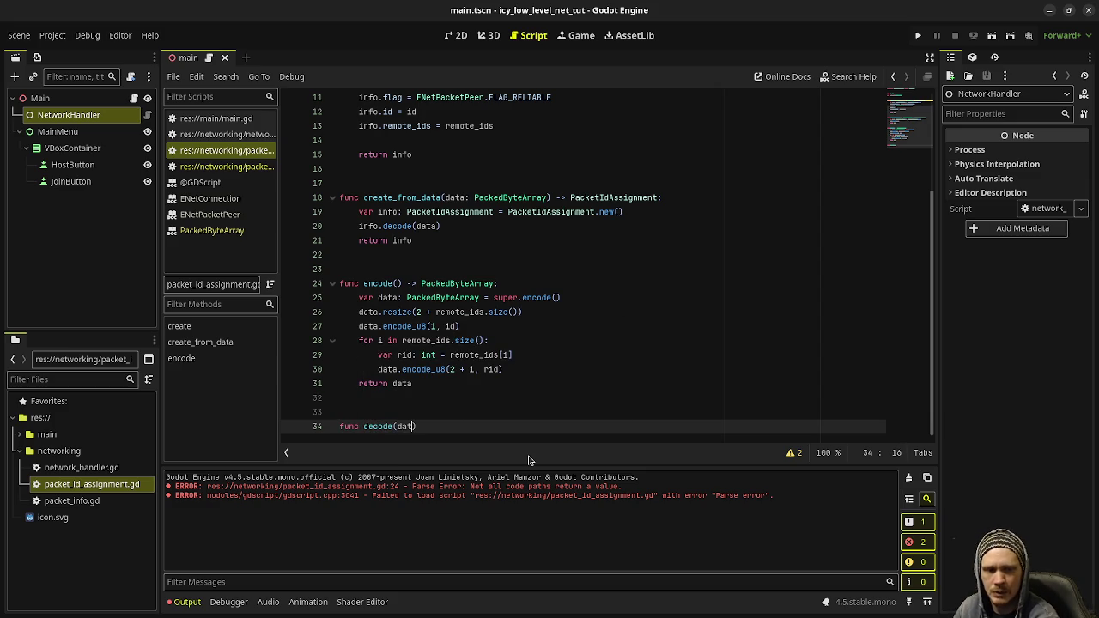
pyautogui.write('PackedB')
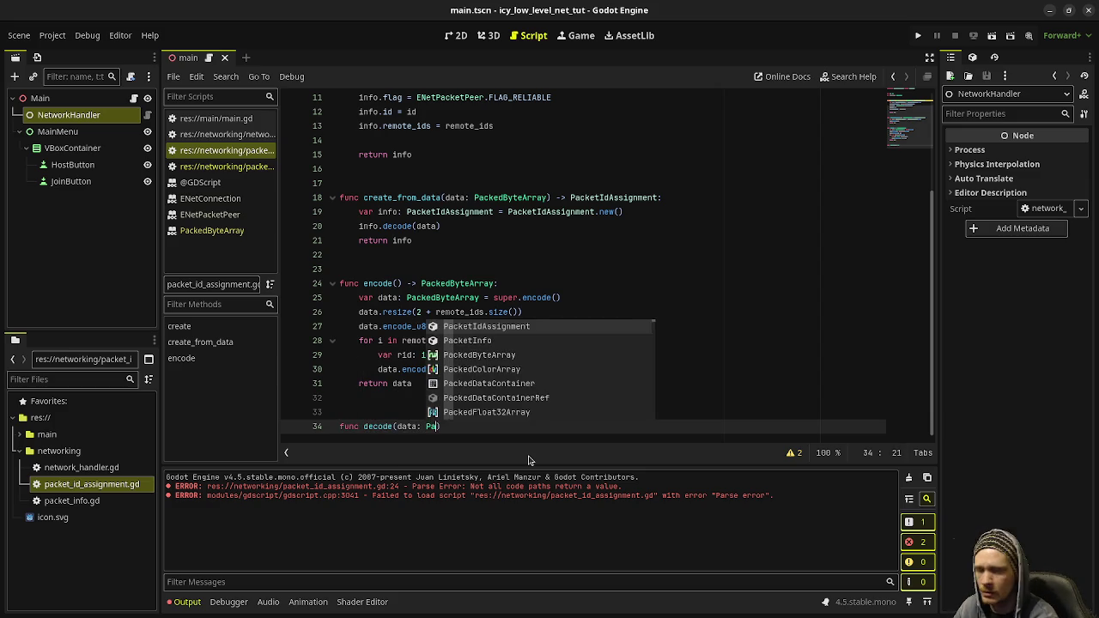
pyautogui.press('Return')
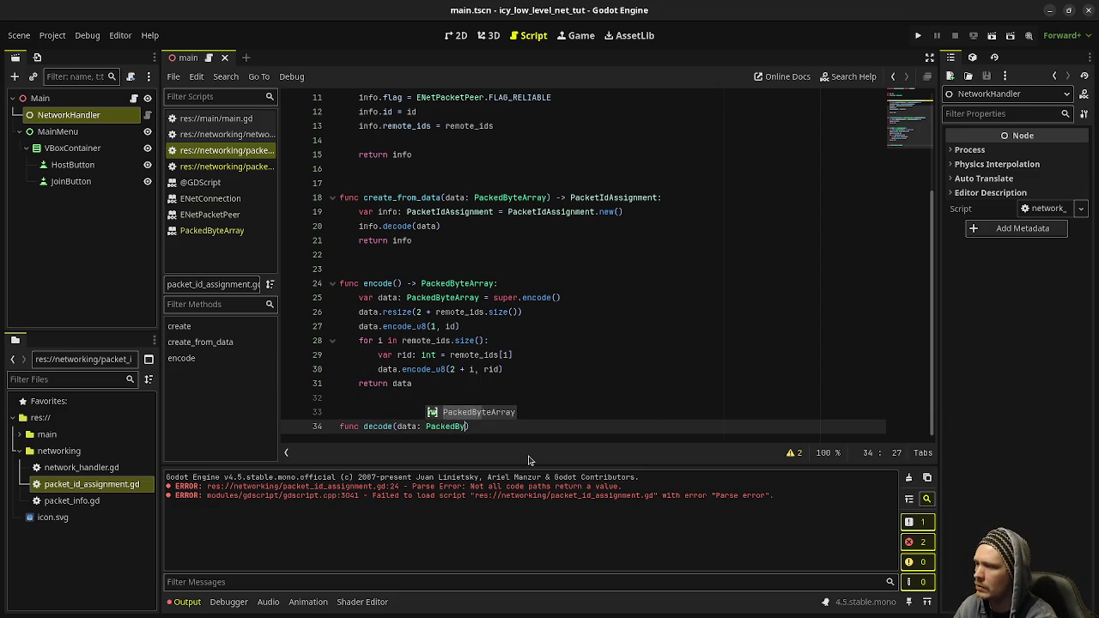
pyautogui.write(') -> v')
pyautogui.press('Return')
pyautogui.write(':')
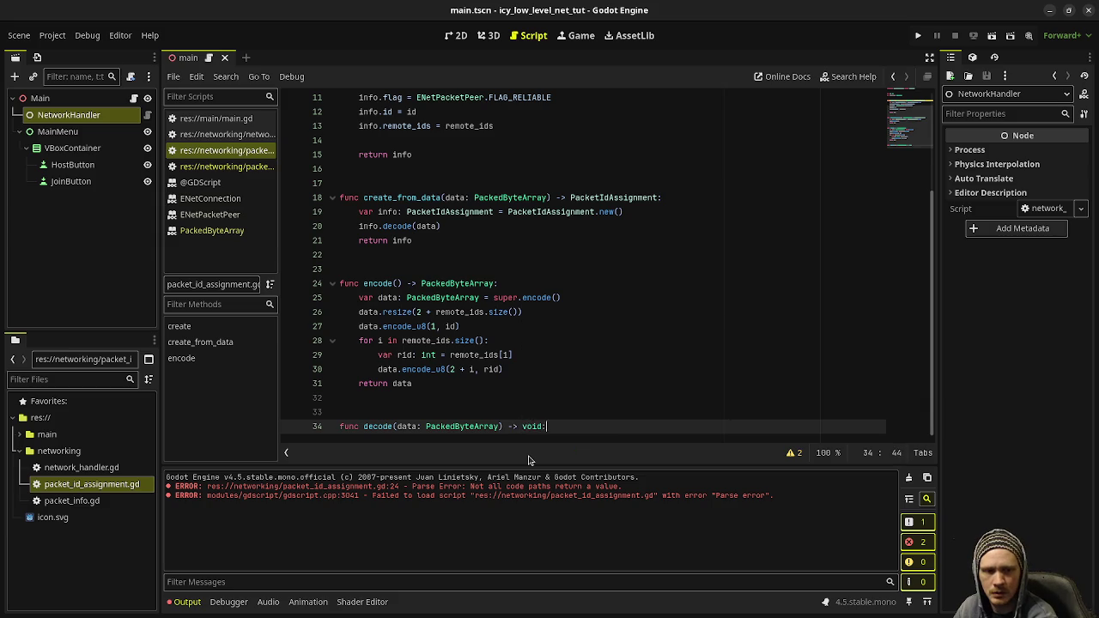
pyautogui.press('Return')
# Call super.decode(data), set id = data.decode_u8(1), and begin the for i in range(2, ...) loop.
pyautogui.write('super.decod')
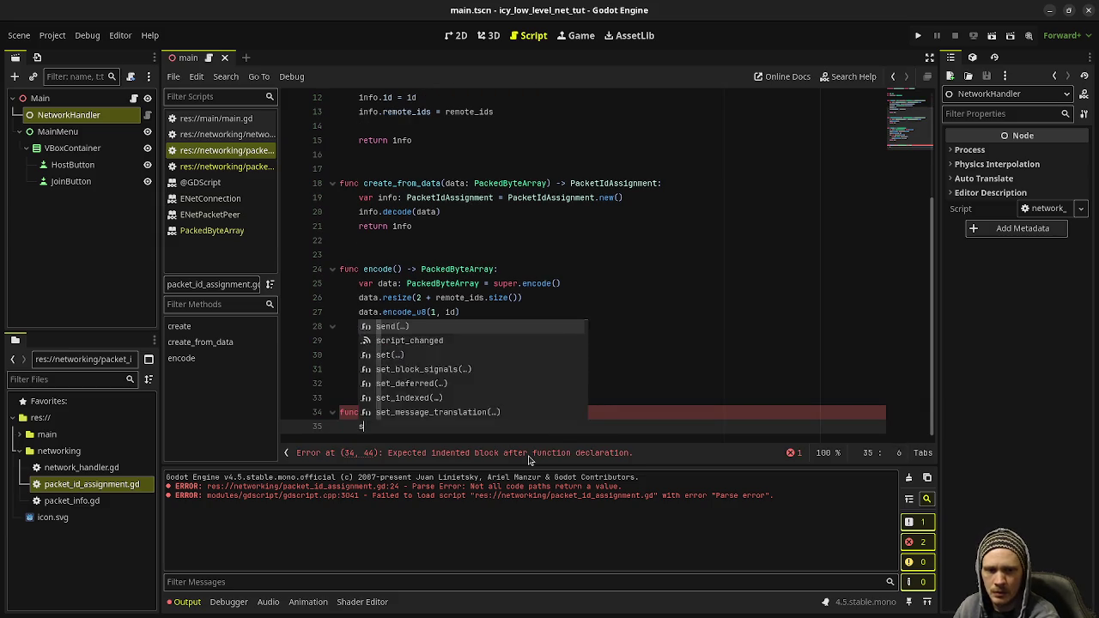
pyautogui.press('Return')
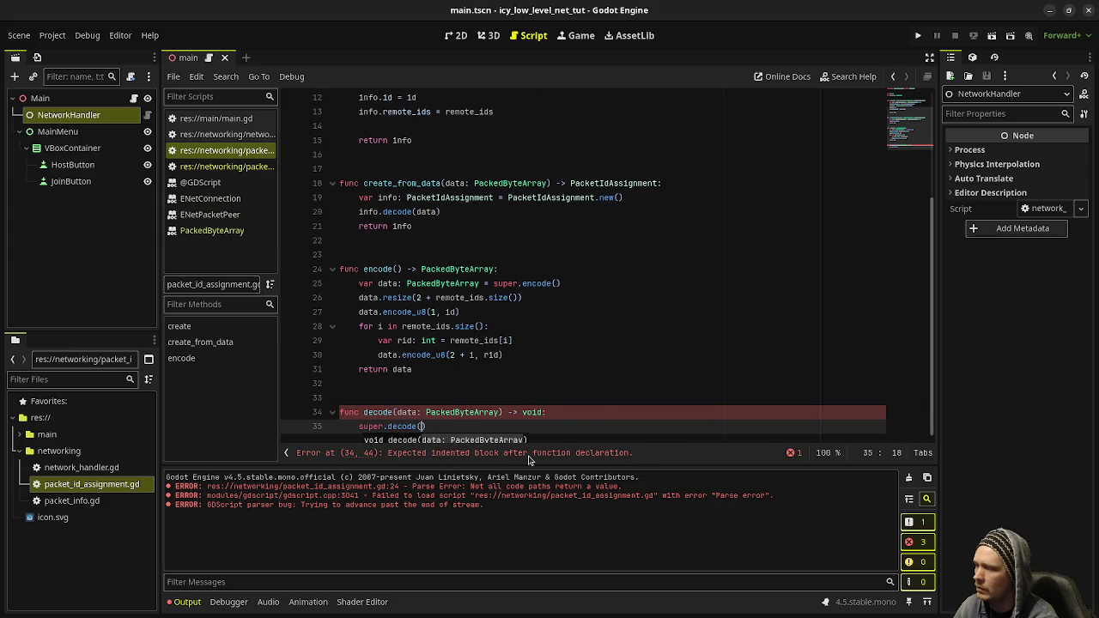
pyautogui.write('data)')
pyautogui.press('Return')
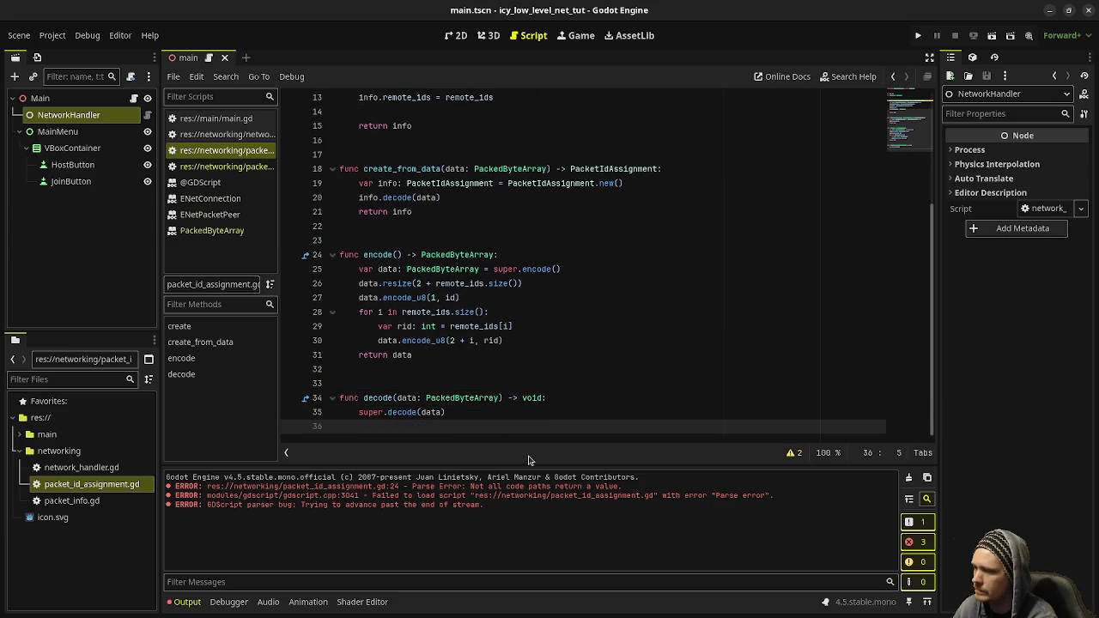
pyautogui.write('id = d')
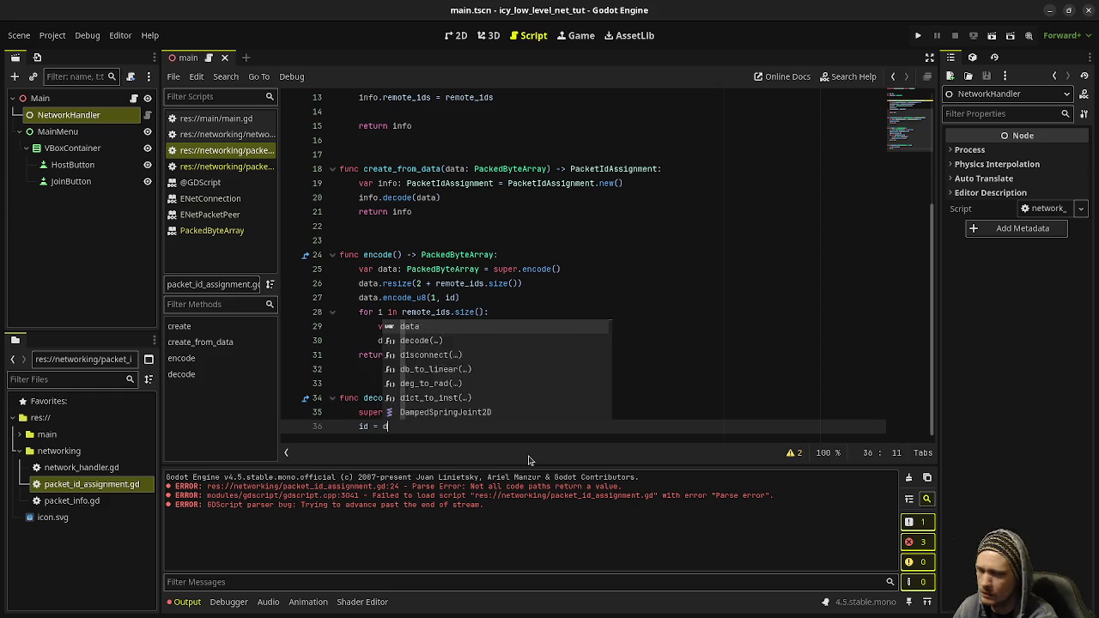
pyautogui.write('ata.decode_u')
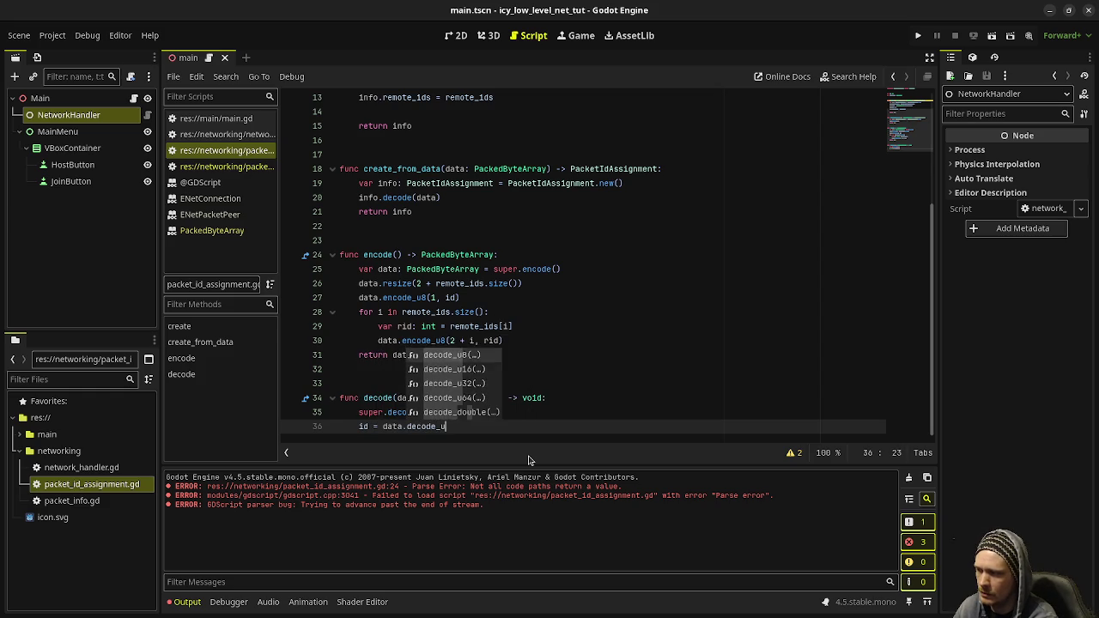
pyautogui.write('8(1')
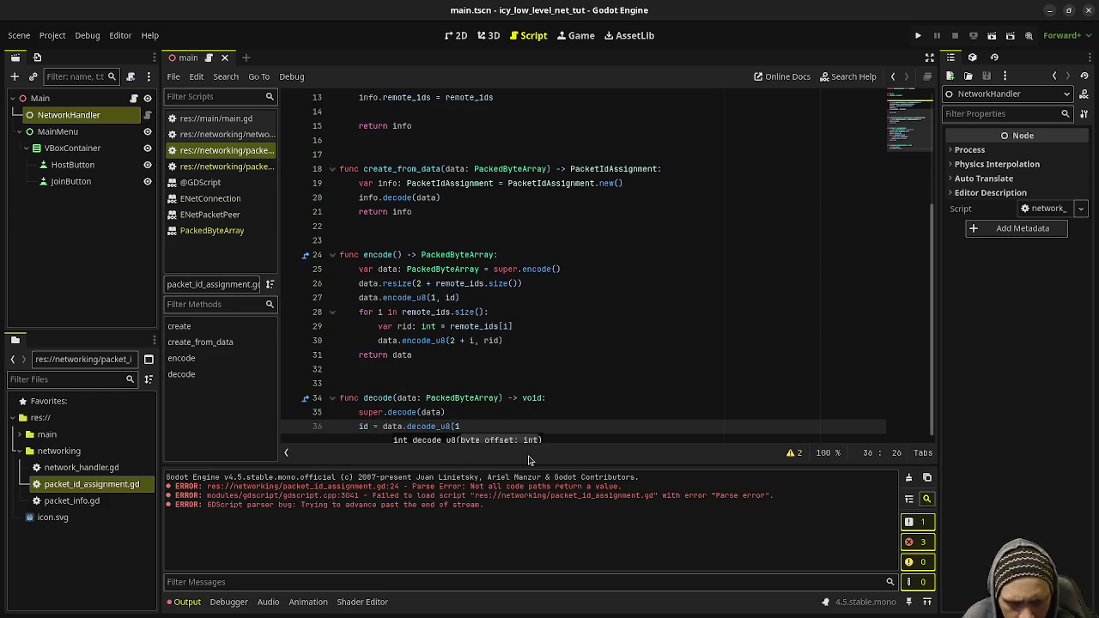
pyautogui.write(')')
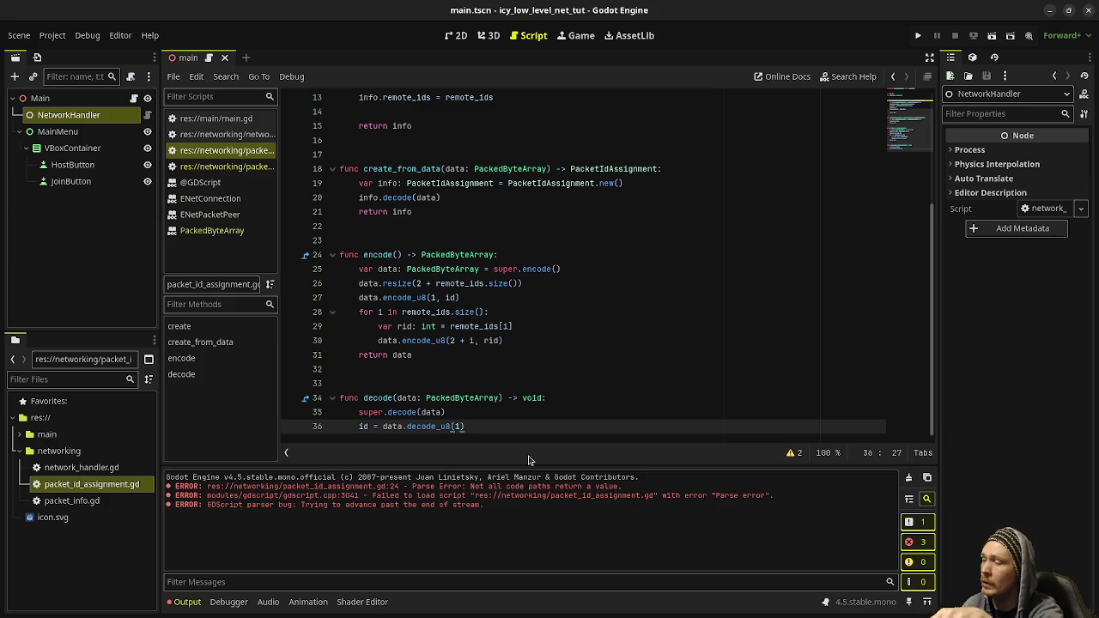
pyautogui.press('Return')
pyautogui.write('for ')
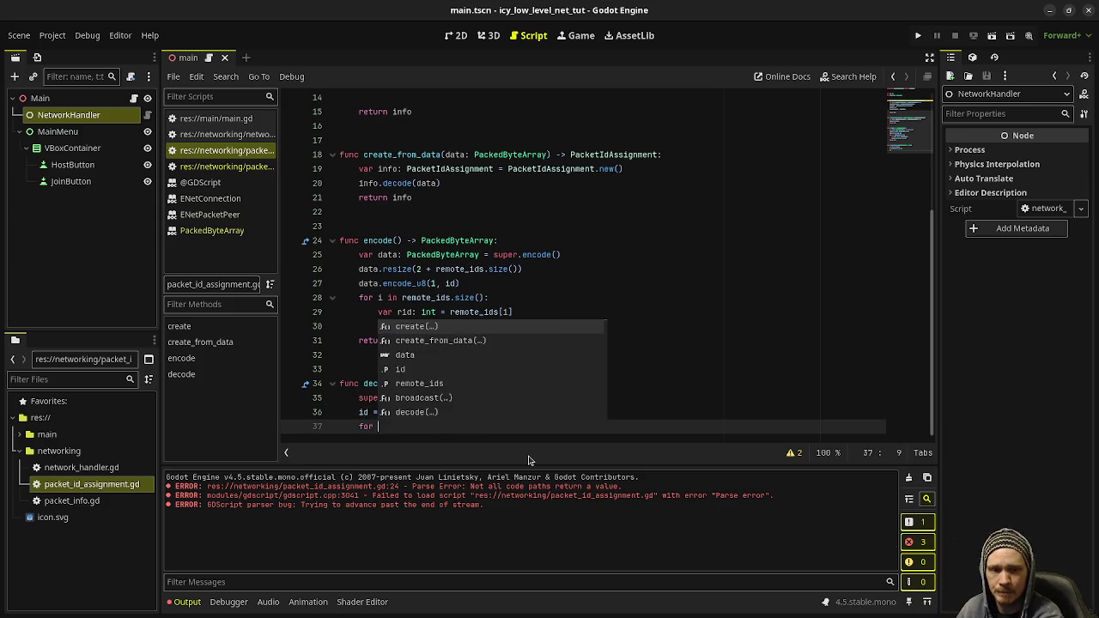
pyautogui.write('i in ra')
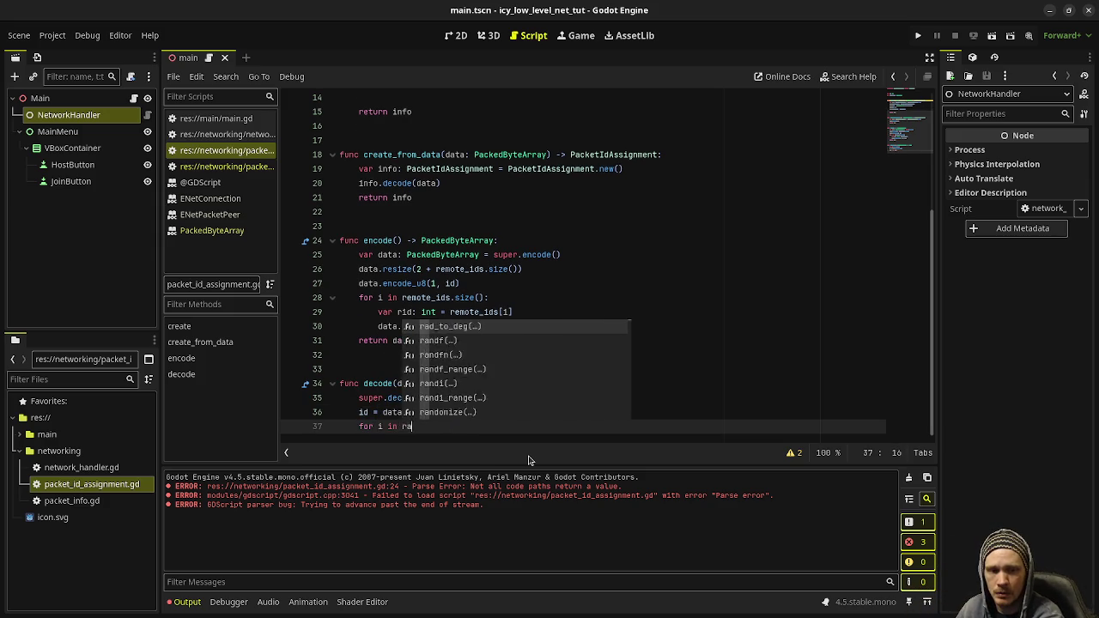
pyautogui.write('nge(2, data.s')
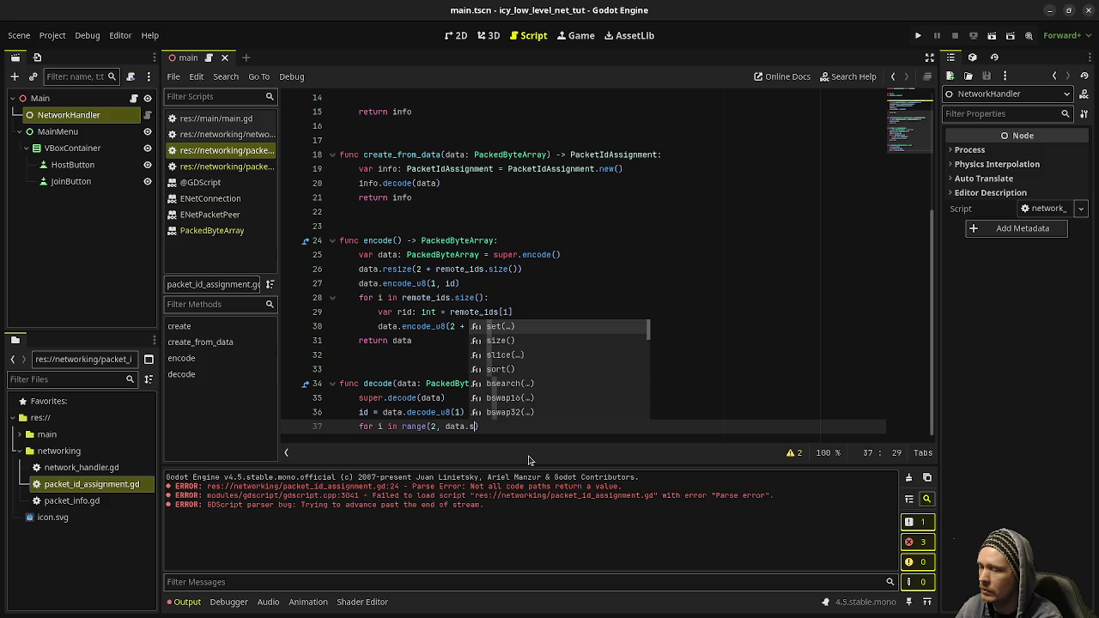
pyautogui.write('i')
# Complete the loop over range(2, data.size()) with remote_ids.append(data.decode_u8(i)).
pyautogui.press('Return')
pyautogui.write(':')
pyautogui.press('Return')
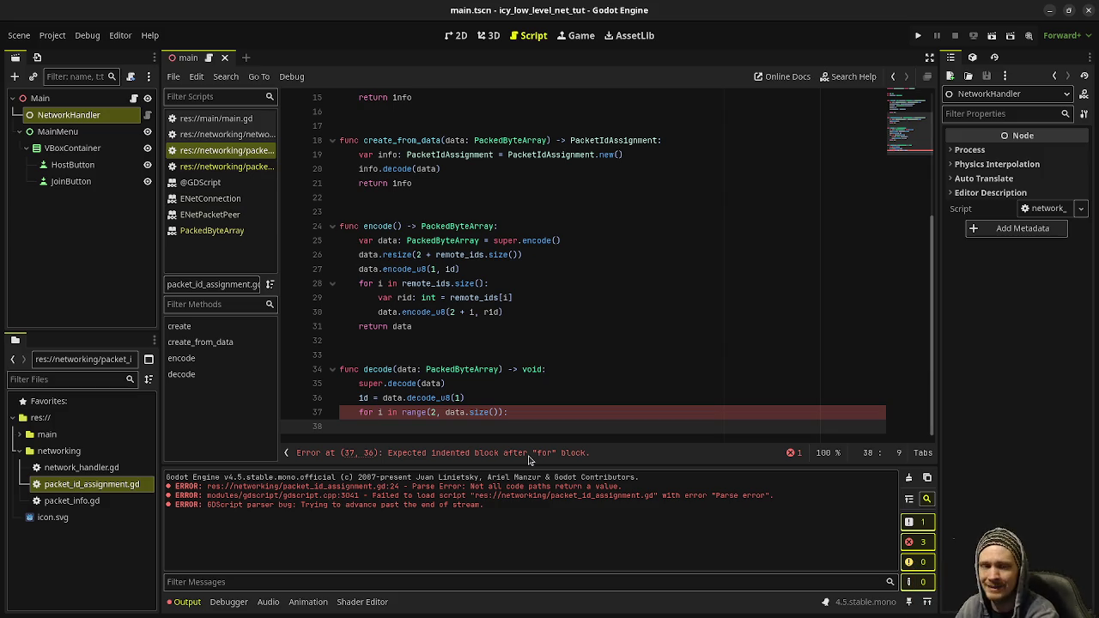
pyautogui.write('rem')
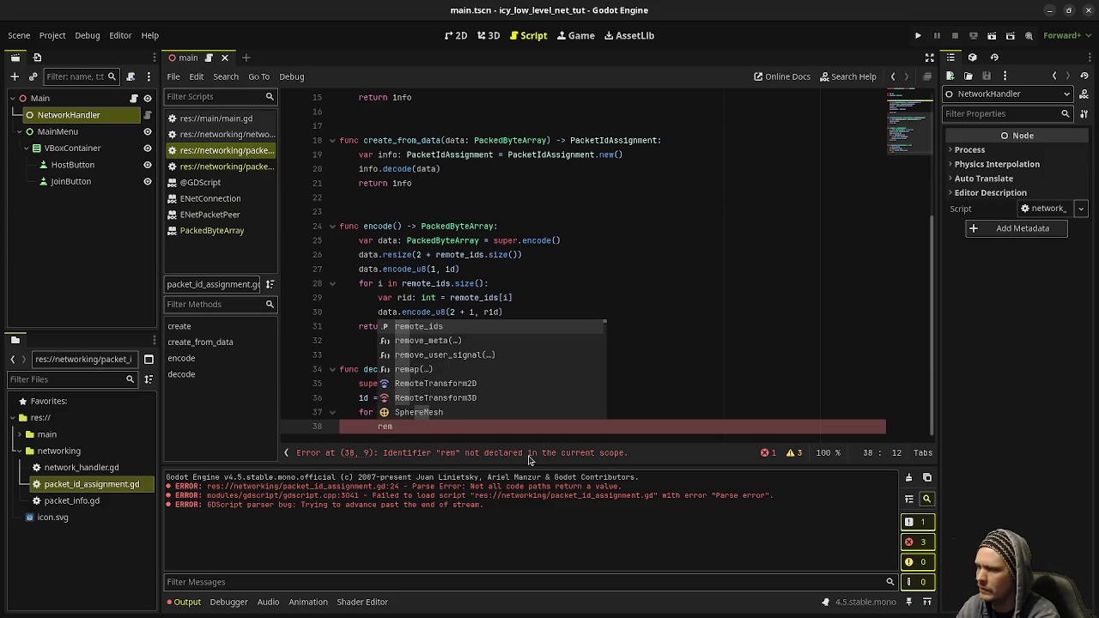
pyautogui.write('ote')
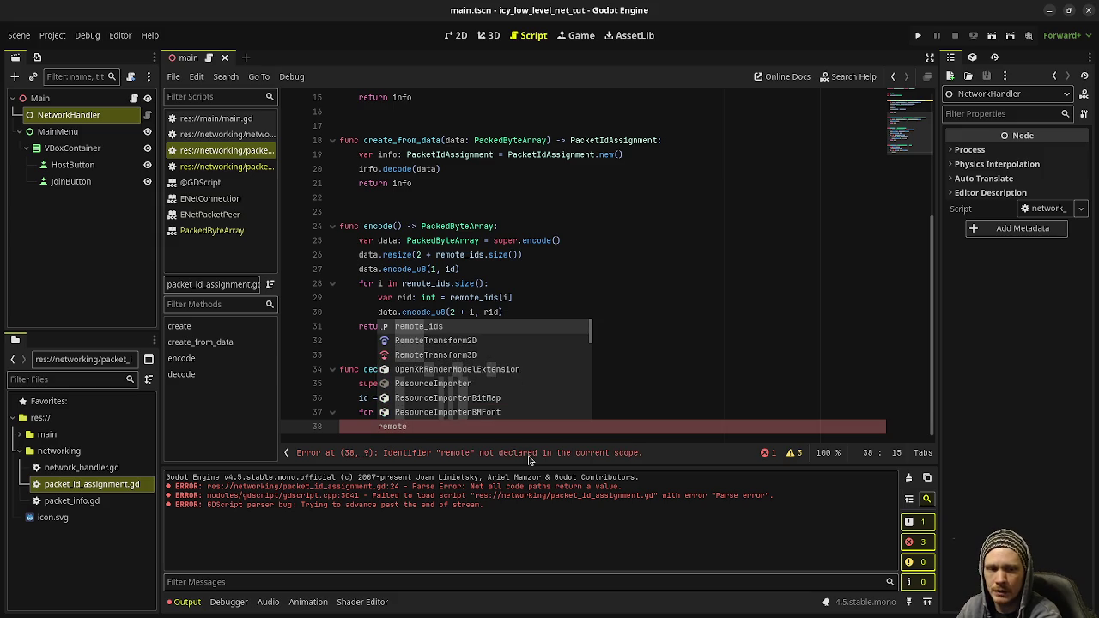
pyautogui.press('Return')
pyautogui.write('.append')
pyautogui.press('Return')
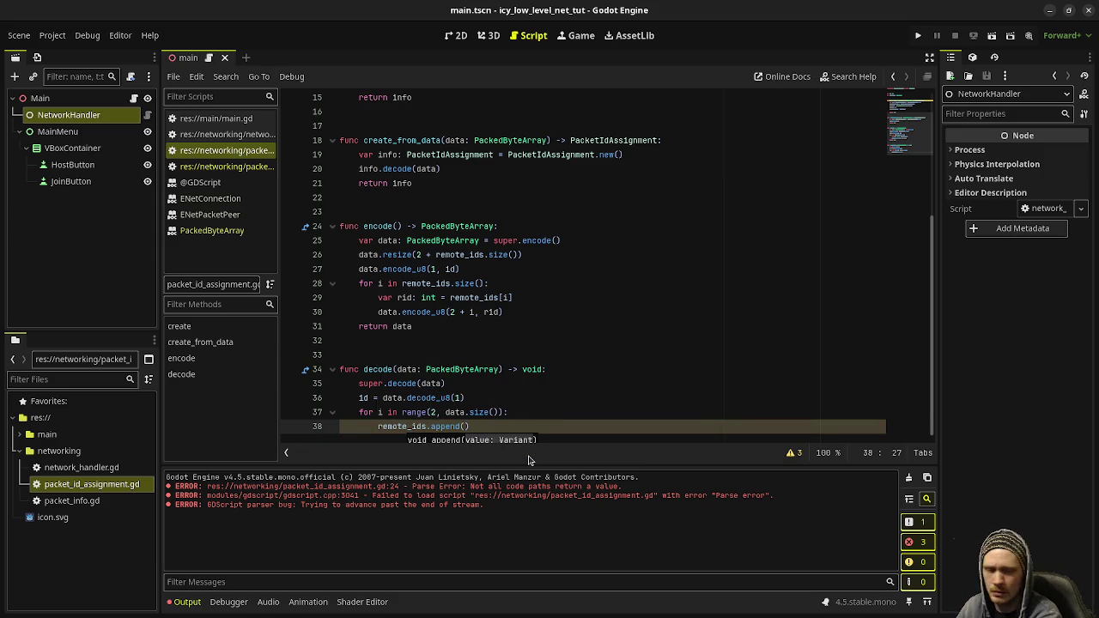
pyautogui.write('data.decode')
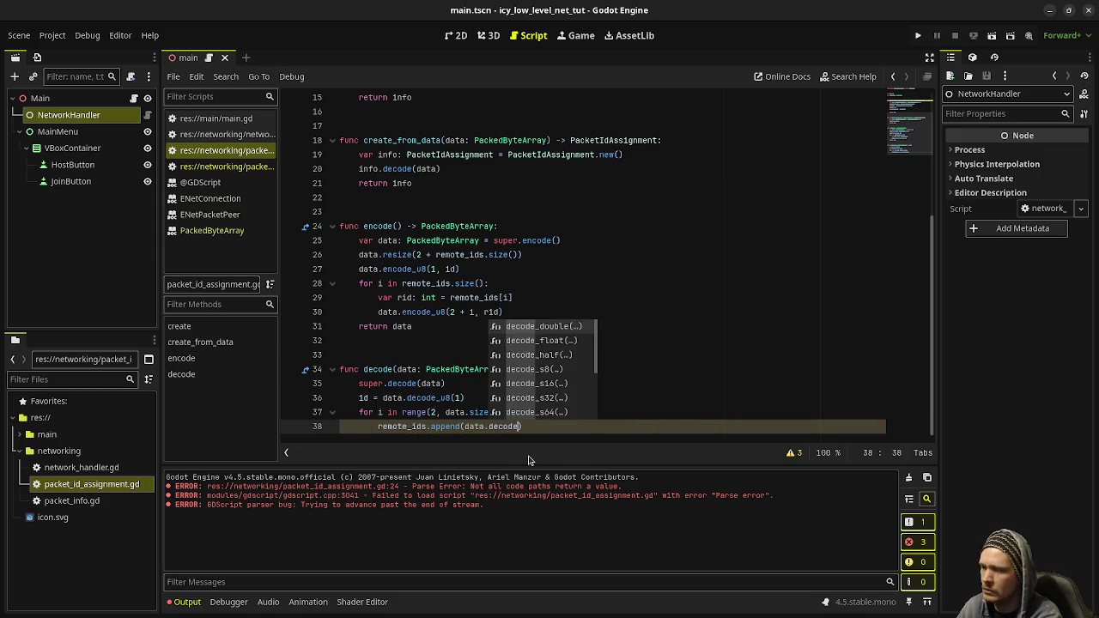
pyautogui.write('_u8(')
pyautogui.press('Return')
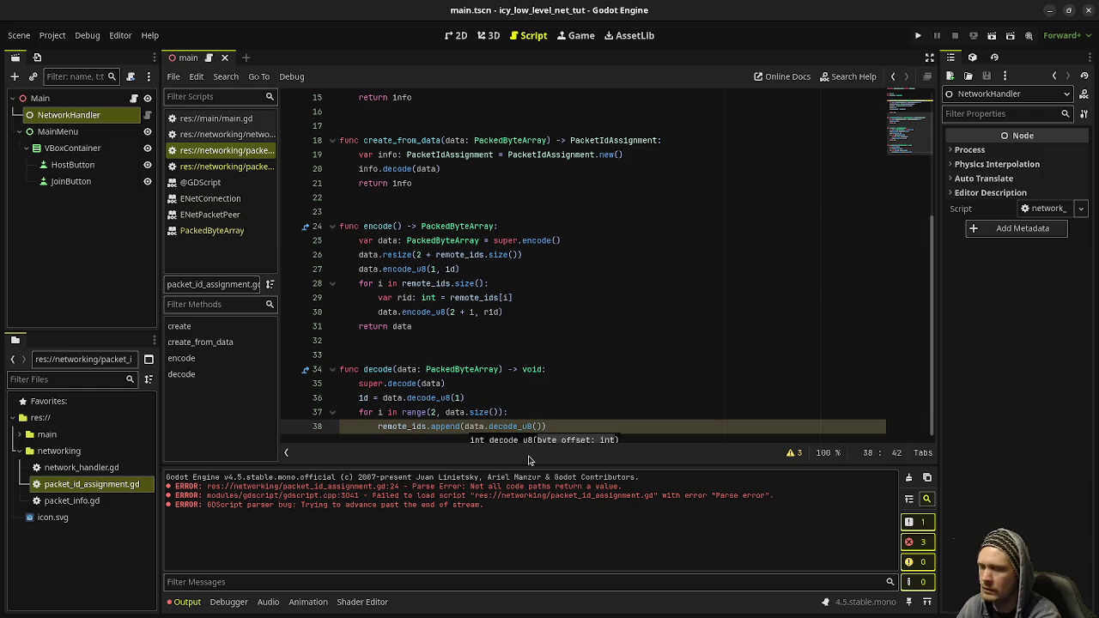
pyautogui.write('i')
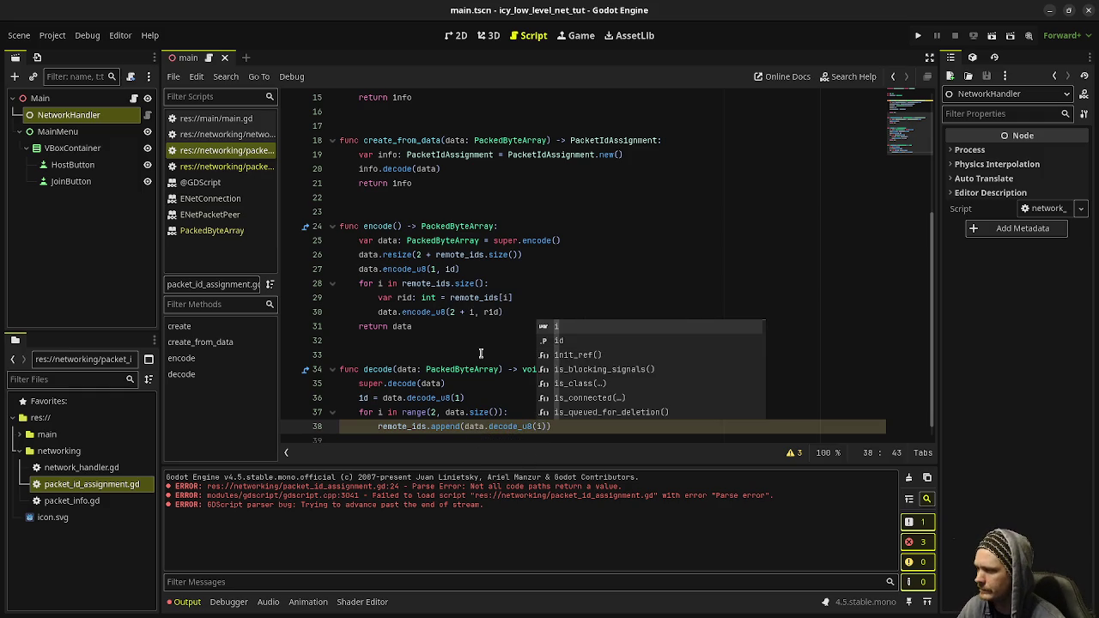
pyautogui.click(481, 355)
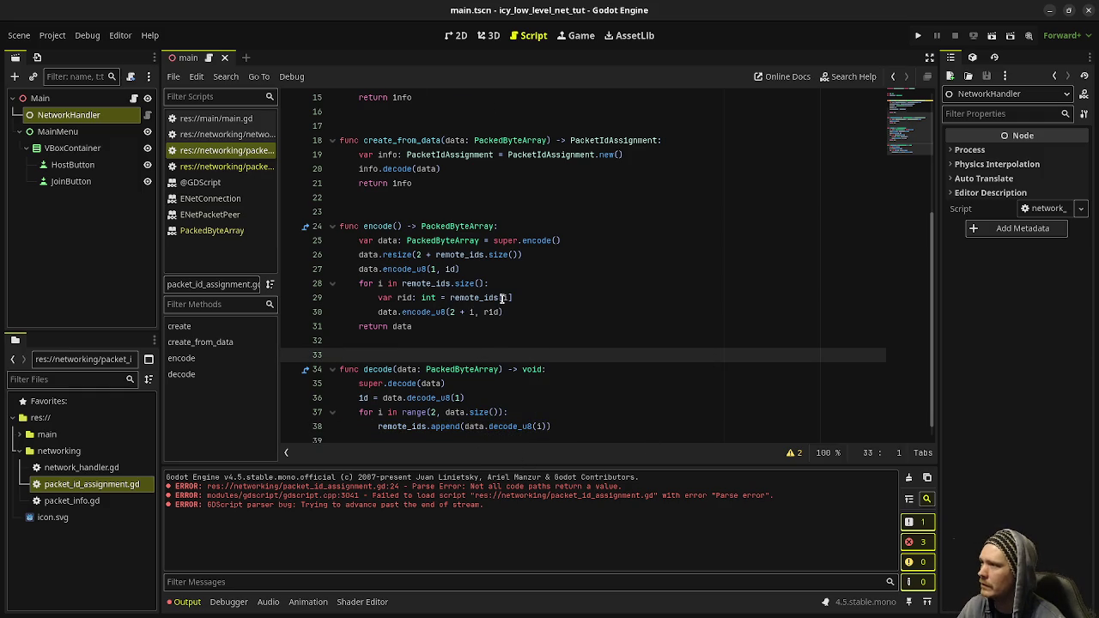
pyautogui.scroll(5, 502, 300)
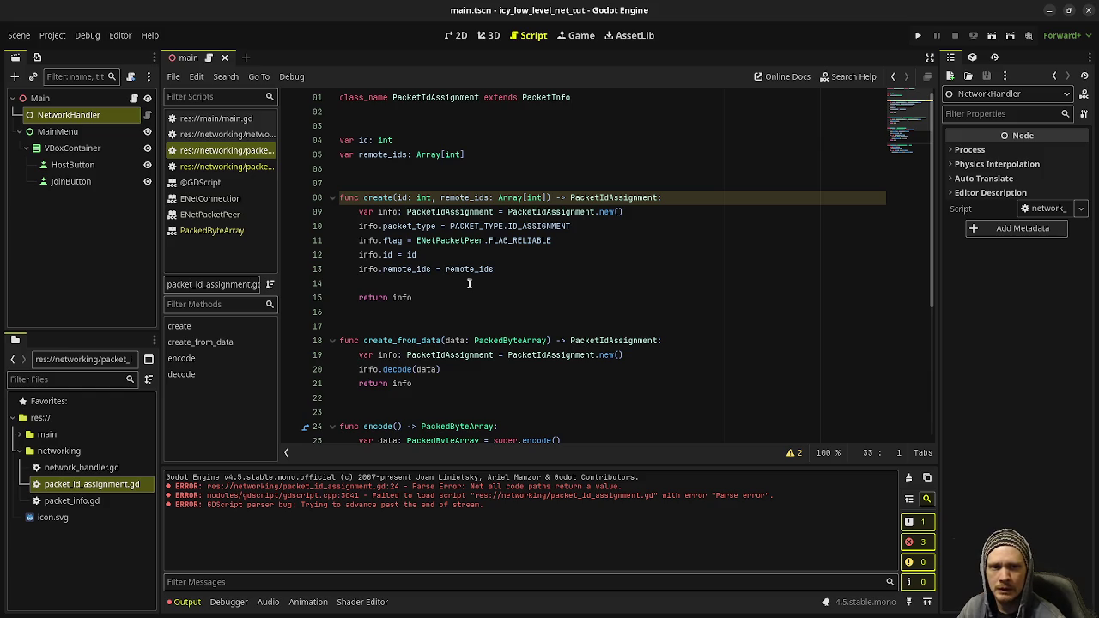
pyautogui.moveTo(445, 212); pyautogui.dragTo(564, 212)
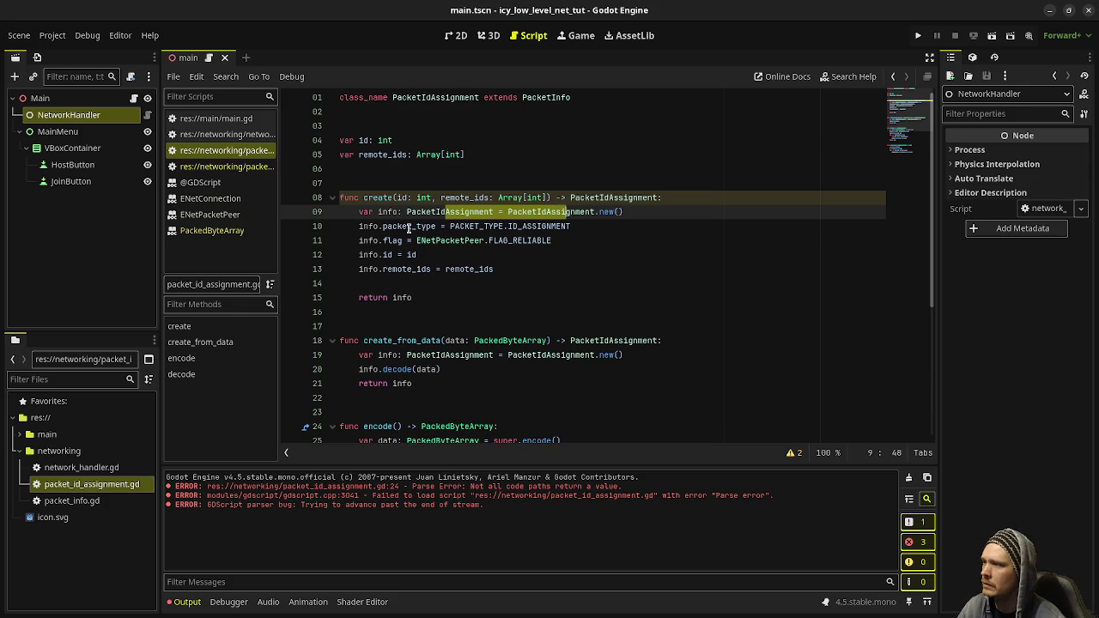
pyautogui.moveTo(407, 227); pyautogui.dragTo(517, 225)
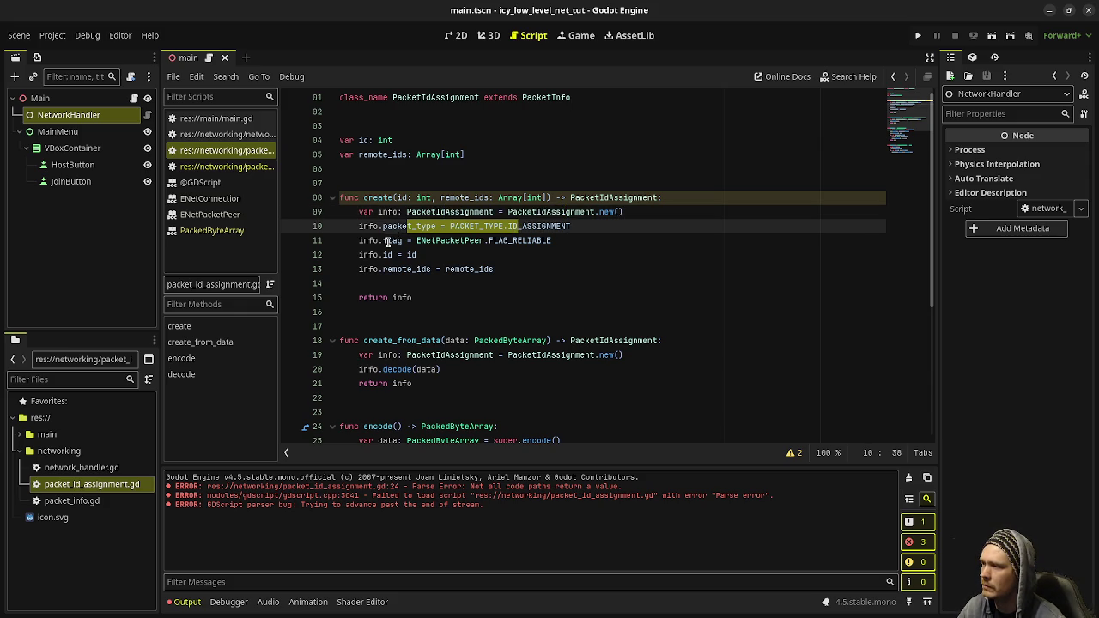
pyautogui.moveTo(388, 242); pyautogui.dragTo(477, 242)
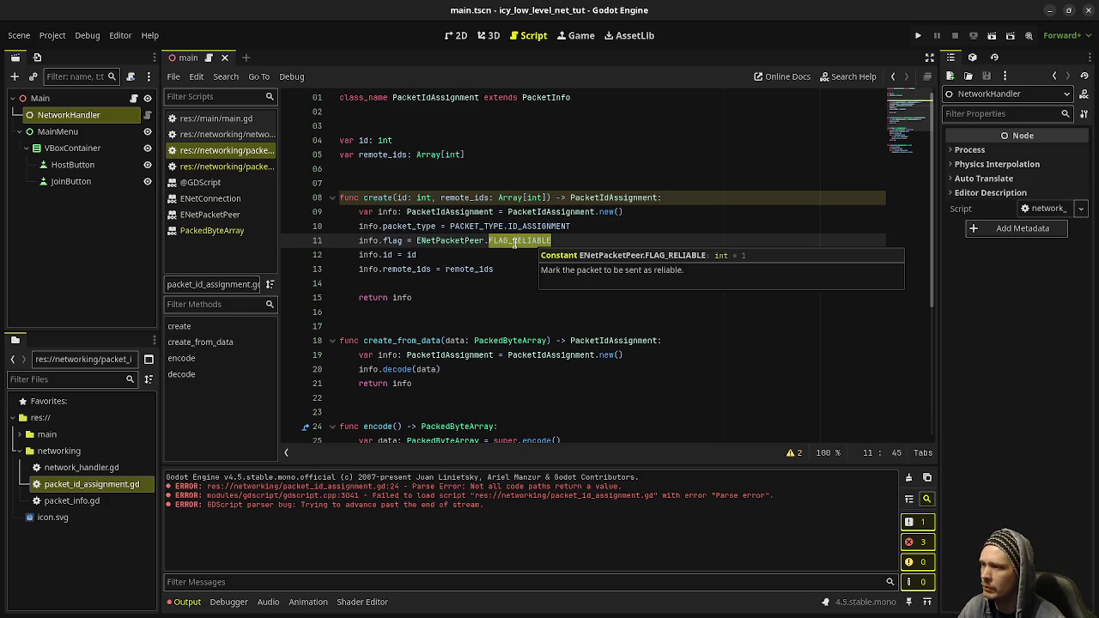
pyautogui.click(384, 254)
pyautogui.moveTo(398, 254); pyautogui.dragTo(485, 258)
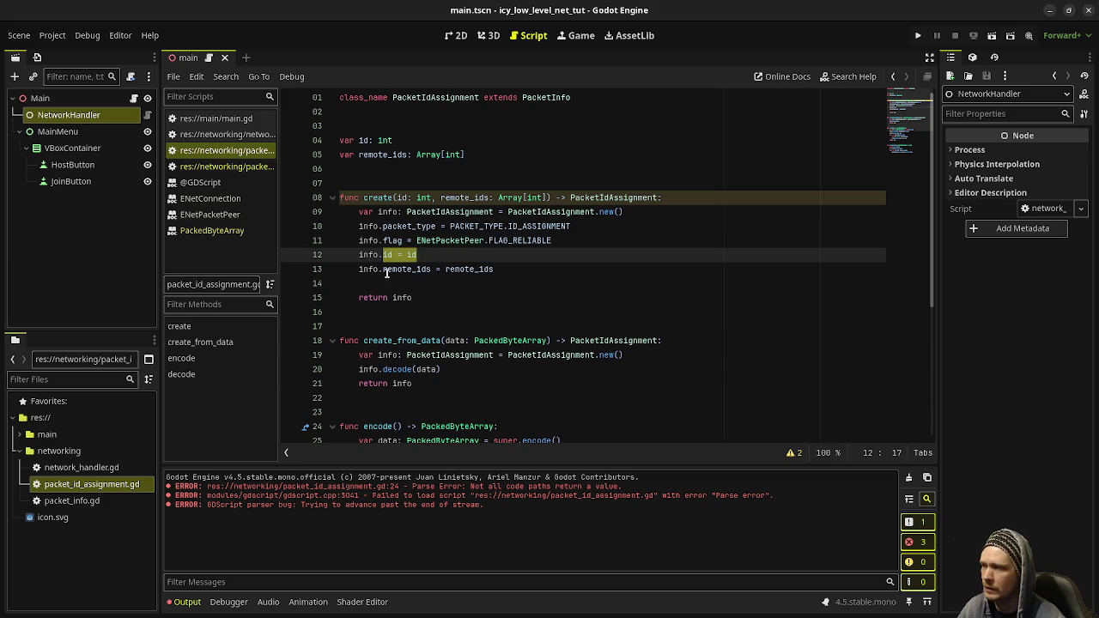
pyautogui.moveTo(388, 269); pyautogui.dragTo(529, 267)
pyautogui.doubleClick(368, 241)
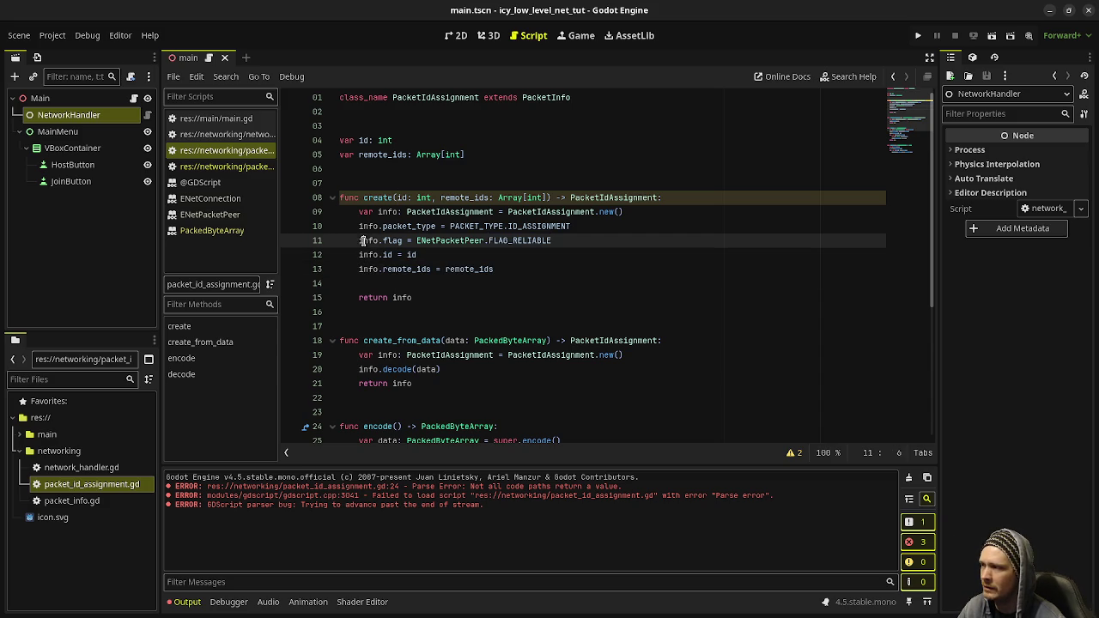
pyautogui.doubleClick(403, 298)
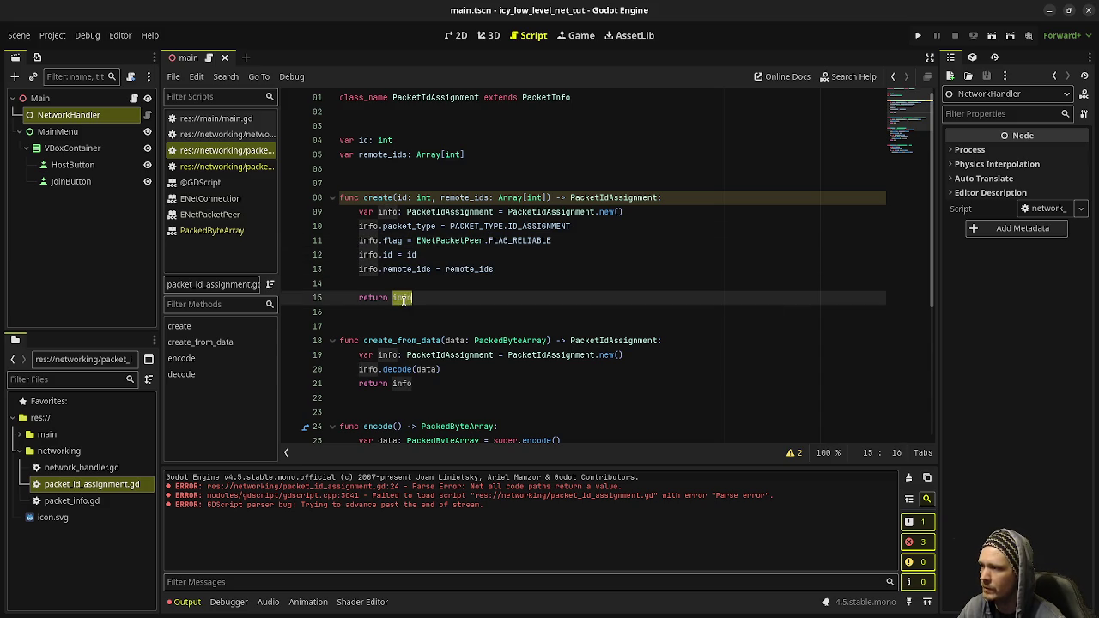
pyautogui.doubleClick(412, 341)
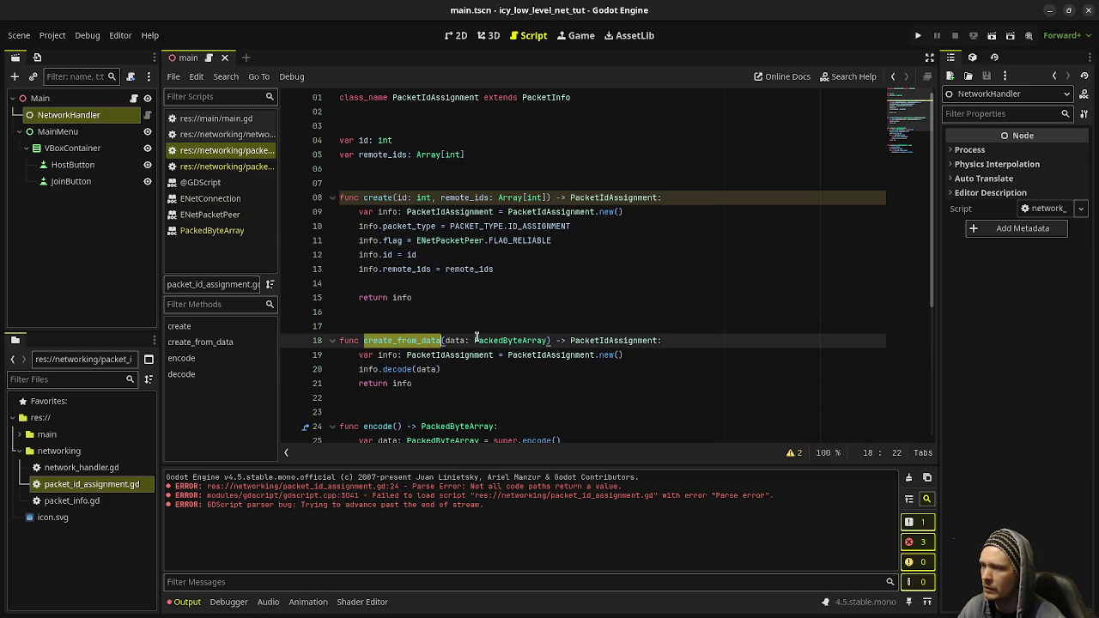
pyautogui.moveTo(445, 341); pyautogui.dragTo(536, 341)
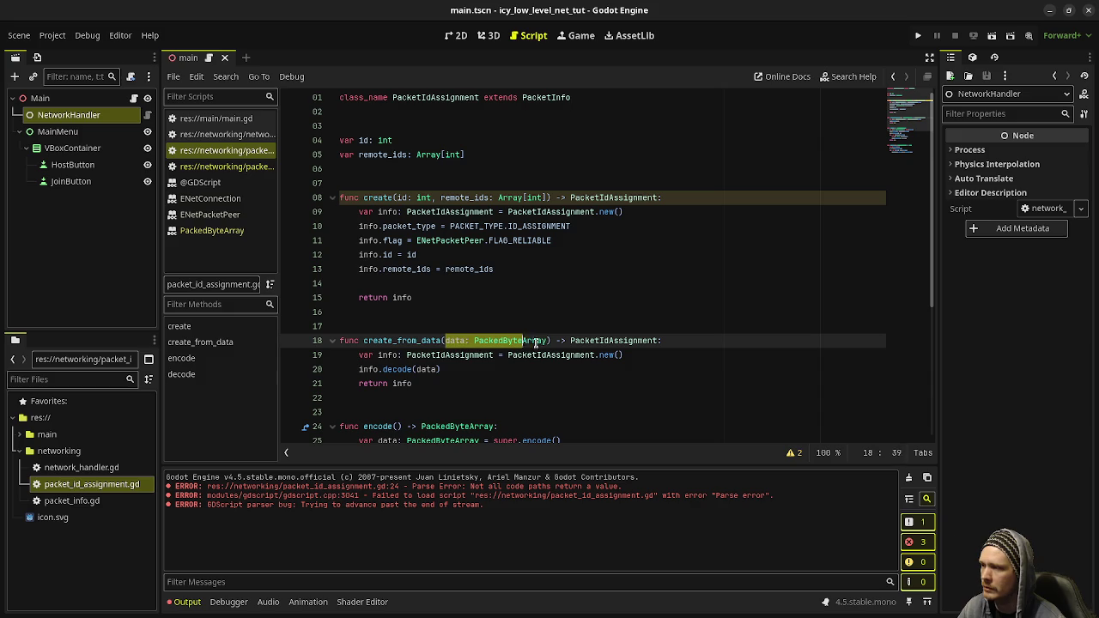
pyautogui.doubleClick(398, 369)
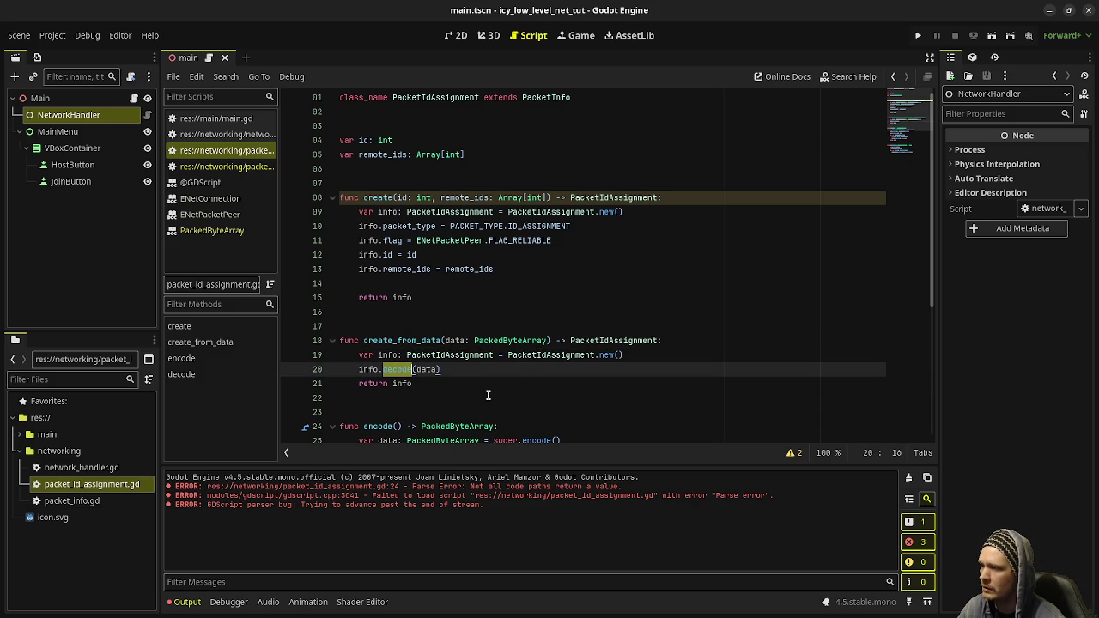
pyautogui.scroll(-3, 486, 390)
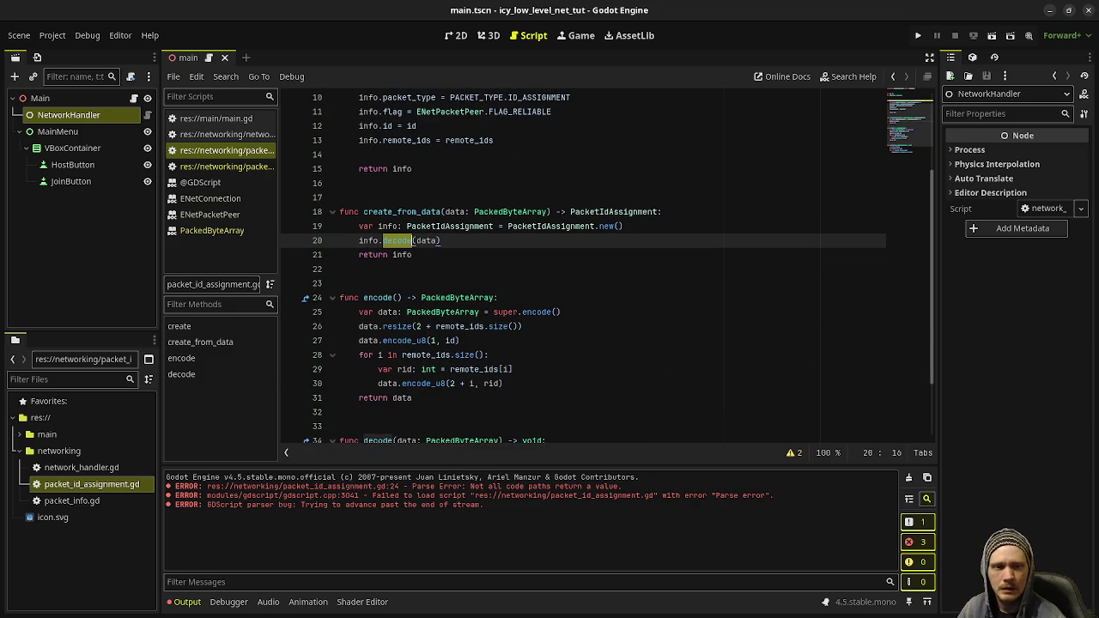
pyautogui.scroll(-1, 521, 307)
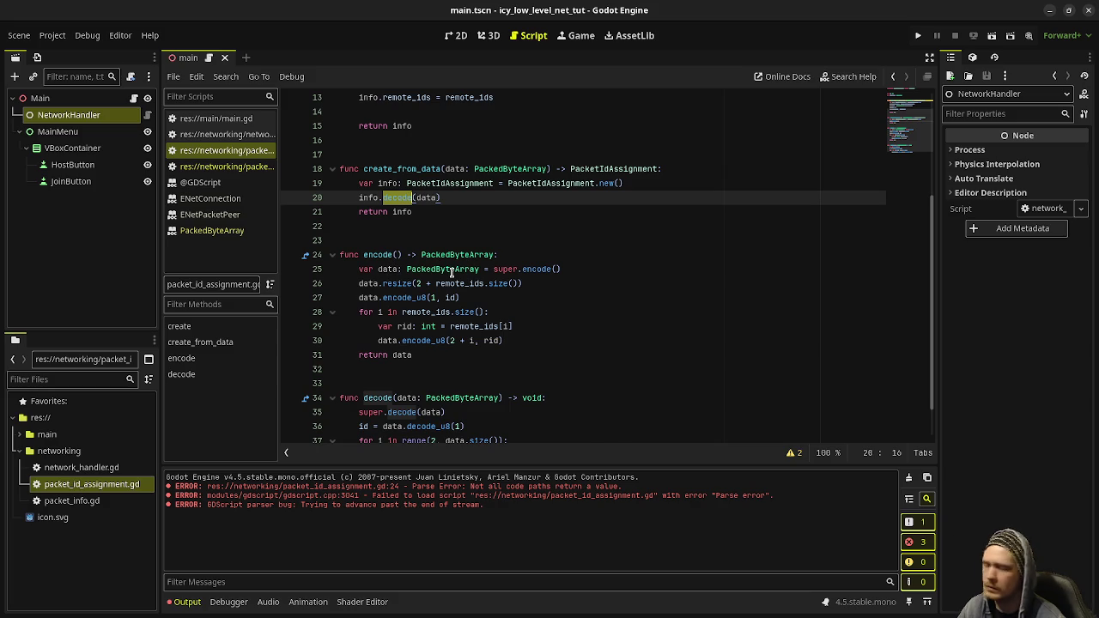
pyautogui.moveTo(374, 298)
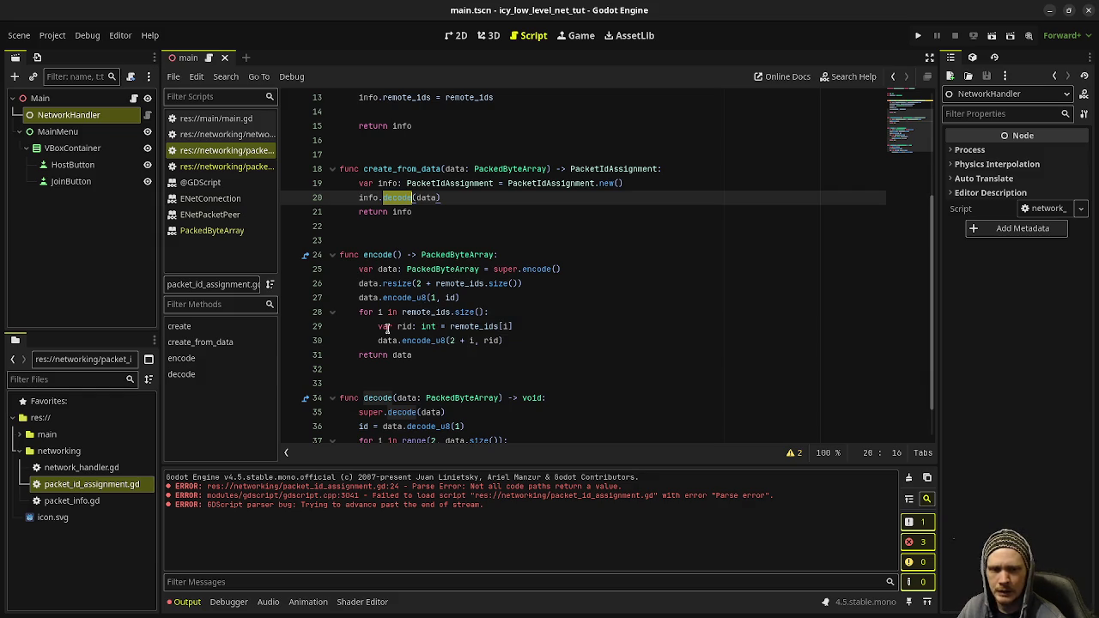
pyautogui.moveTo(513, 327); pyautogui.dragTo(376, 326)
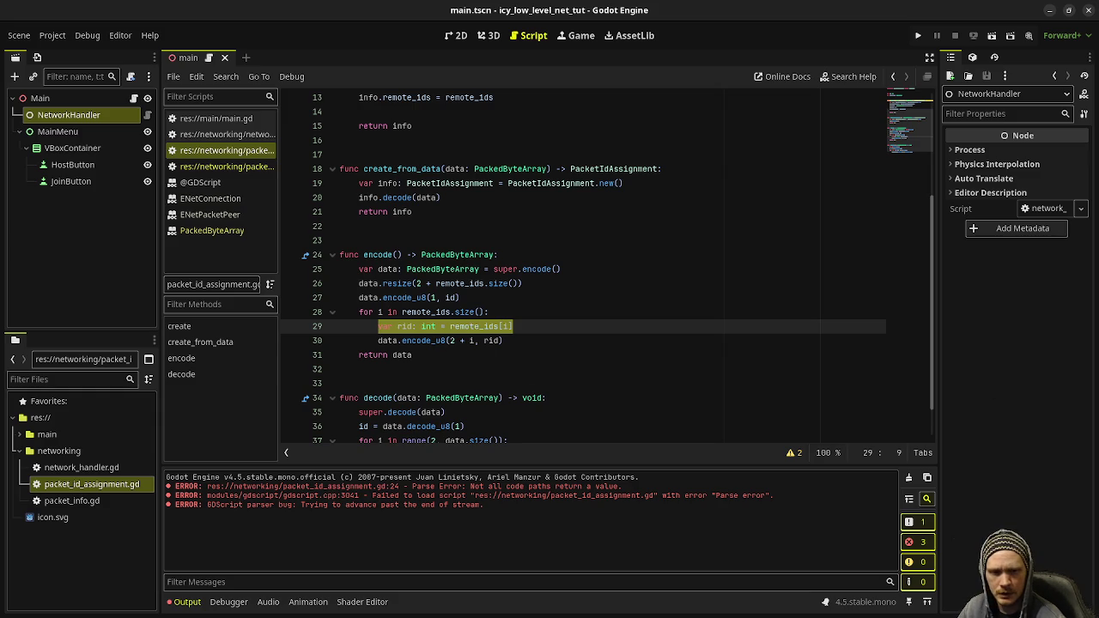
pyautogui.scroll(-1, 580, 355)
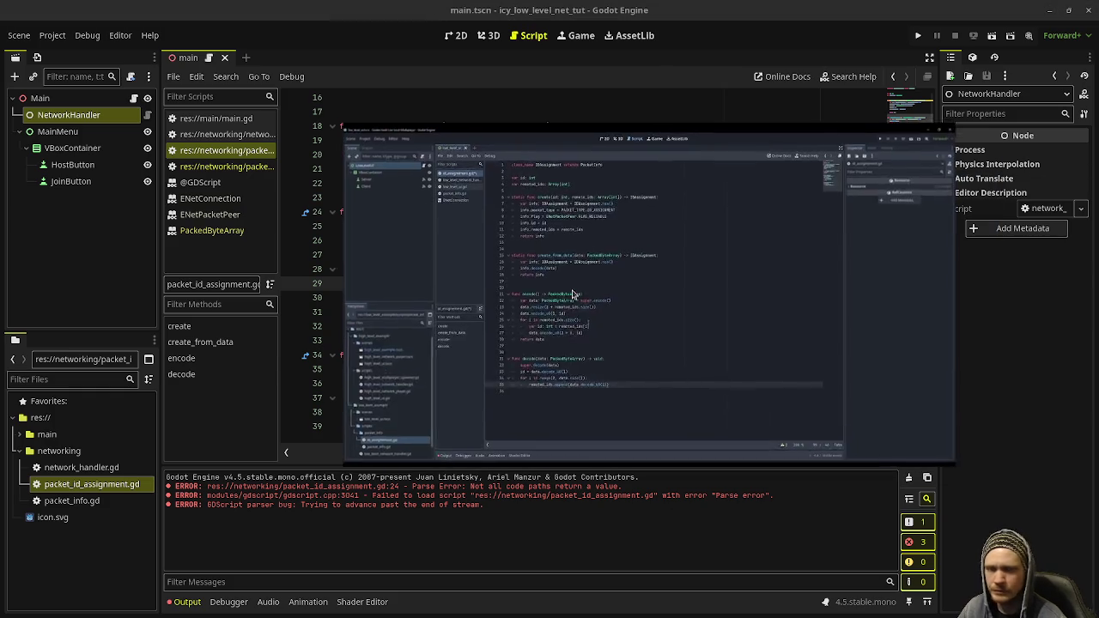
# Move and pause the reference video, then collapse the Output panel to enlarge the script editor.
pyautogui.moveTo(574, 297); pyautogui.dragTo(439, 238)
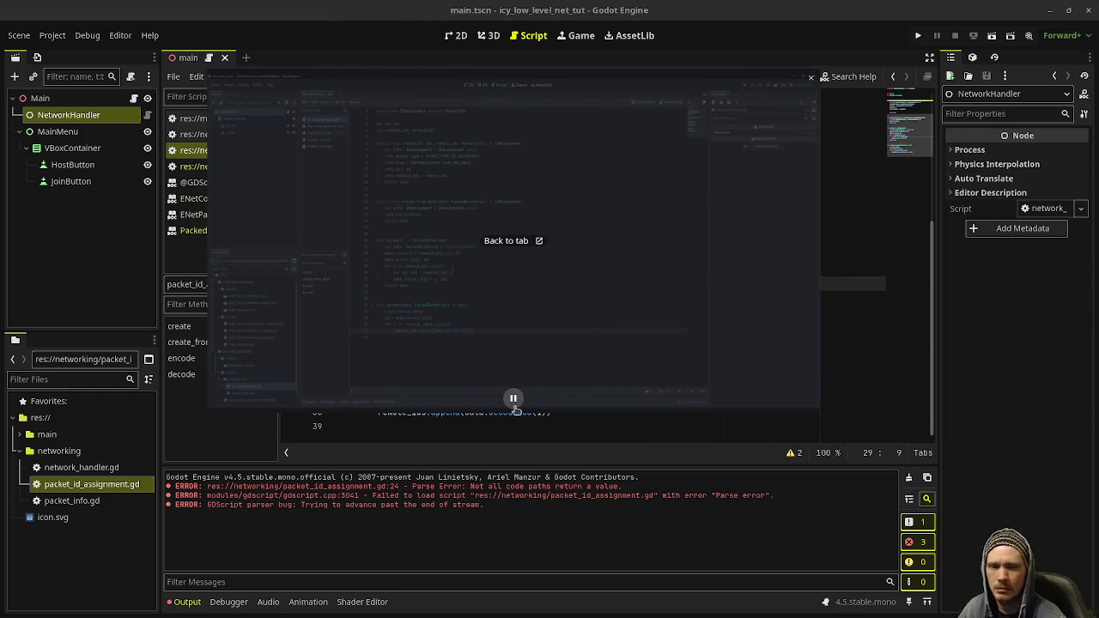
pyautogui.click(514, 399)
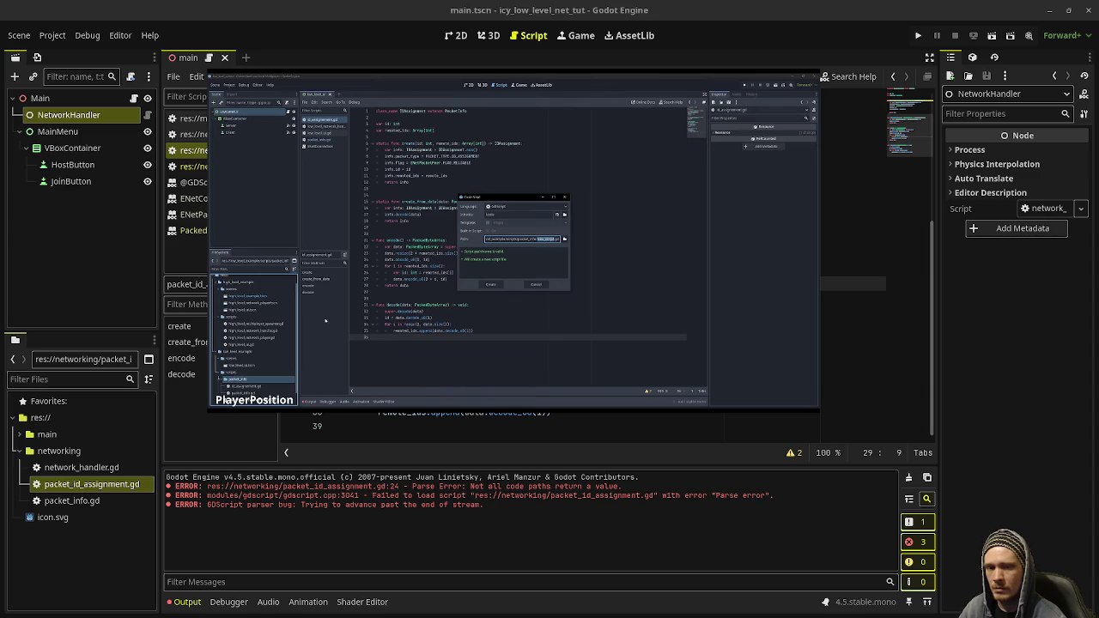
pyautogui.moveTo(670, 409)
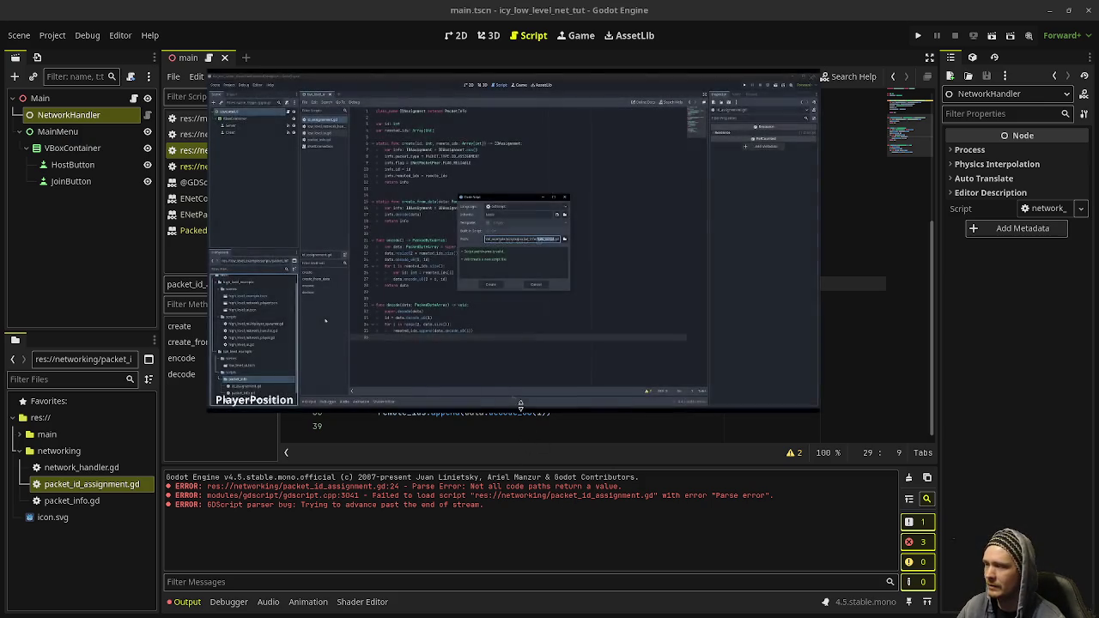
pyautogui.press('super')
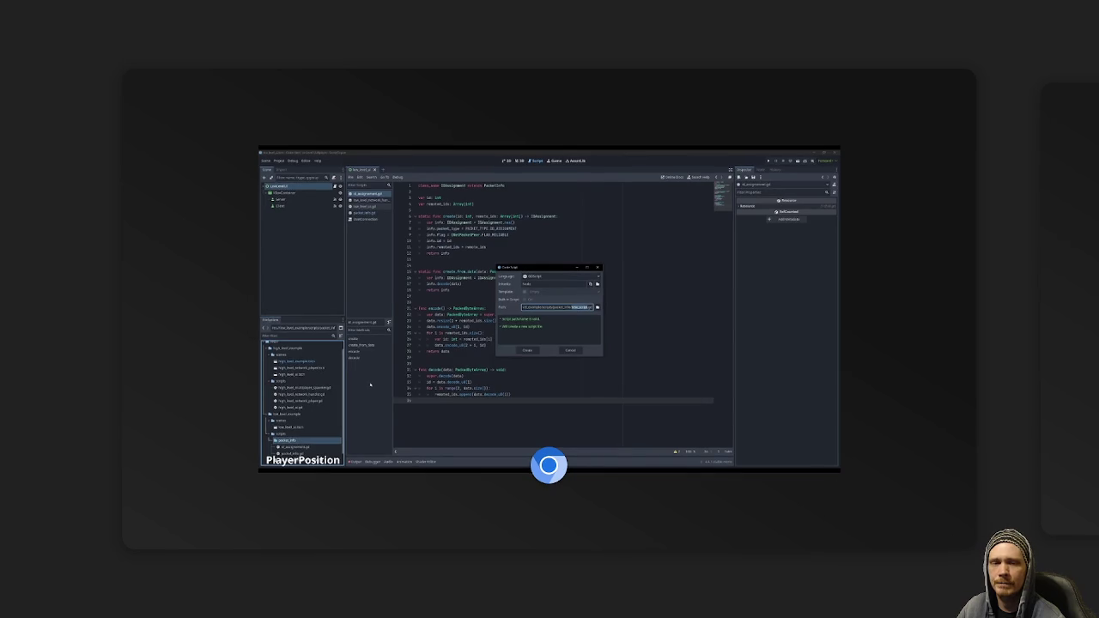
pyautogui.press('super')
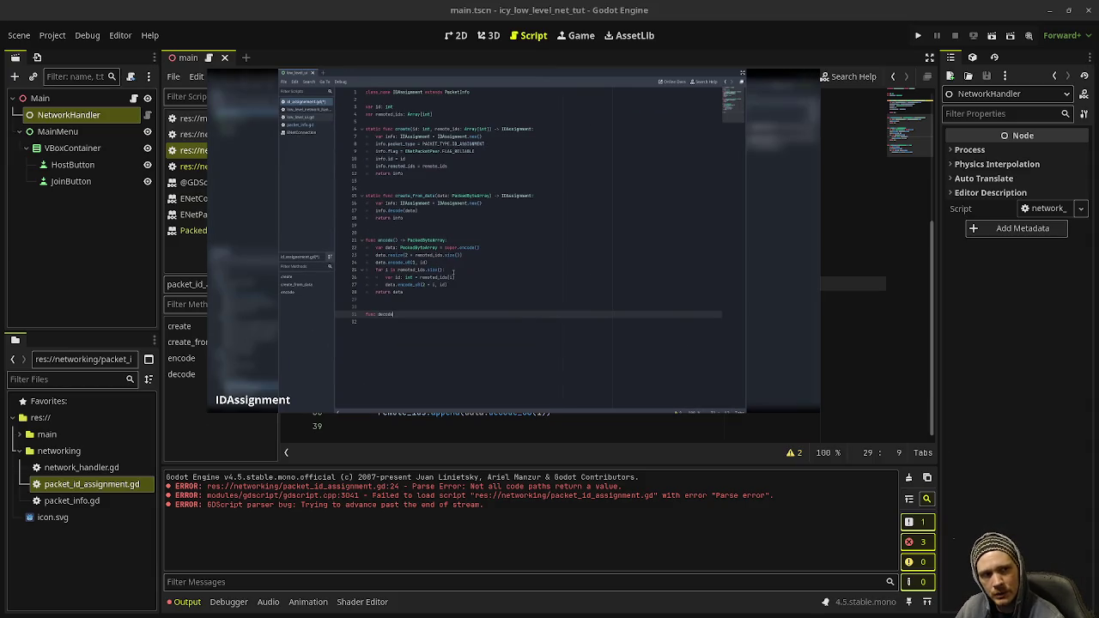
pyautogui.moveTo(511, 395)
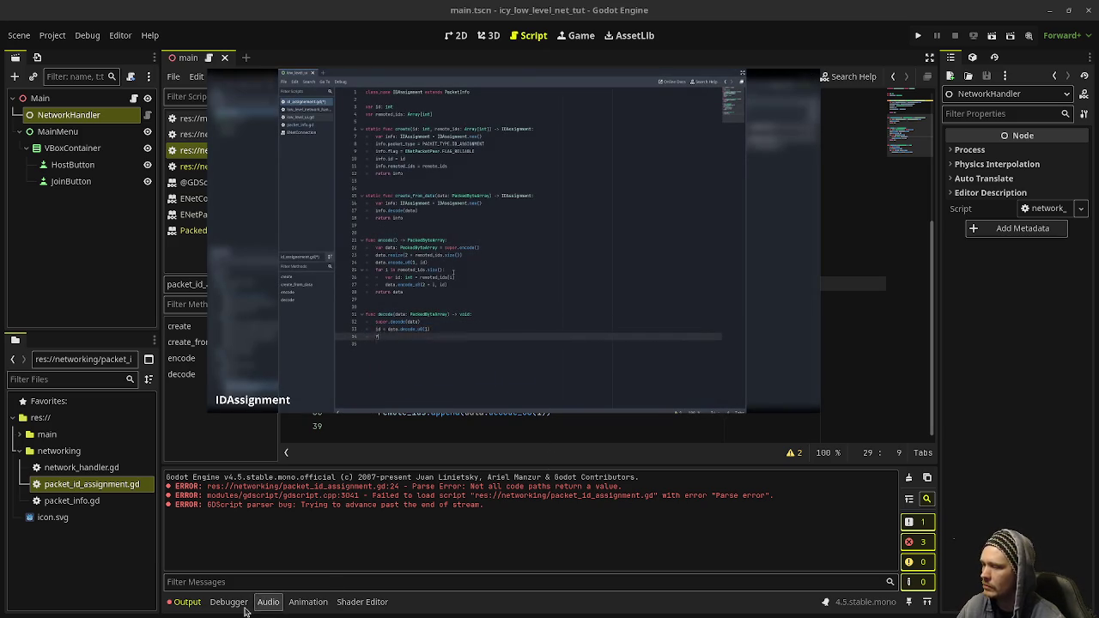
pyautogui.click(184, 602)
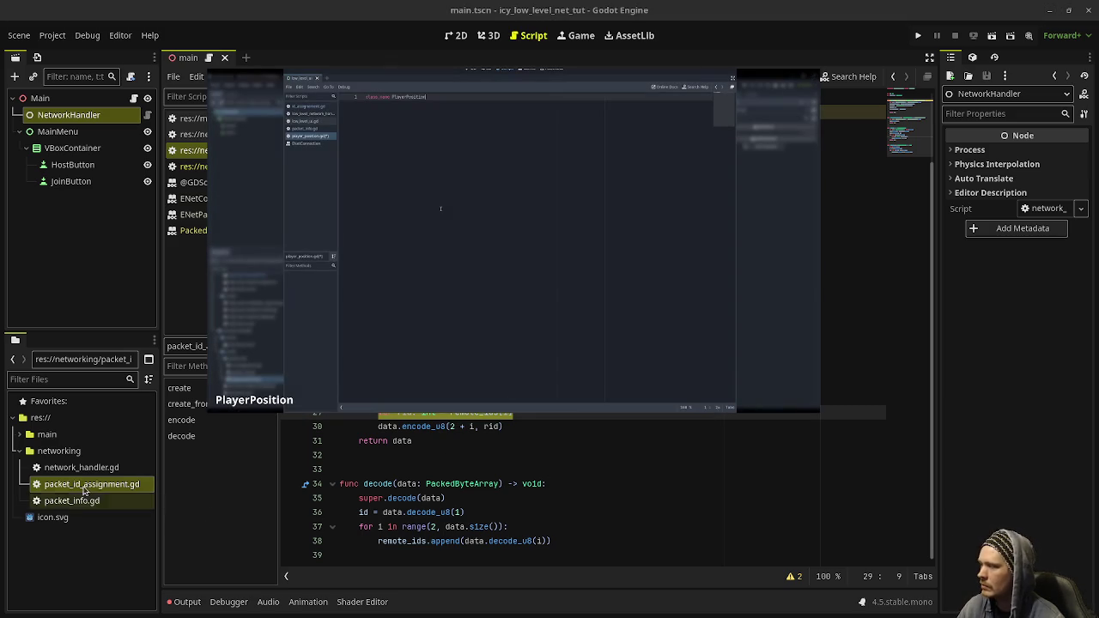
# Create script packet_player_position.gd from the networking folder's context menu and open it.
pyautogui.rightClick(65, 451)
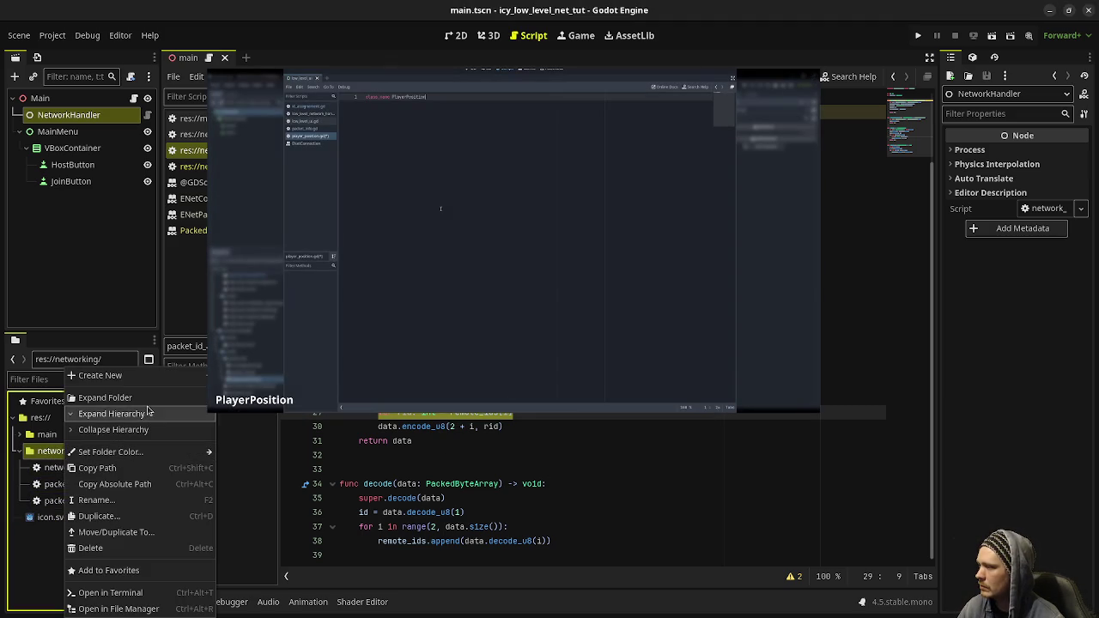
pyautogui.click(270, 427)
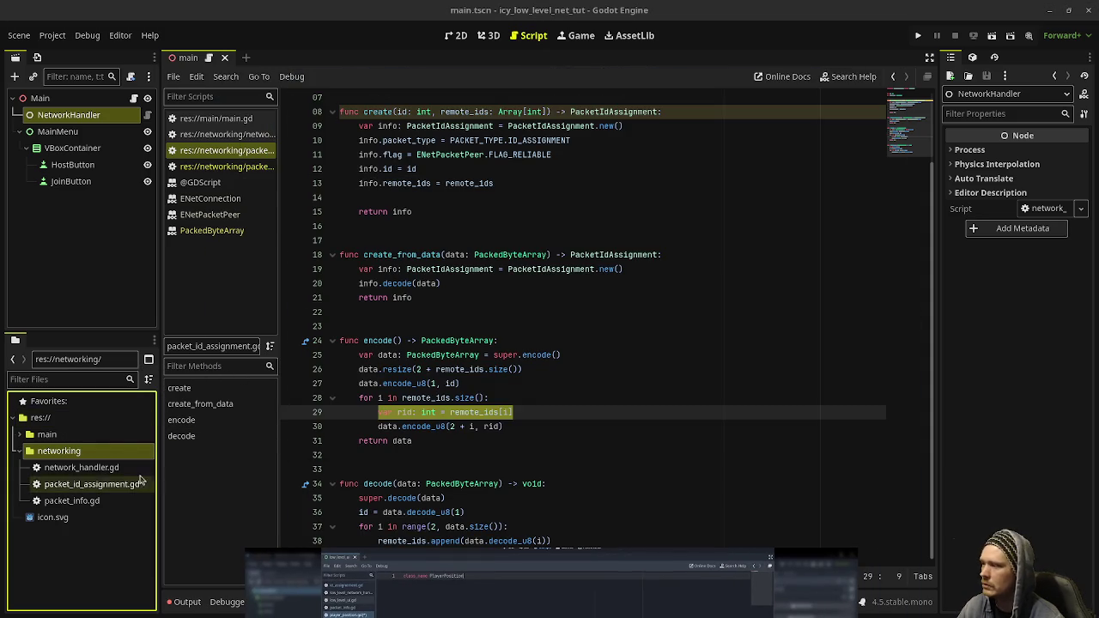
pyautogui.rightClick(68, 453)
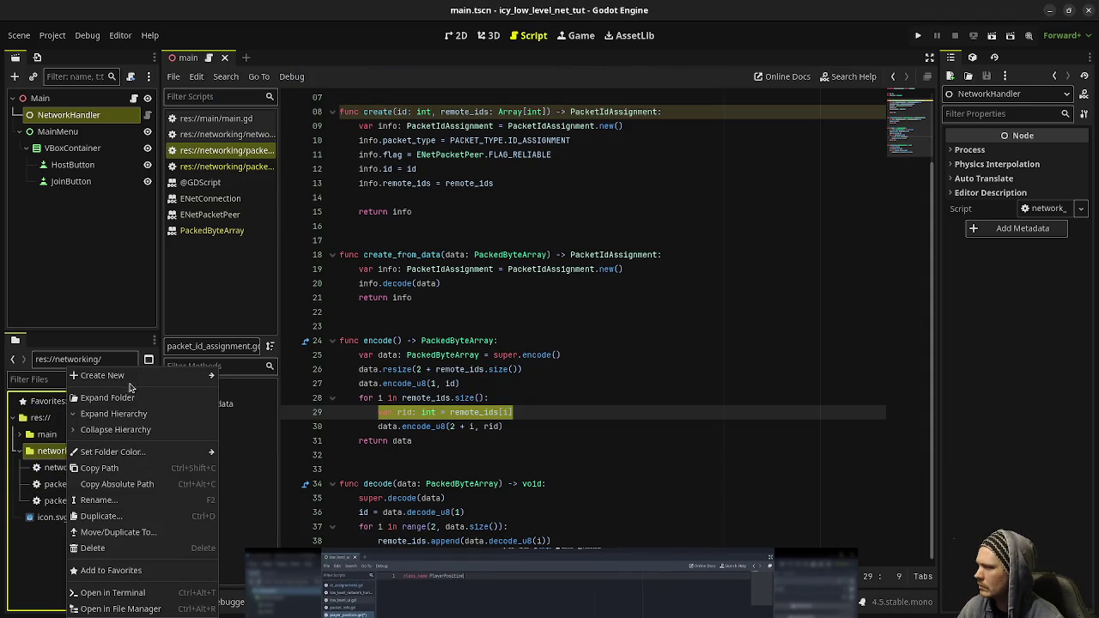
pyautogui.moveTo(137, 378)
pyautogui.click(249, 411)
pyautogui.write('packet_')
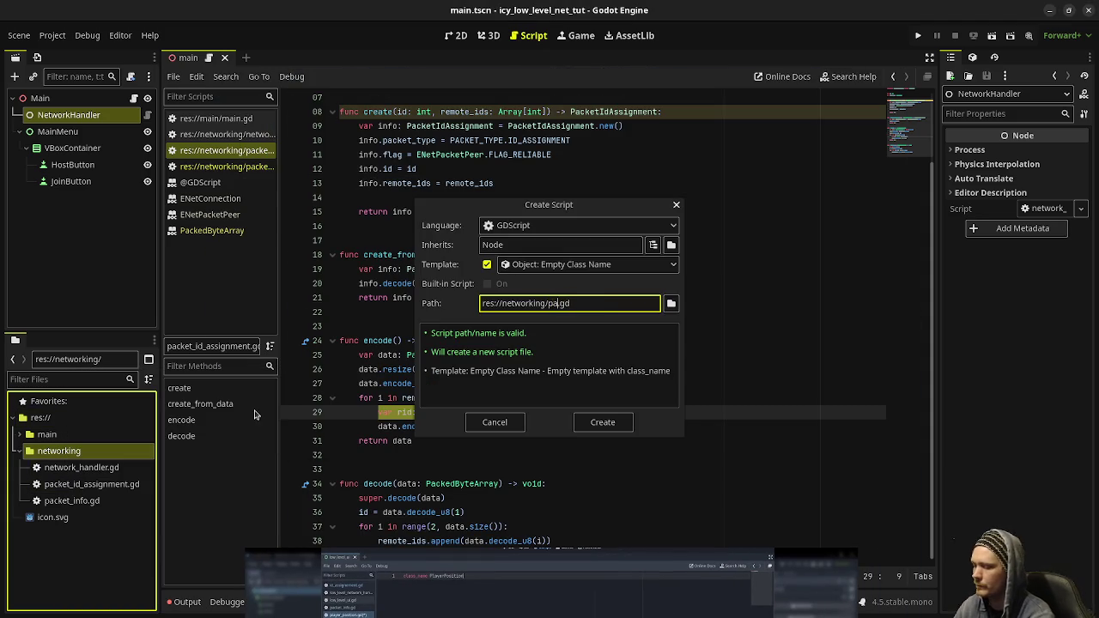
pyautogui.write('player_positio')
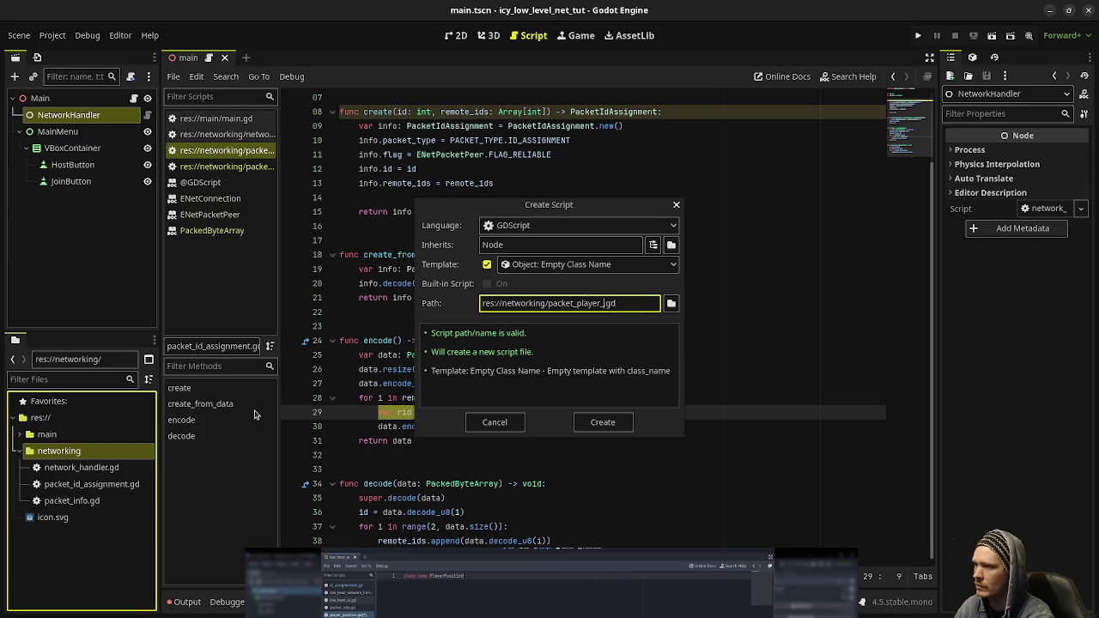
pyautogui.write('n')
pyautogui.press('Return')
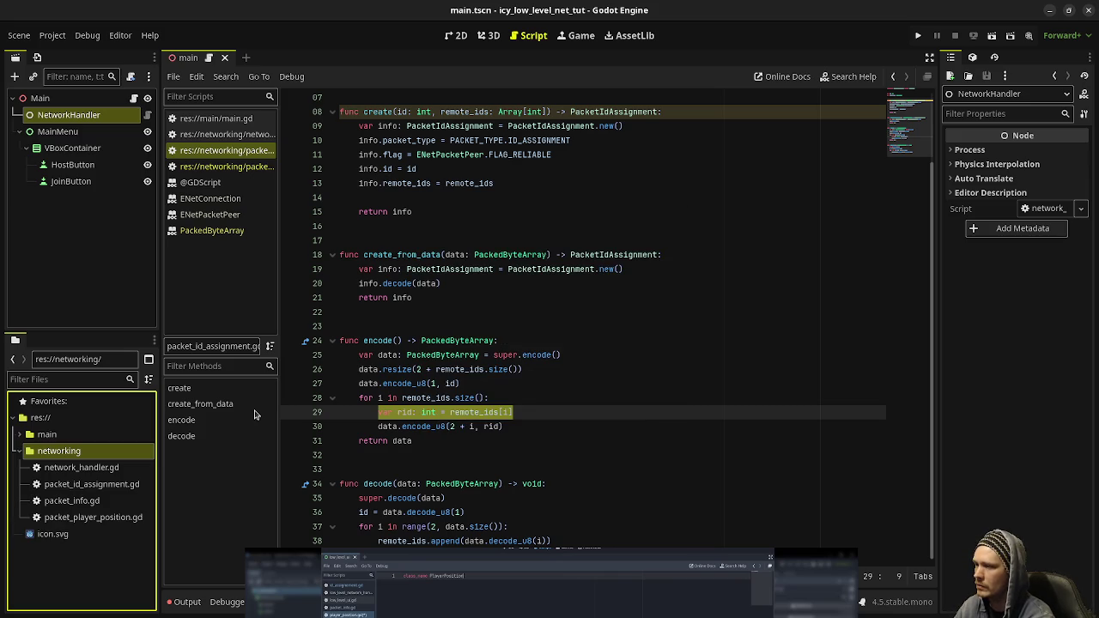
pyautogui.doubleClick(99, 517)
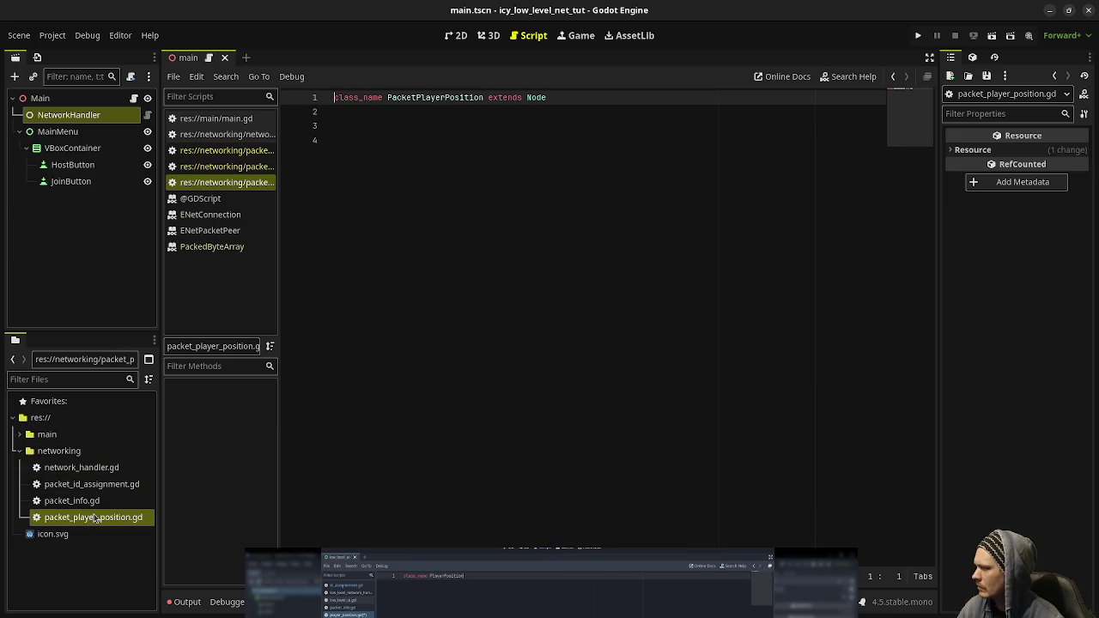
# After checking packet_id_assignment.gd, change packet_player_position.gd's base class from Node to PacketInfo.
pyautogui.doubleClick(109, 486)
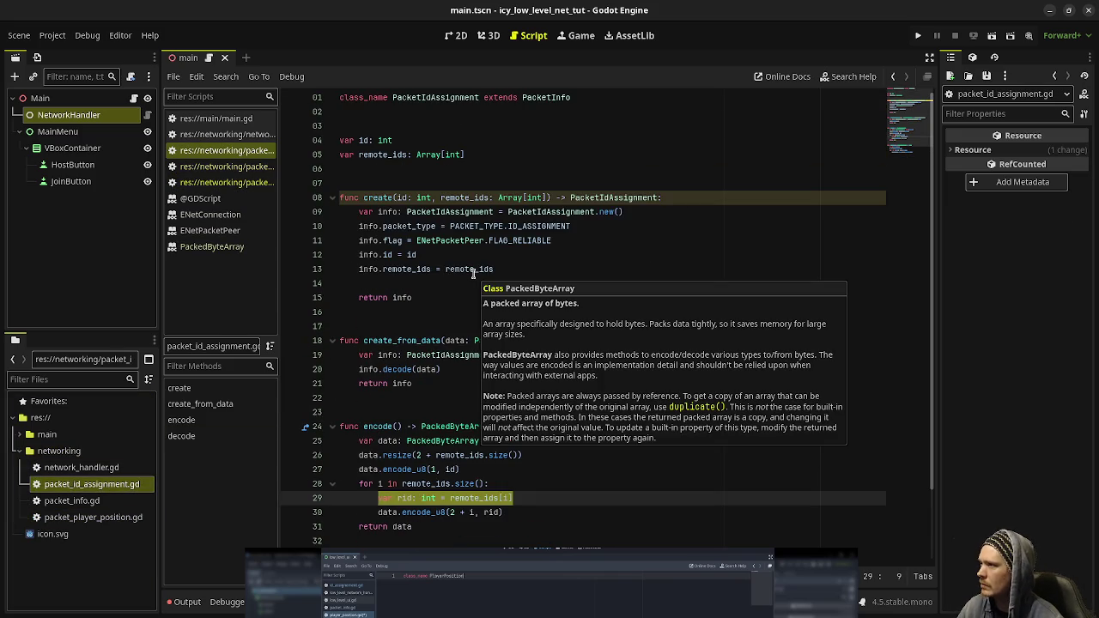
pyautogui.doubleClick(86, 515)
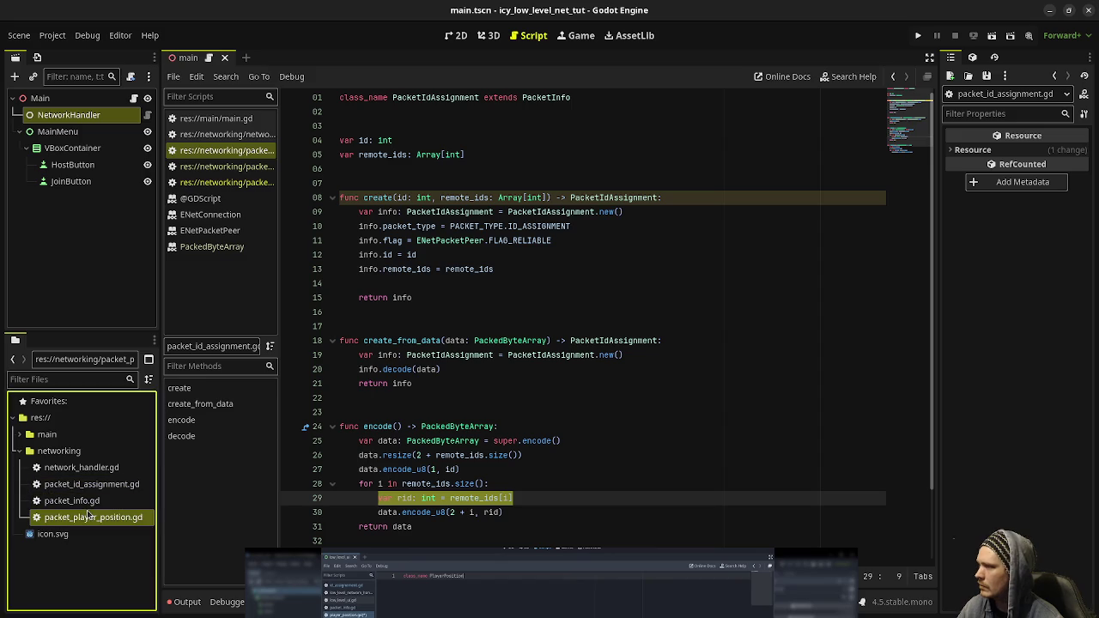
pyautogui.doubleClick(541, 97)
pyautogui.write('PacketInf')
pyautogui.press('Return')
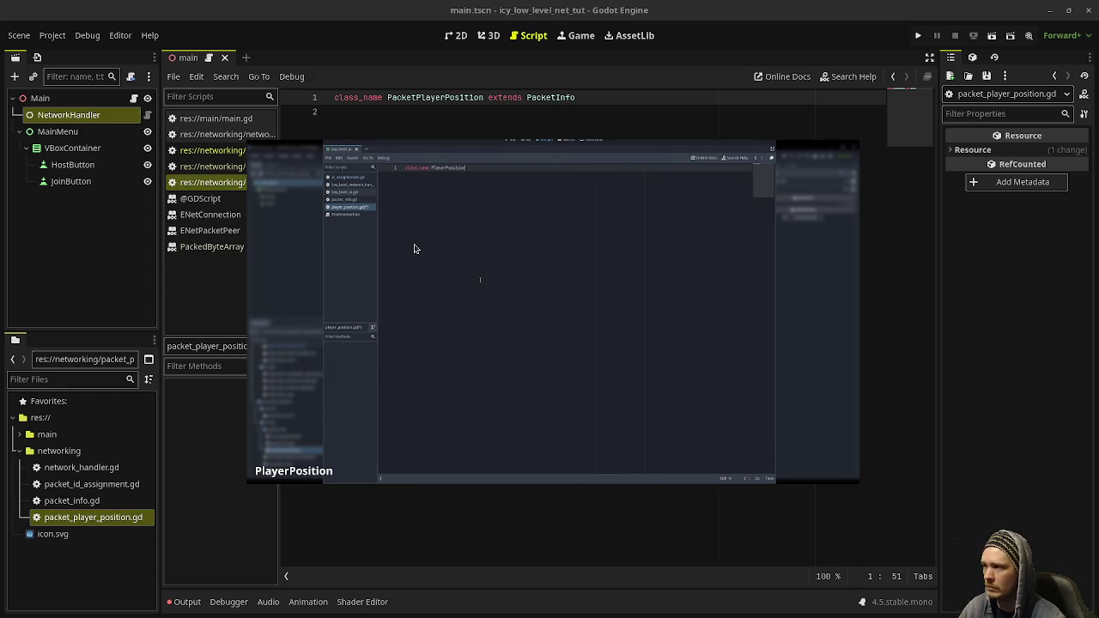
pyautogui.moveTo(441, 248)
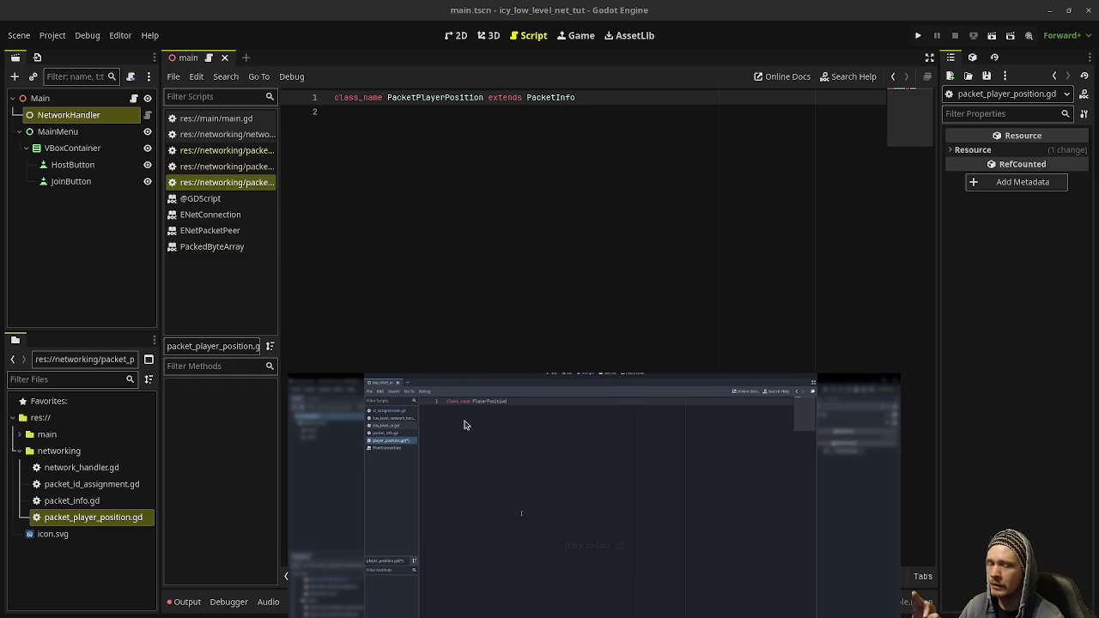
pyautogui.moveTo(574, 311)
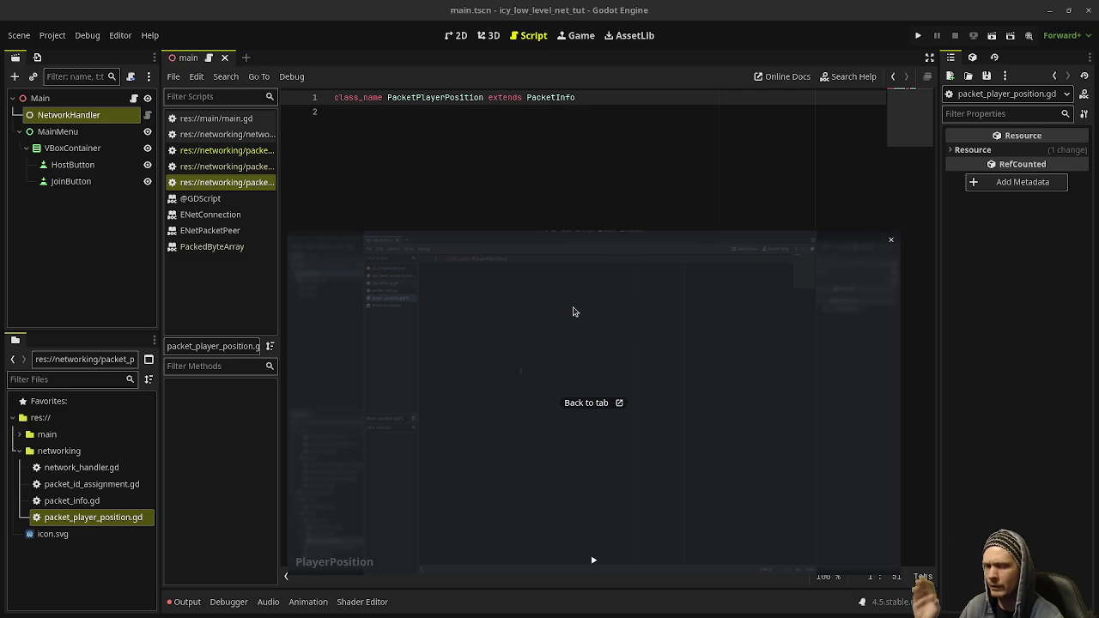
pyautogui.moveTo(575, 312); pyautogui.dragTo(587, 401)
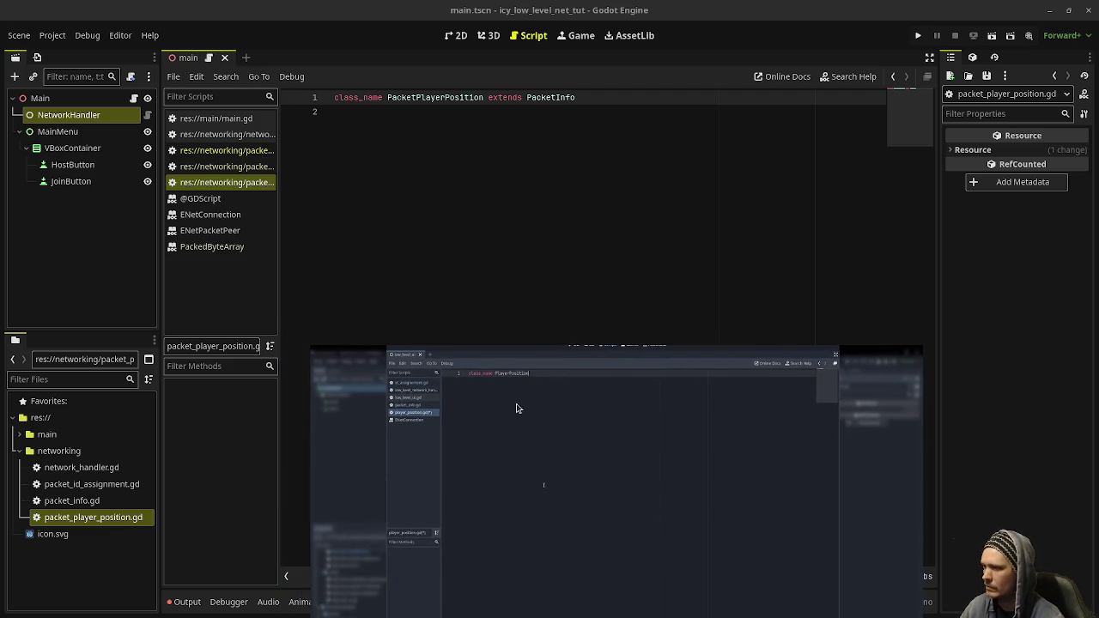
pyautogui.moveTo(540, 444); pyautogui.dragTo(594, 284)
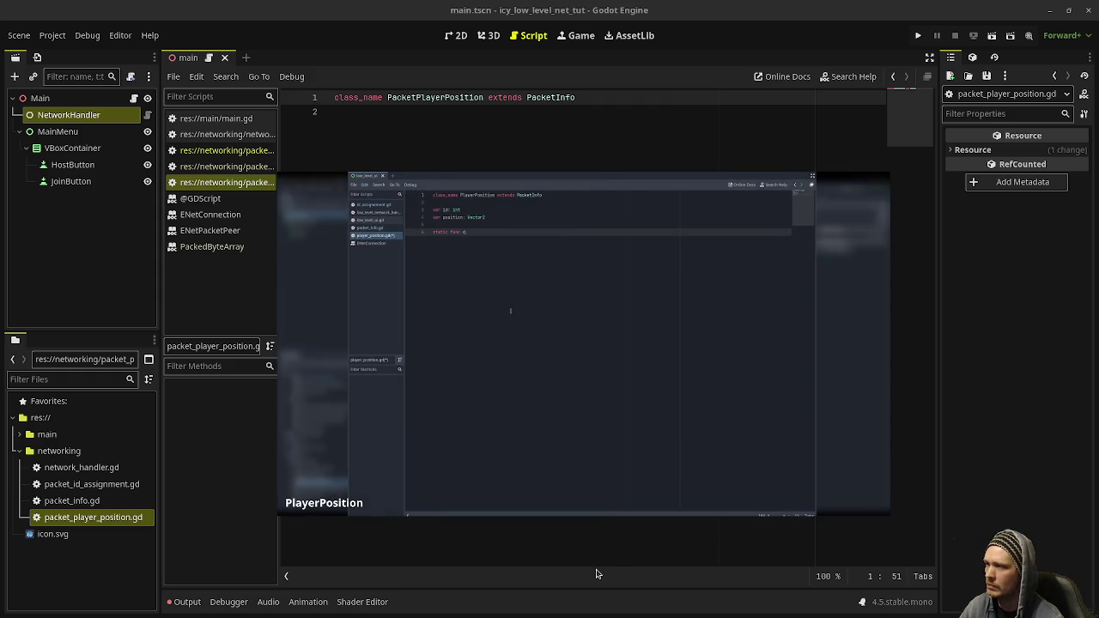
pyautogui.click(584, 505)
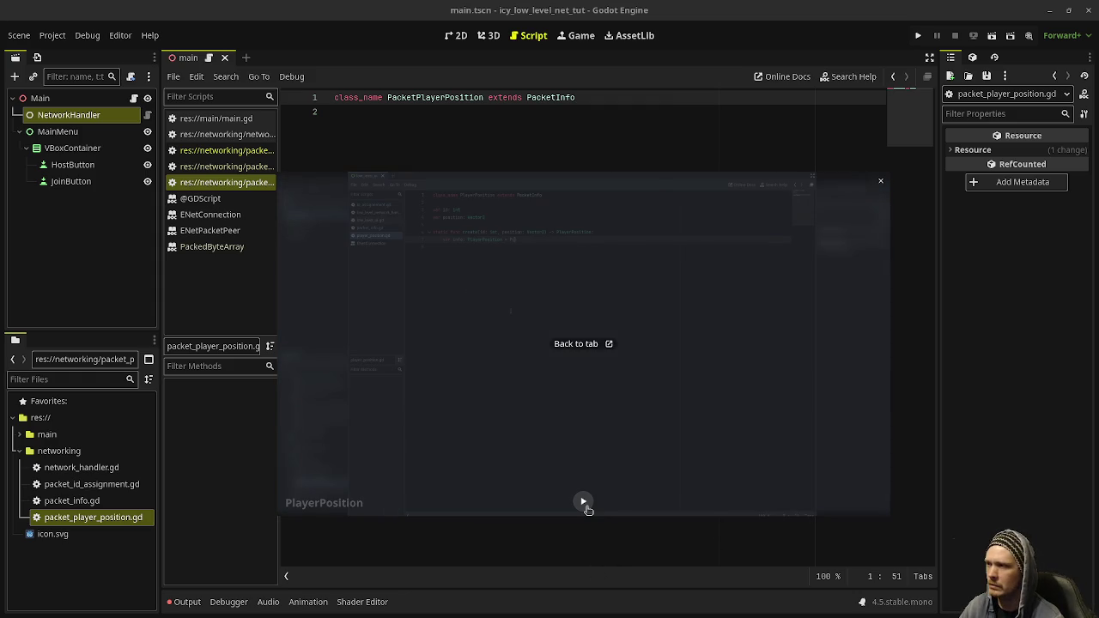
pyautogui.click(878, 405)
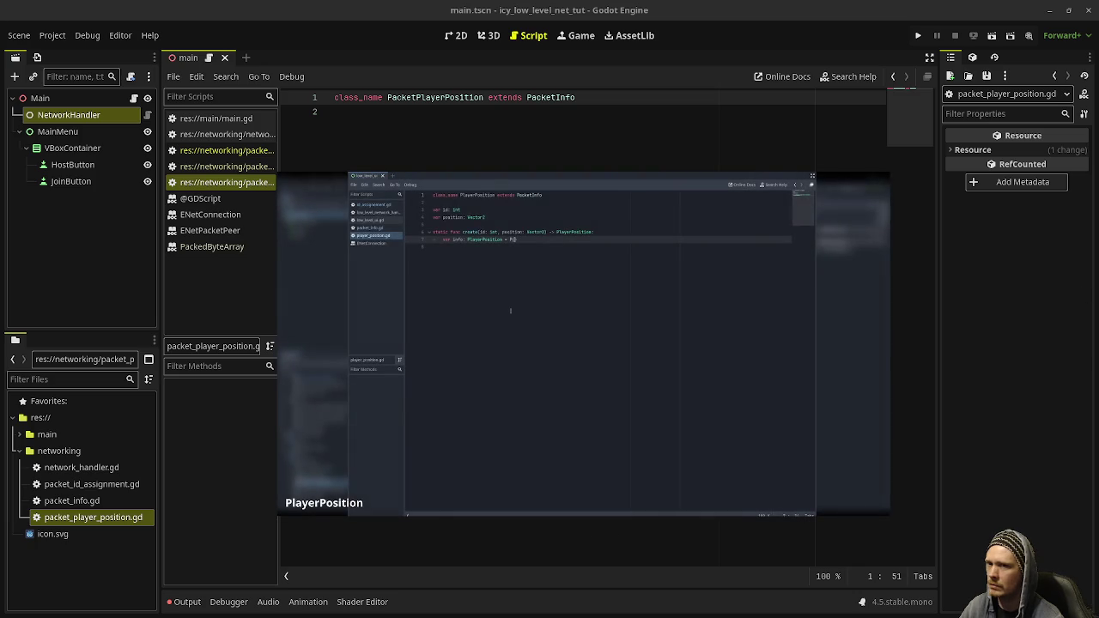
pyautogui.press('super')
pyautogui.press('super')
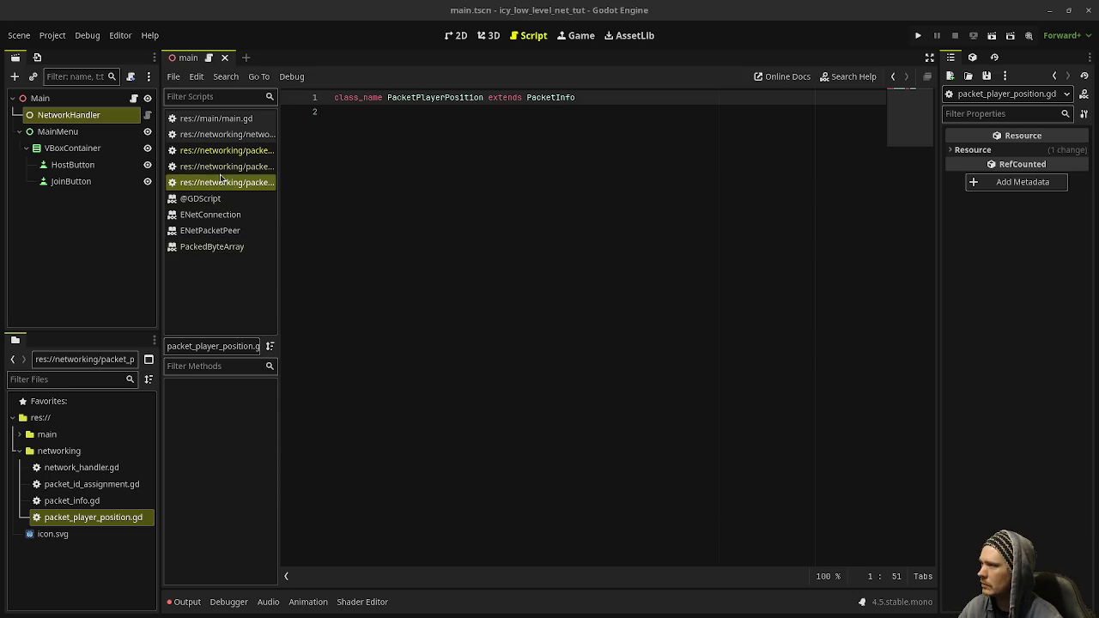
pyautogui.click(228, 167)
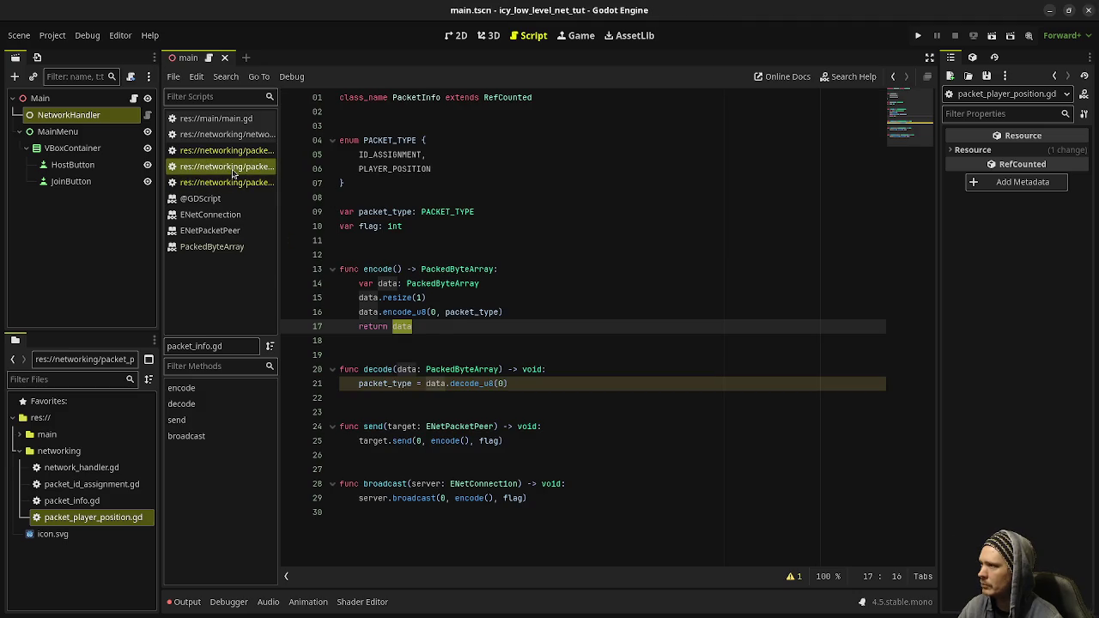
# Prefix create and create_from_data in packet_id_assignment.gd with 'static', then return to packet_info.gd.
pyautogui.click(228, 151)
pyautogui.click(350, 198)
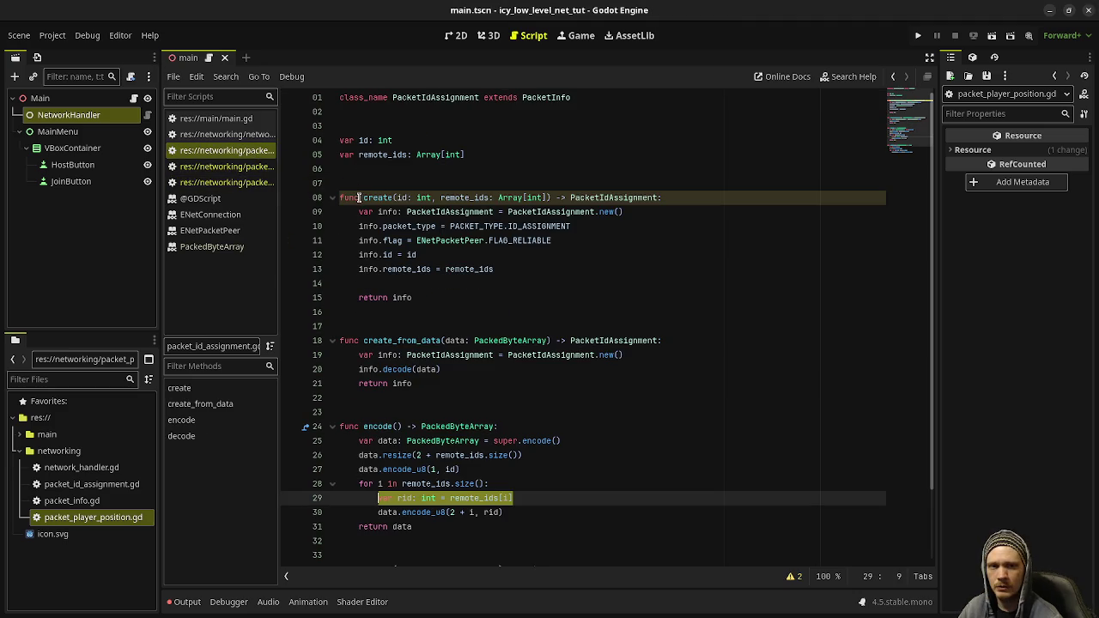
pyautogui.press('Home')
pyautogui.write('static')
pyautogui.click(345, 336)
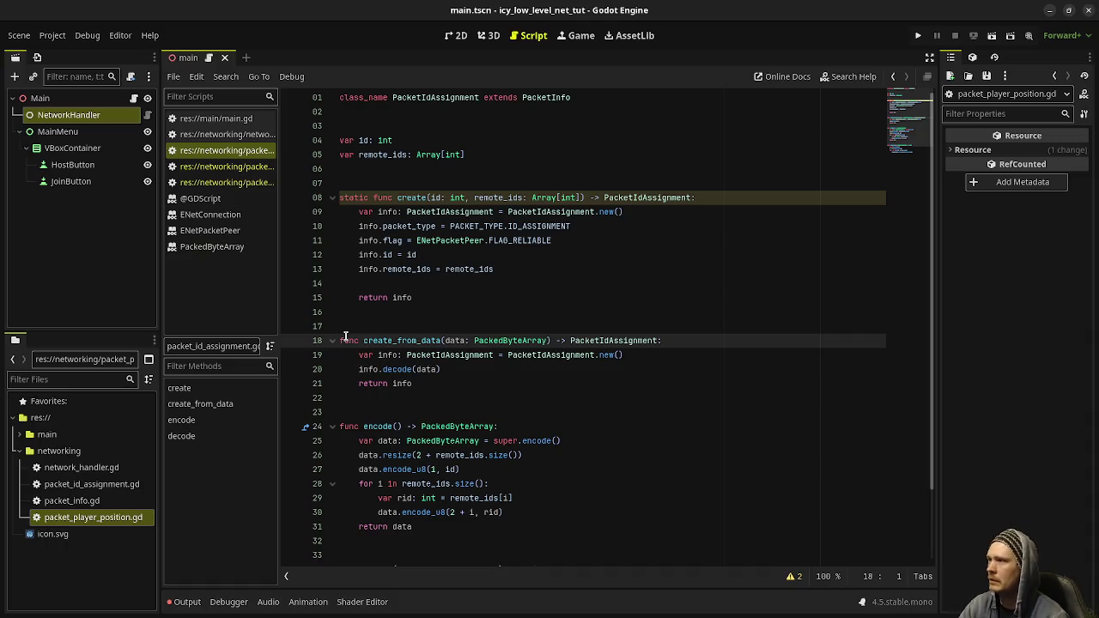
pyautogui.write('static')
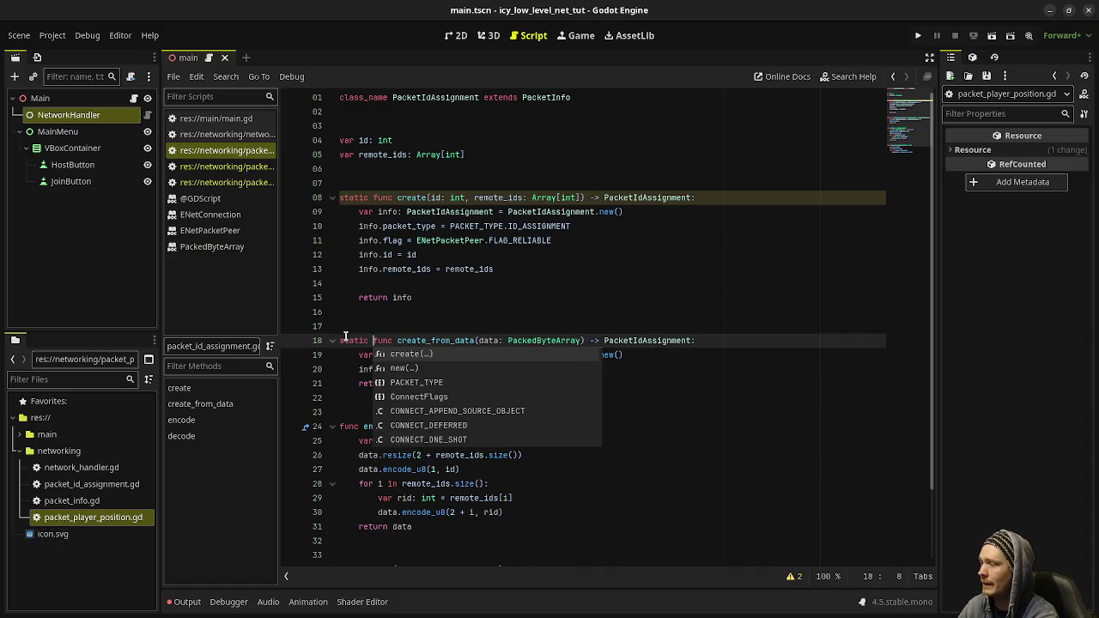
pyautogui.click(599, 312)
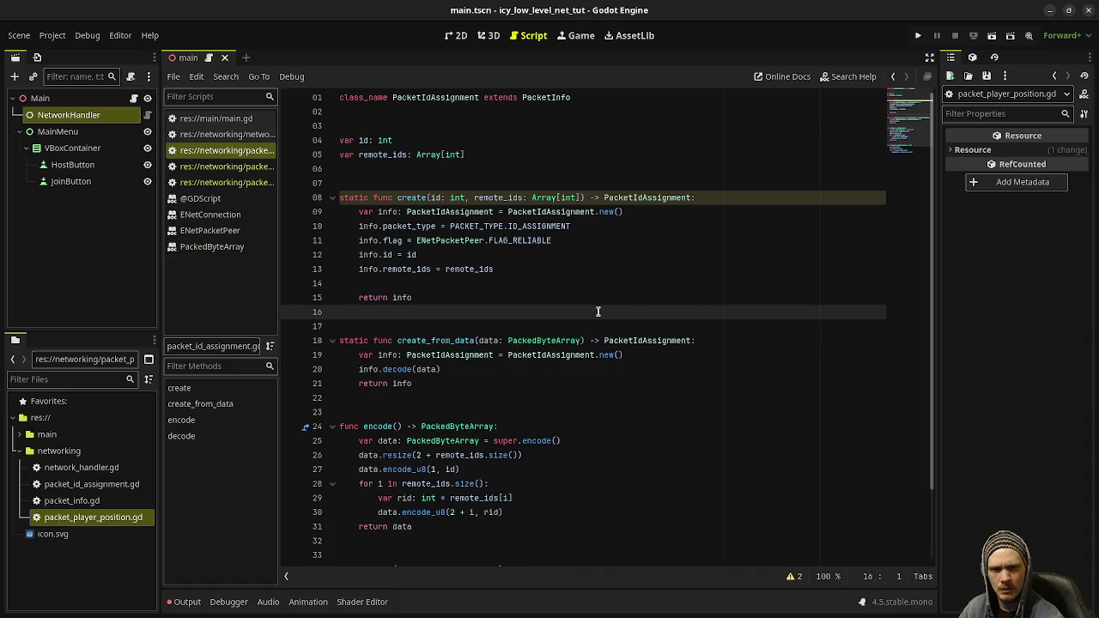
pyautogui.click(241, 170)
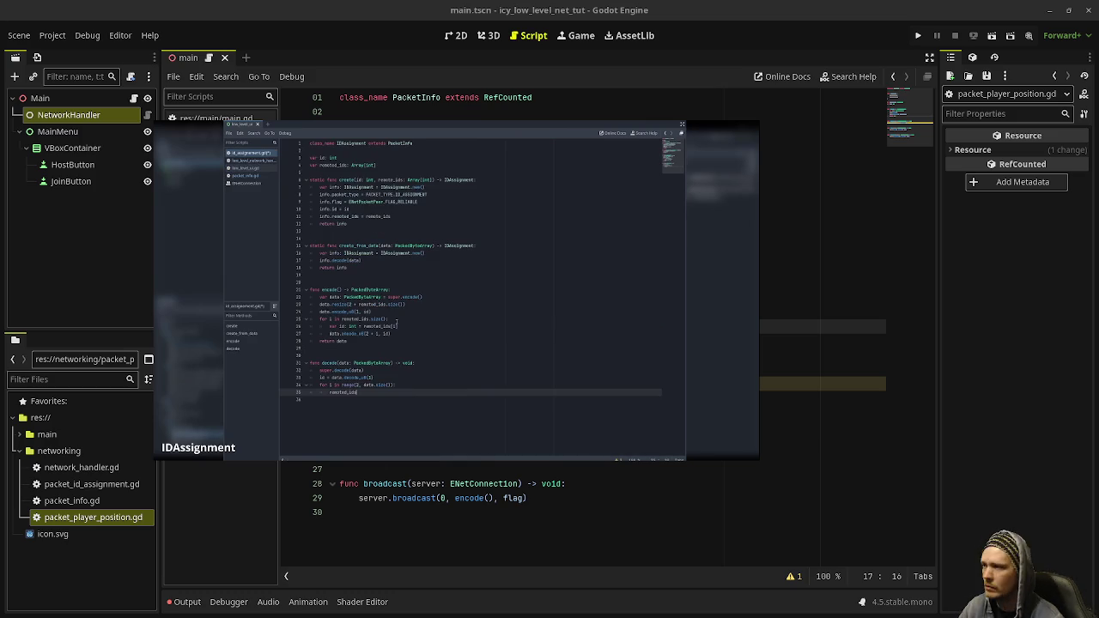
# Move the reference video below the code and switch to packet_player_position.gd.
pyautogui.moveTo(510, 400)
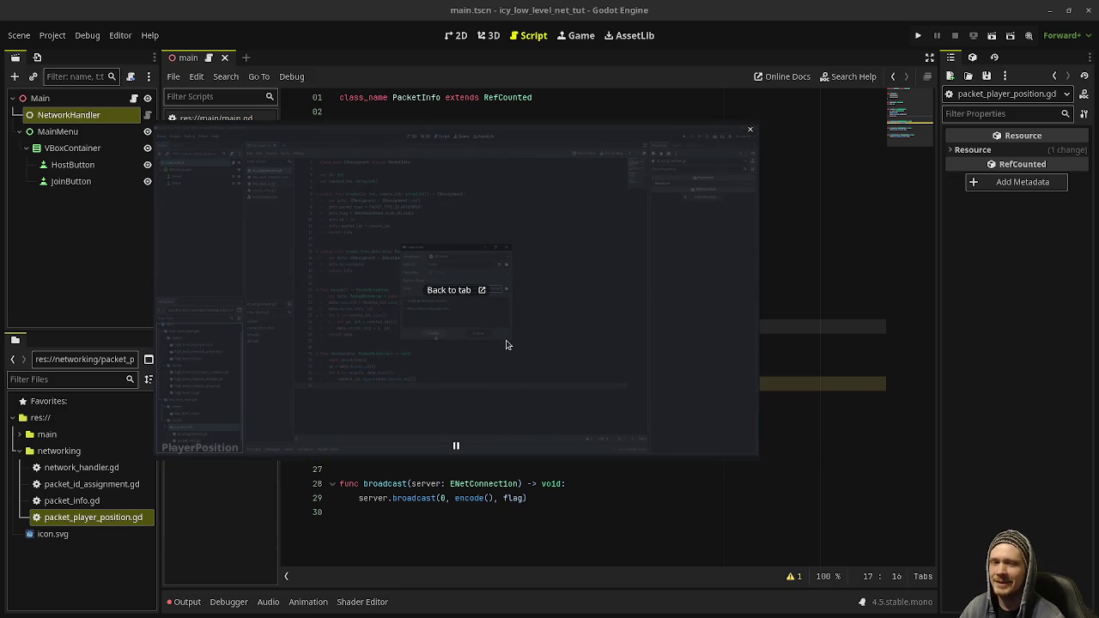
pyautogui.moveTo(507, 370)
pyautogui.mouseDown()
pyautogui.moveTo(628, 387)
pyautogui.moveTo(646, 376)
pyautogui.mouseUp()
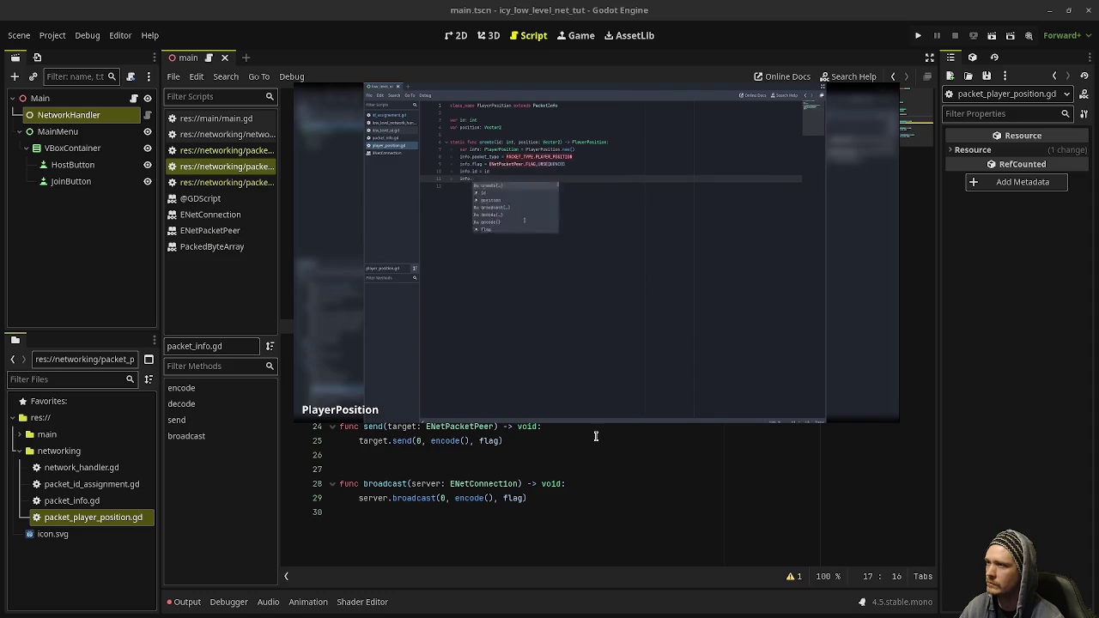
pyautogui.moveTo(551, 274)
pyautogui.mouseDown()
pyautogui.moveTo(498, 474)
pyautogui.moveTo(529, 469)
pyautogui.mouseUp()
pyautogui.click(255, 184)
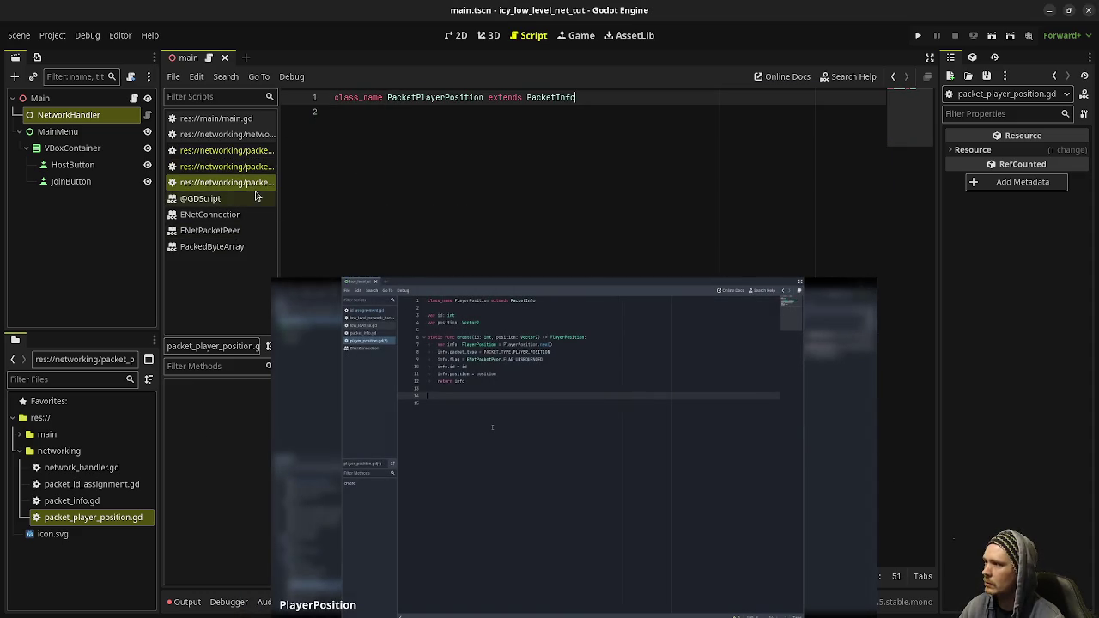
# Declare the variables var id: int and var position: Vector3.
pyautogui.click(457, 204)
pyautogui.press('Return')
pyautogui.press('Return')
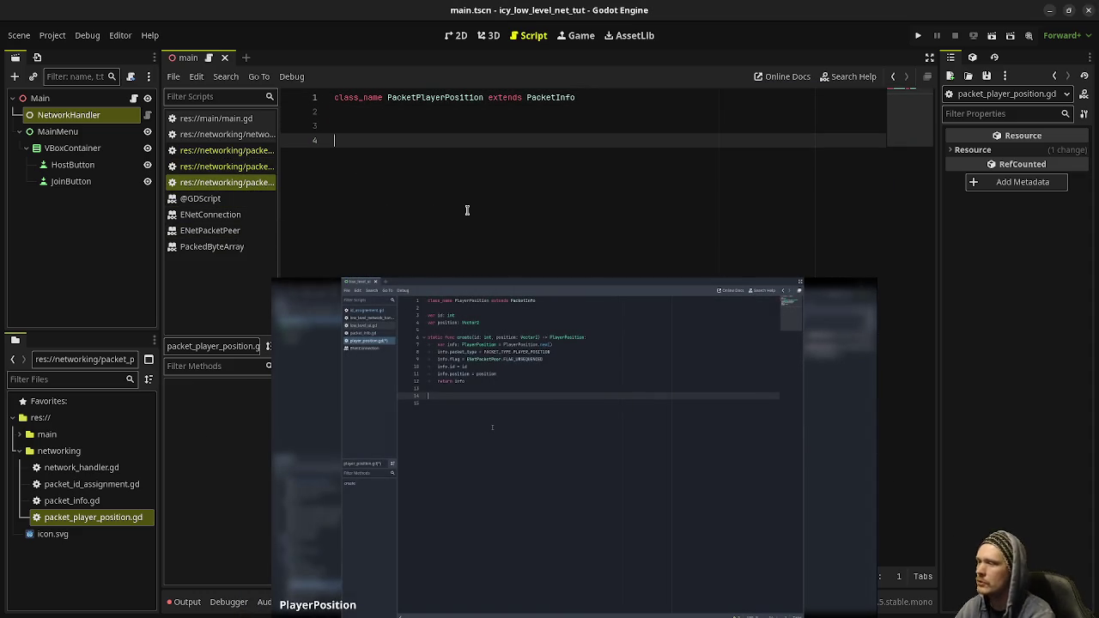
pyautogui.write('var id: int')
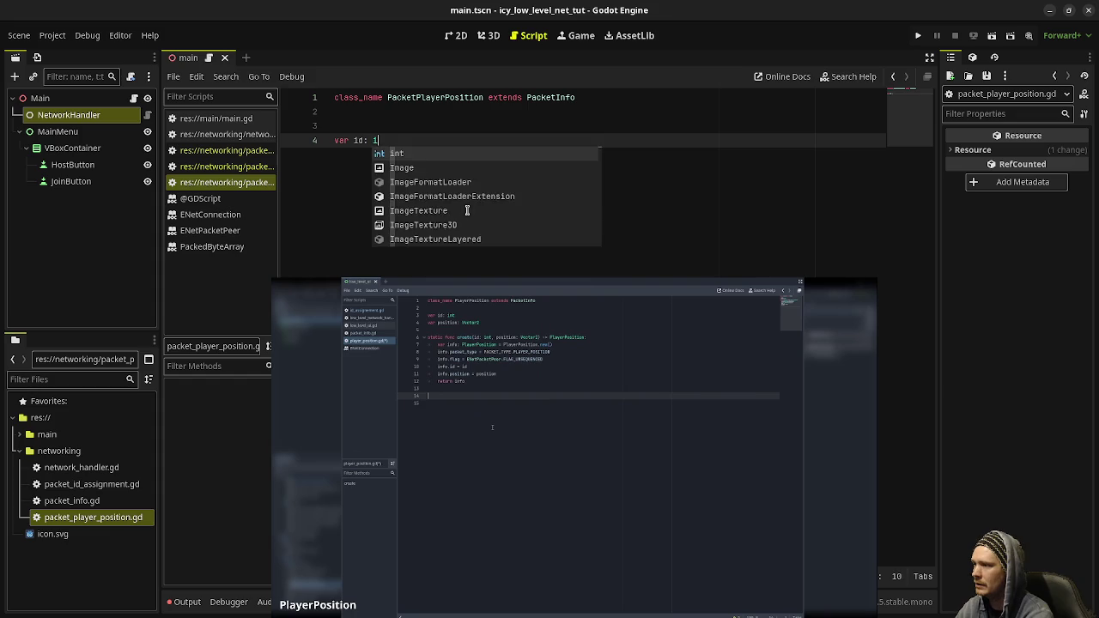
pyautogui.press('Return')
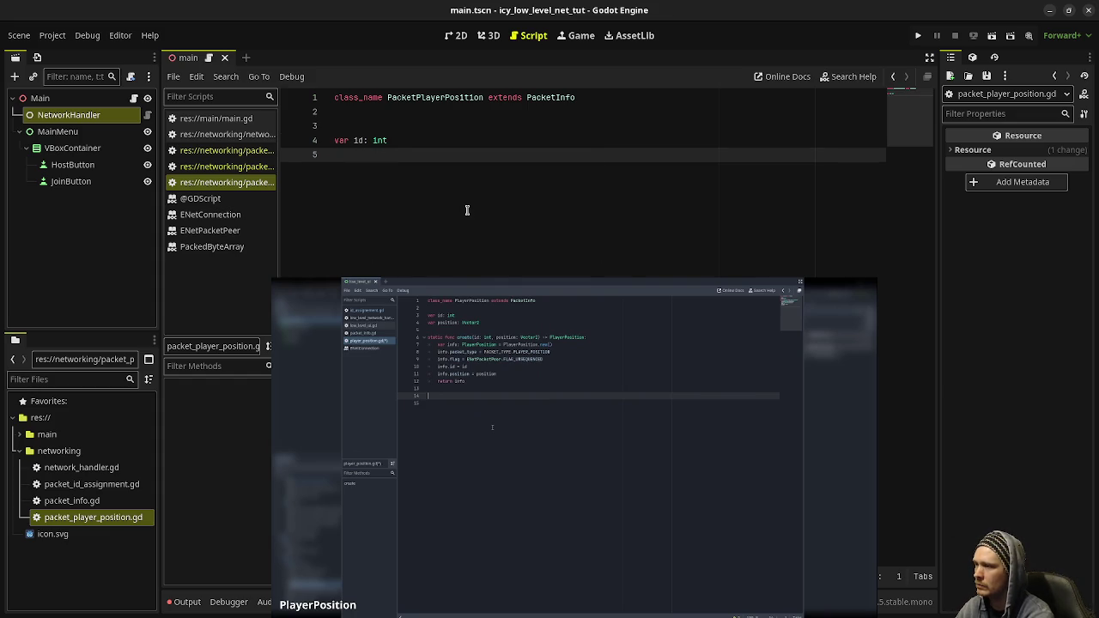
pyautogui.write('var')
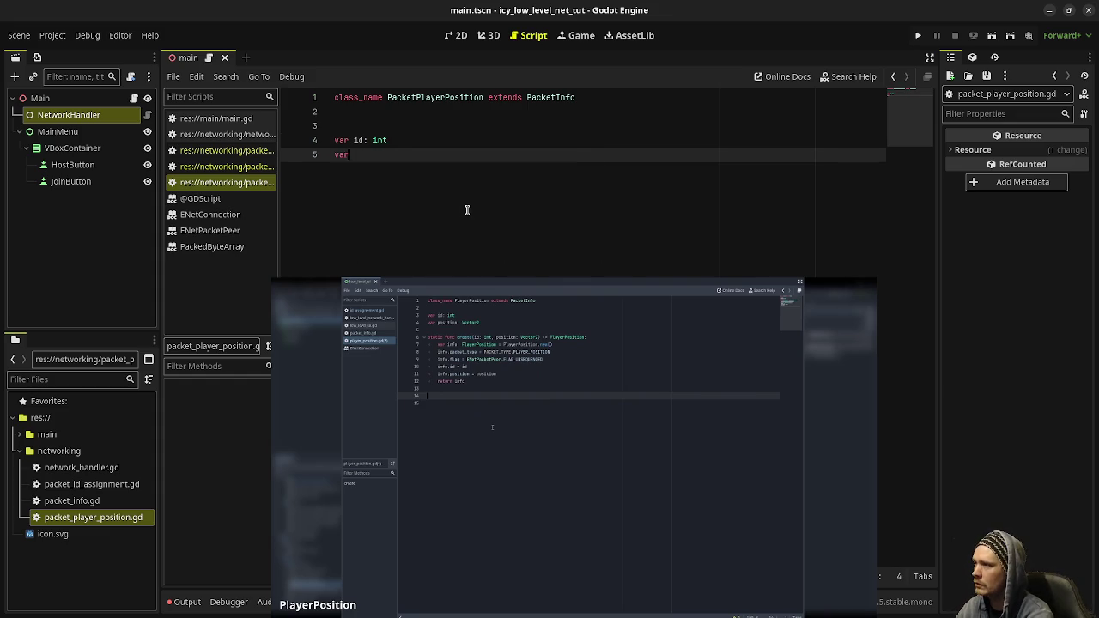
pyautogui.write(' position: Vector3')
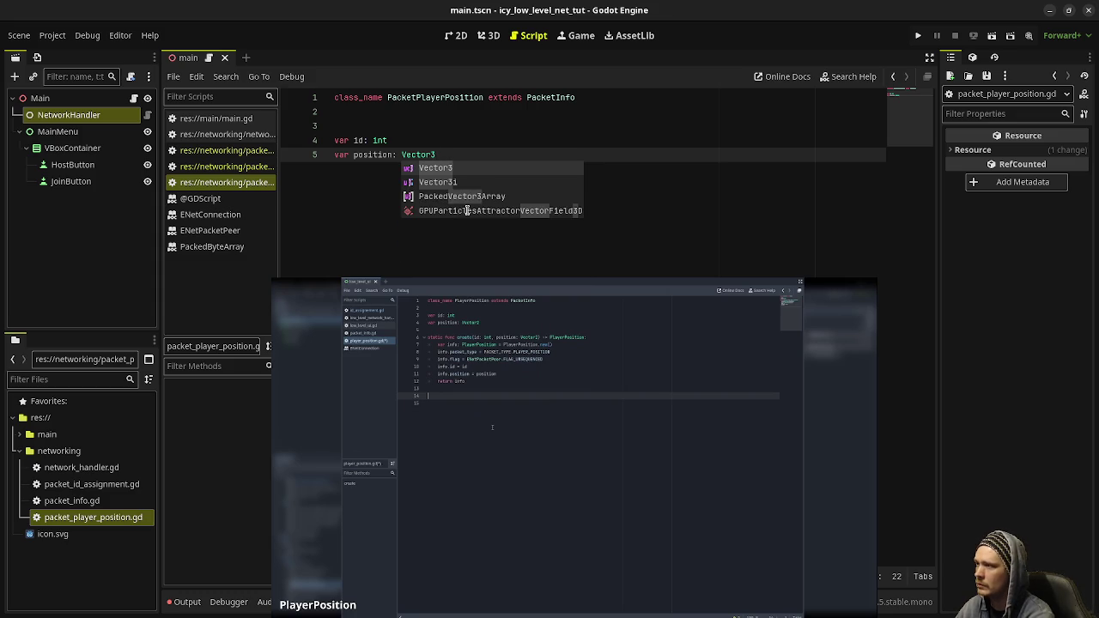
pyautogui.press('Return')
pyautogui.press('Return')
pyautogui.press('Return')
pyautogui.press('Return')
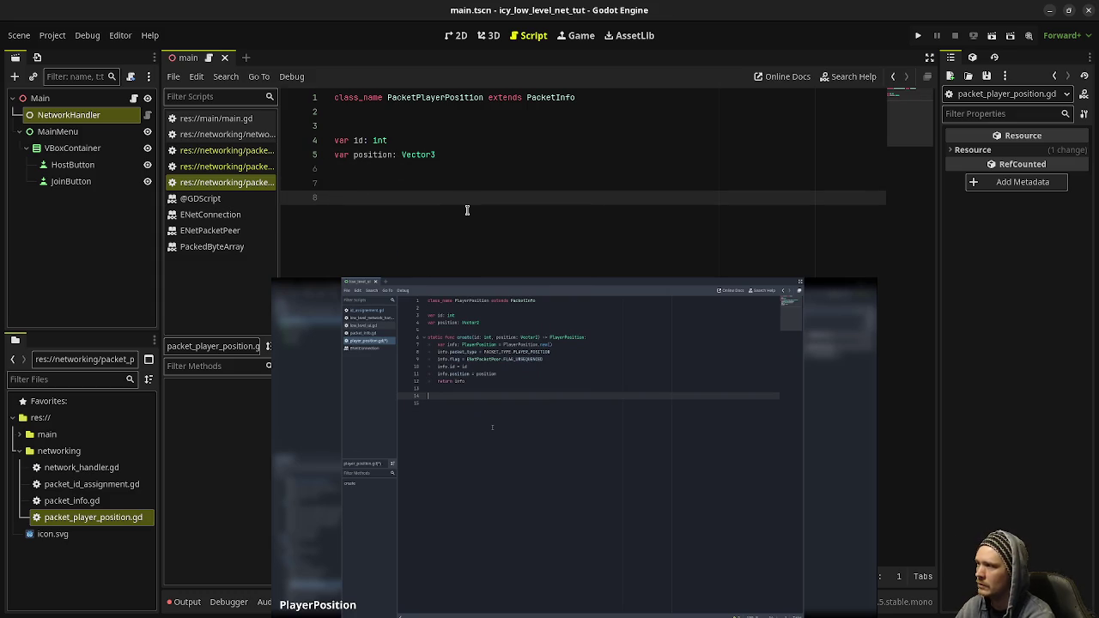
# Start static func create(id: int, position: Vector3) -> PacketPlayerPosition, instantiating info with PacketPlayerPosition.new().
pyautogui.write('static fu')
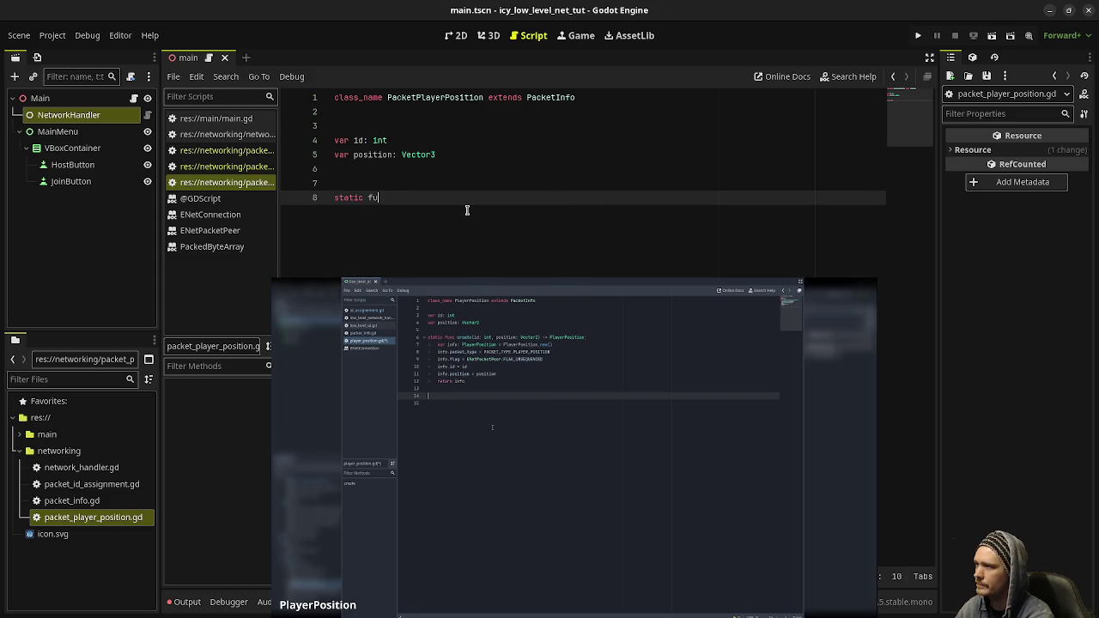
pyautogui.write('nc create')
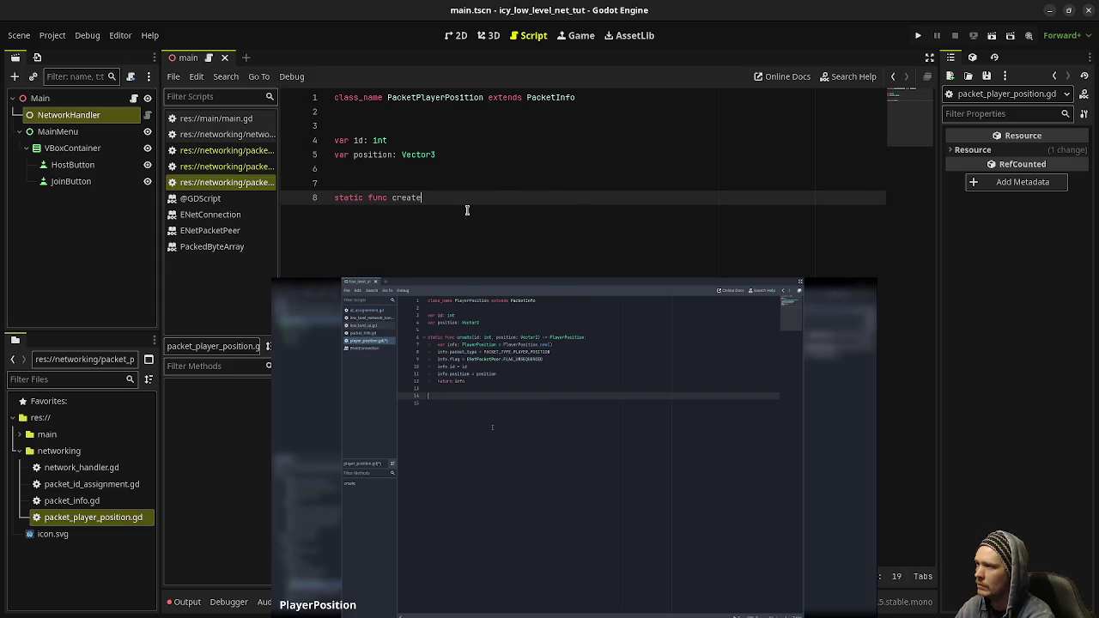
pyautogui.write('(id: int, position')
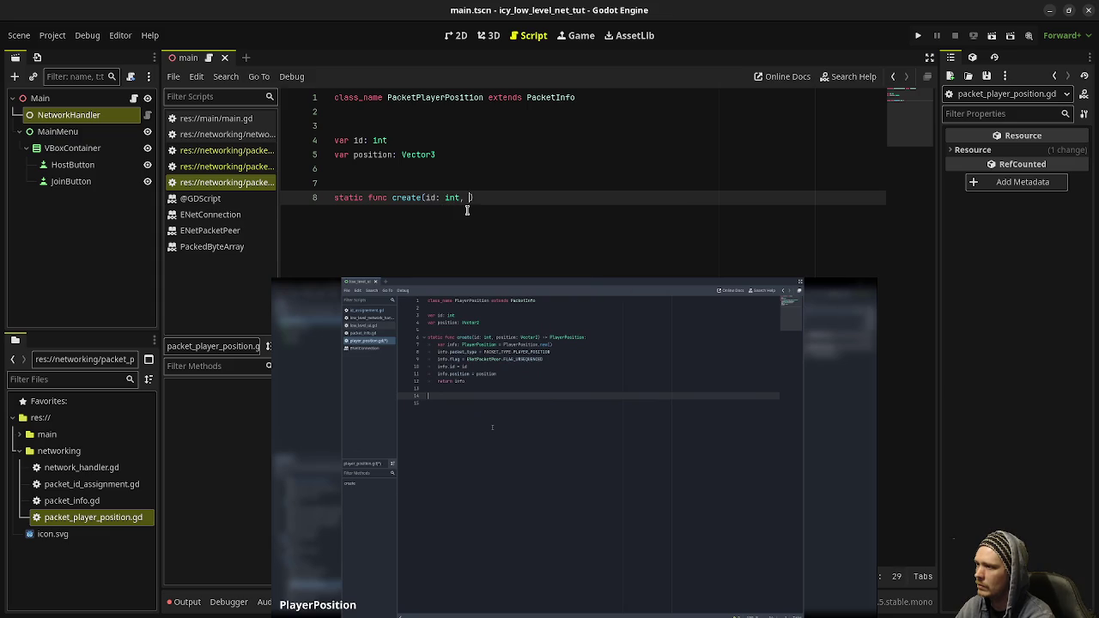
pyautogui.write(': Vector3) -> vo')
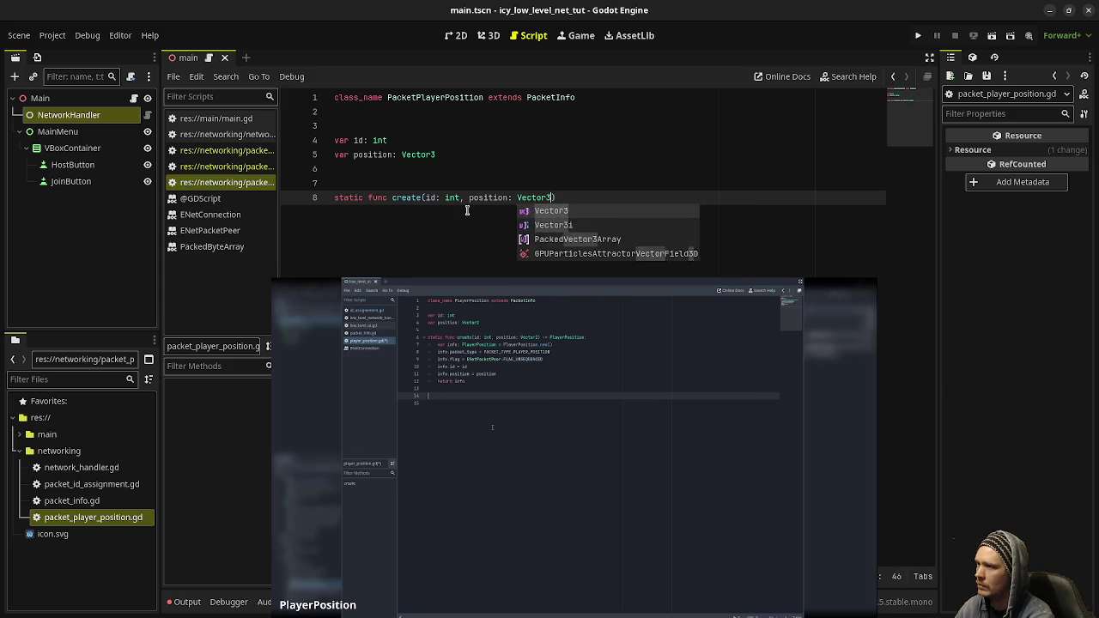
pyautogui.press('BackSpace')
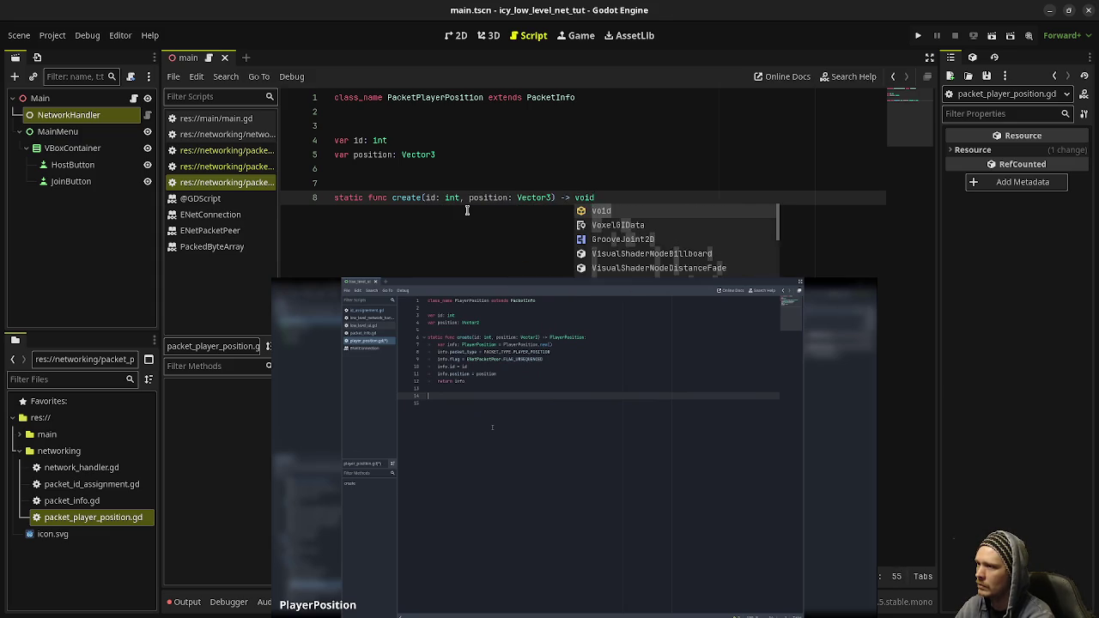
pyautogui.press('BackSpace')
pyautogui.write('Pack')
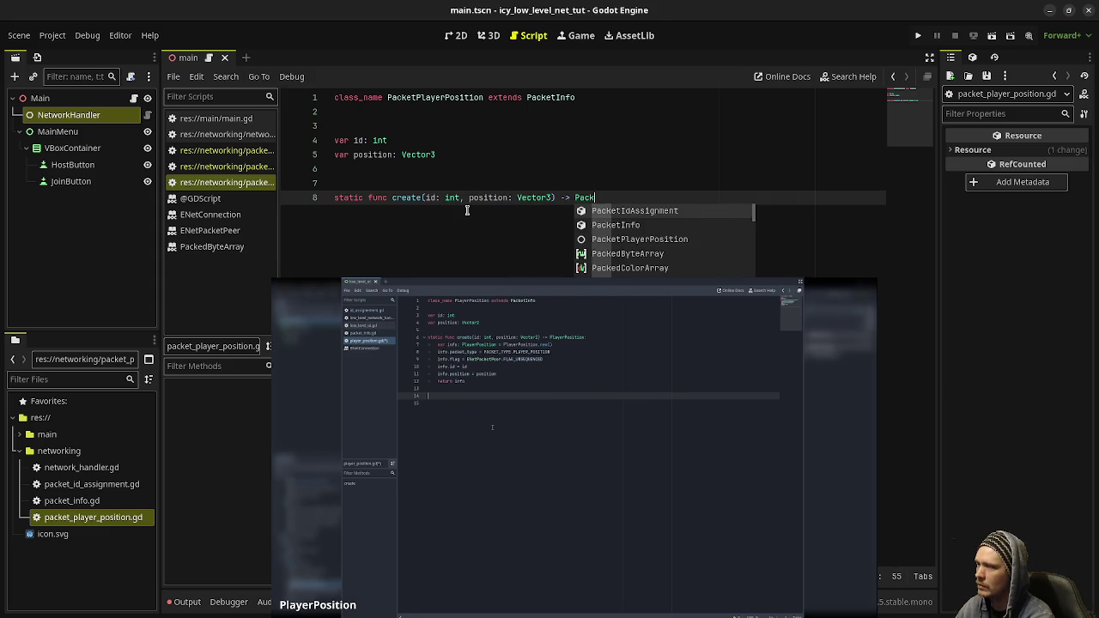
pyautogui.write('etPlayerPositio')
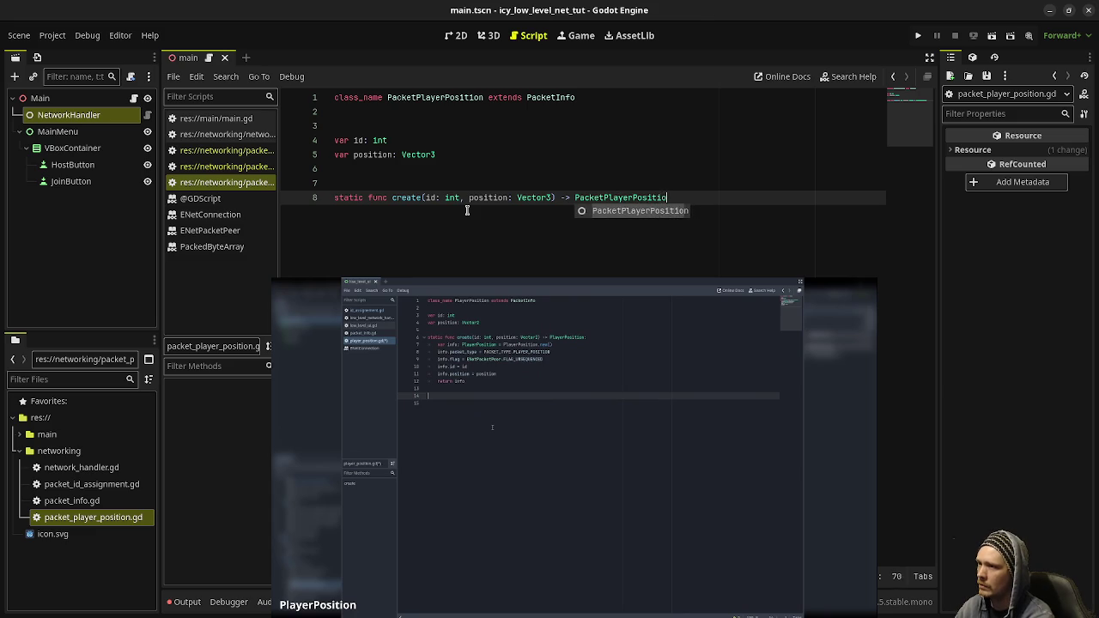
pyautogui.press('Return')
pyautogui.press('Return')
pyautogui.write('var i')
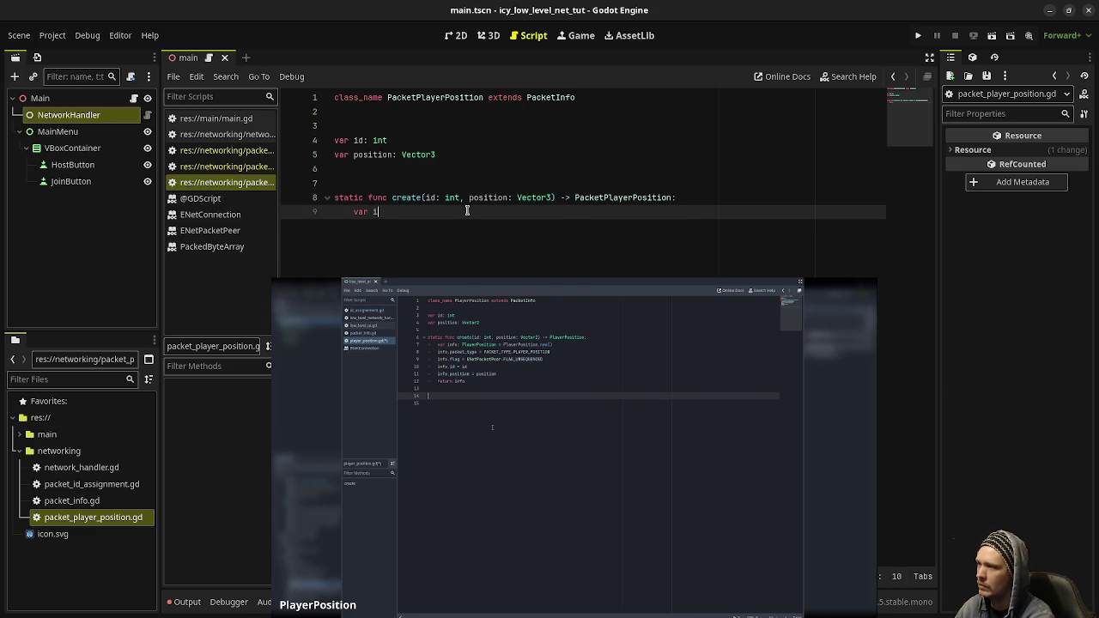
pyautogui.write('nfo: PlayerPosition')
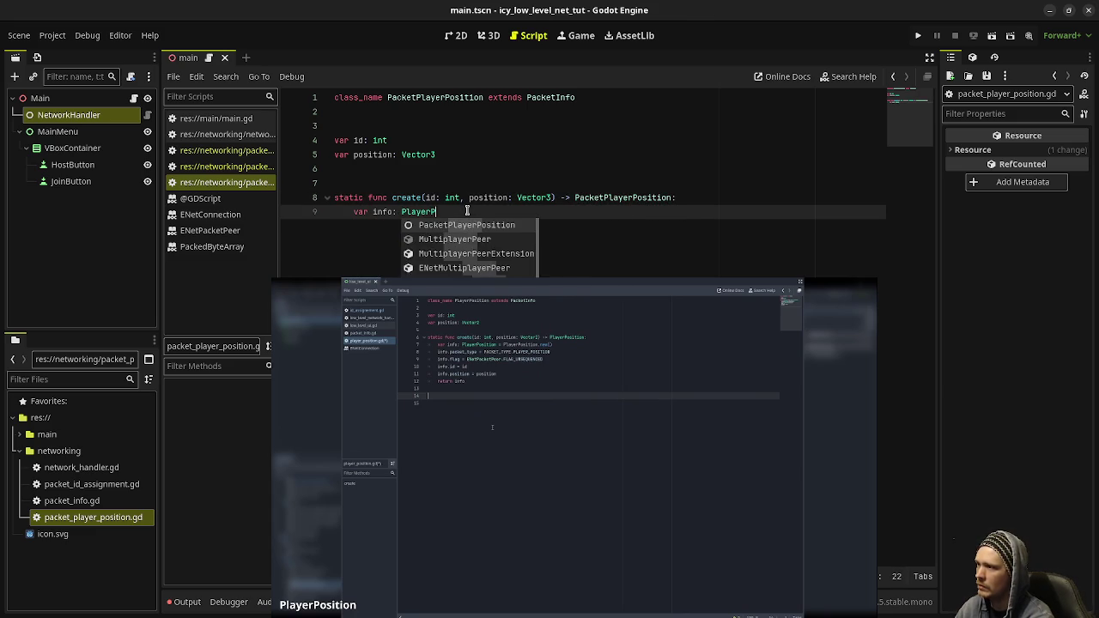
pyautogui.press('BackSpace')
pyautogui.press('BackSpace')
pyautogui.press('BackSpace')
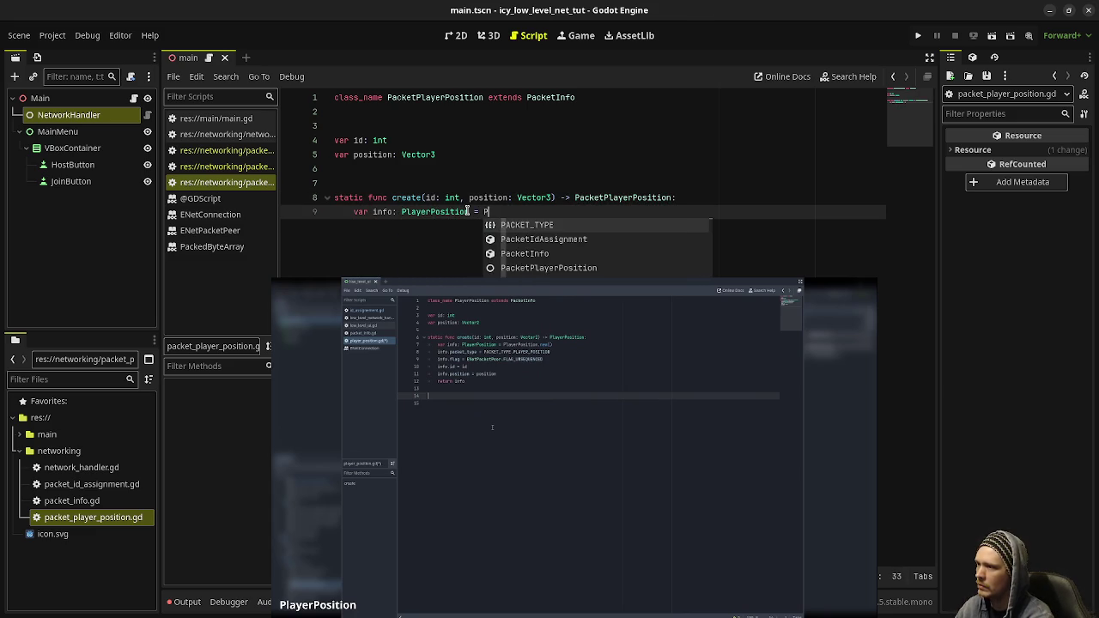
pyautogui.press('BackSpace')
pyautogui.press('BackSpace')
pyautogui.press('BackSpace')
pyautogui.write('Pac')
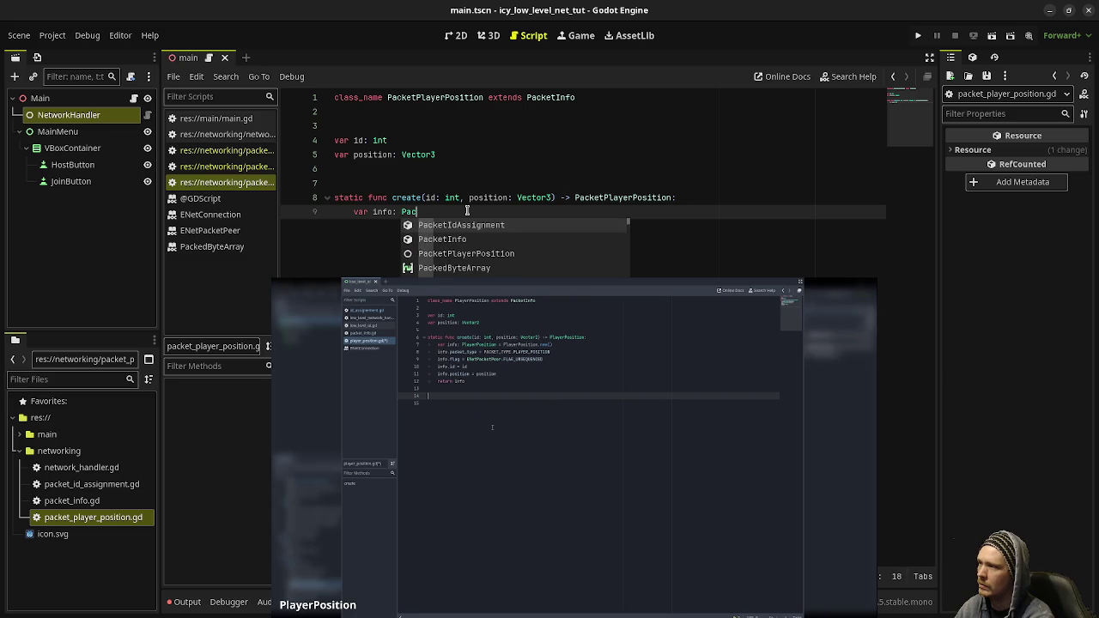
pyautogui.write('ketPlayer')
pyautogui.press('Return')
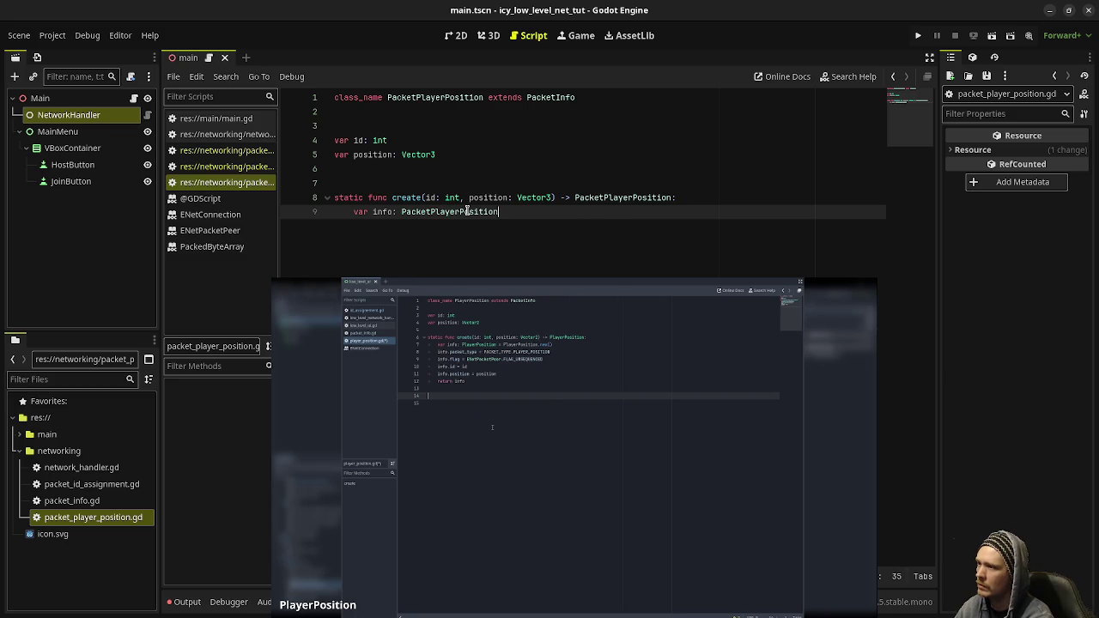
pyautogui.write(' = P')
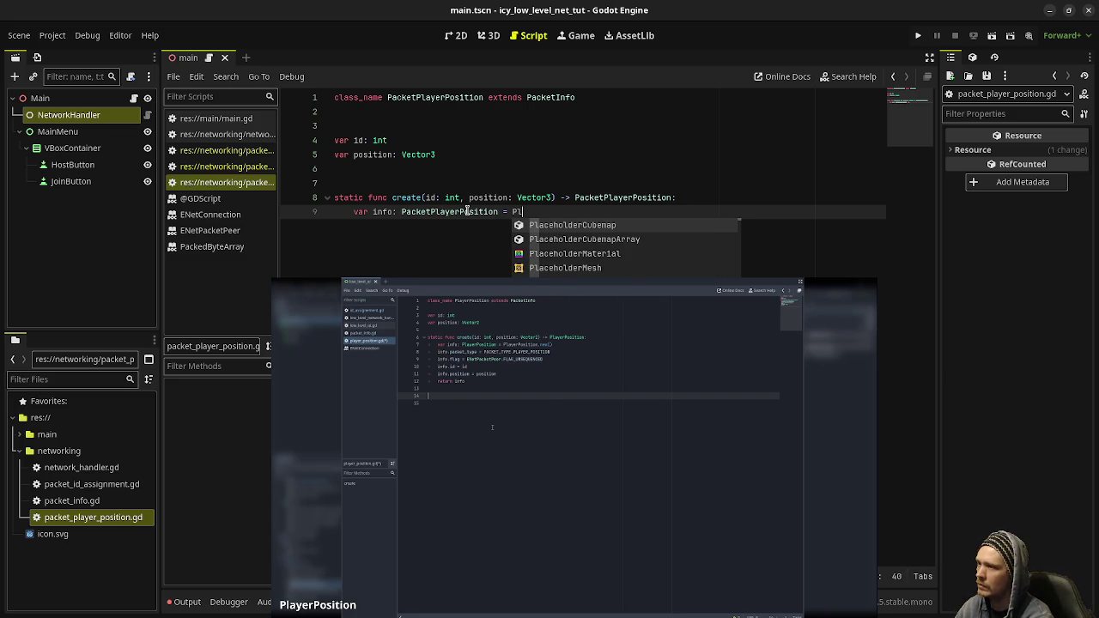
pyautogui.write('acketPlayerPosit')
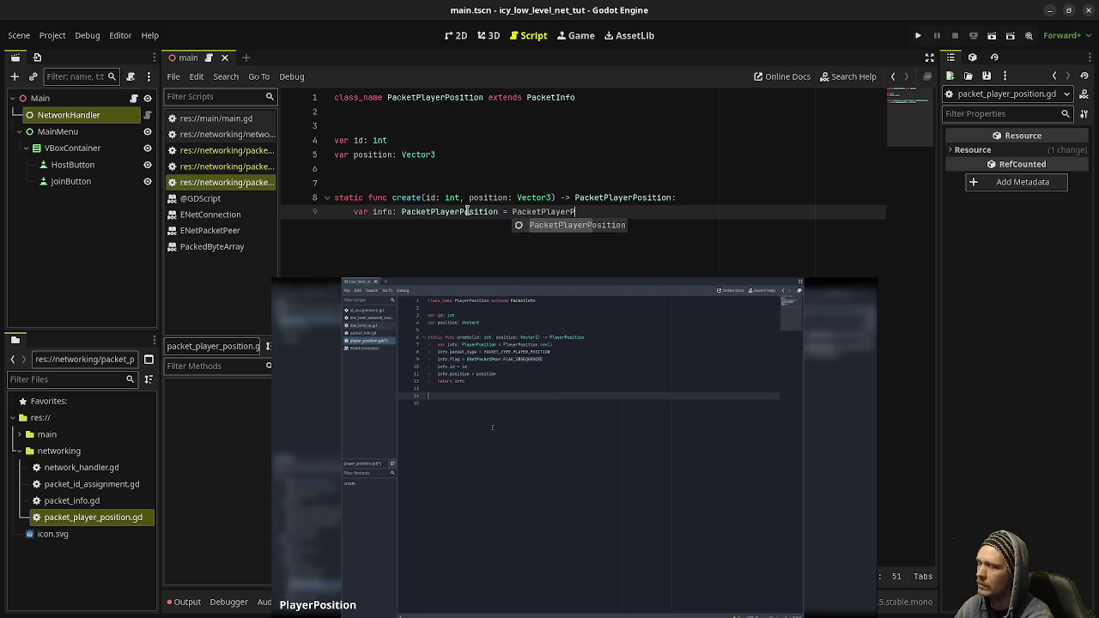
pyautogui.write('ion.new')
pyautogui.press('Return')
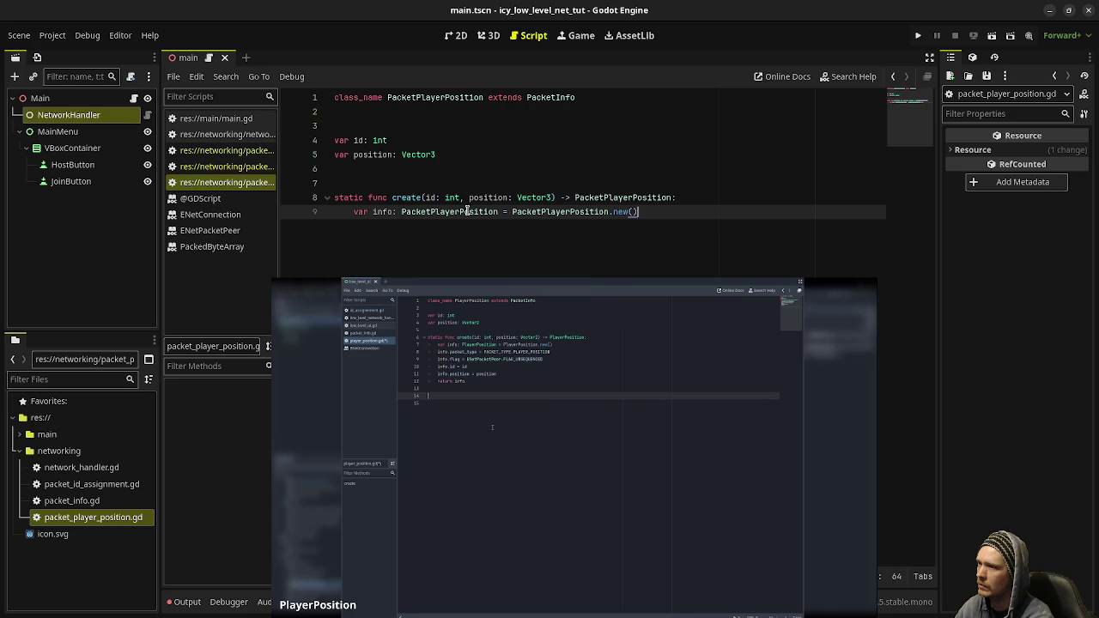
pyautogui.press('Return')
# Set info.packet_type to PACKET_TYPE.PLAYER_POSITION and info.flag to ENetPacketPeer.FLAG_UNSEQUENCED.
pyautogui.write('info.')
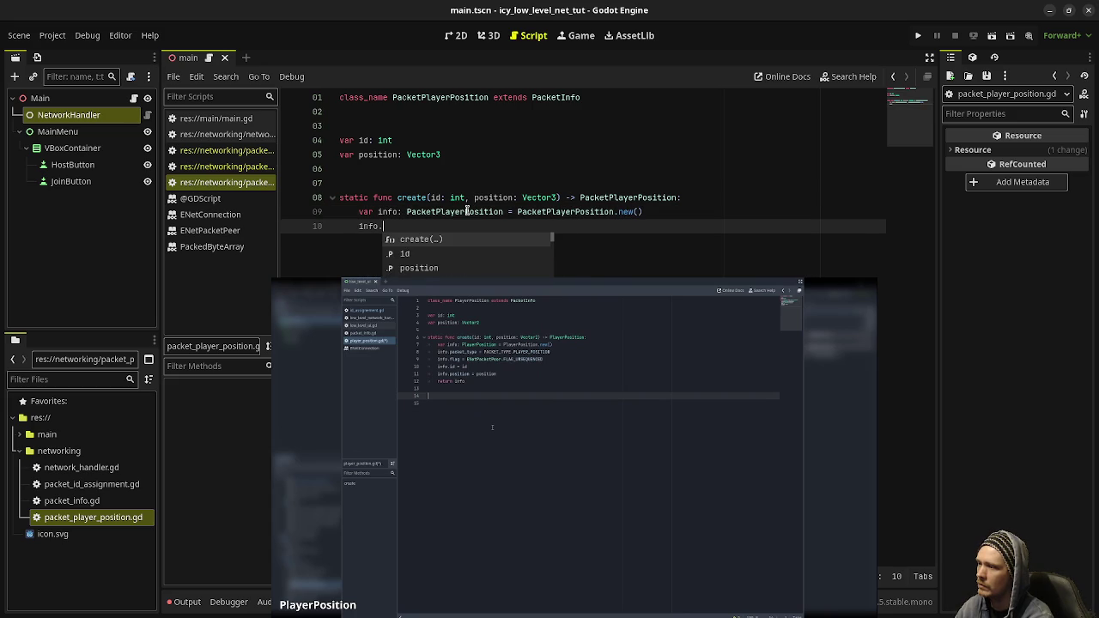
pyautogui.write('packet_ty')
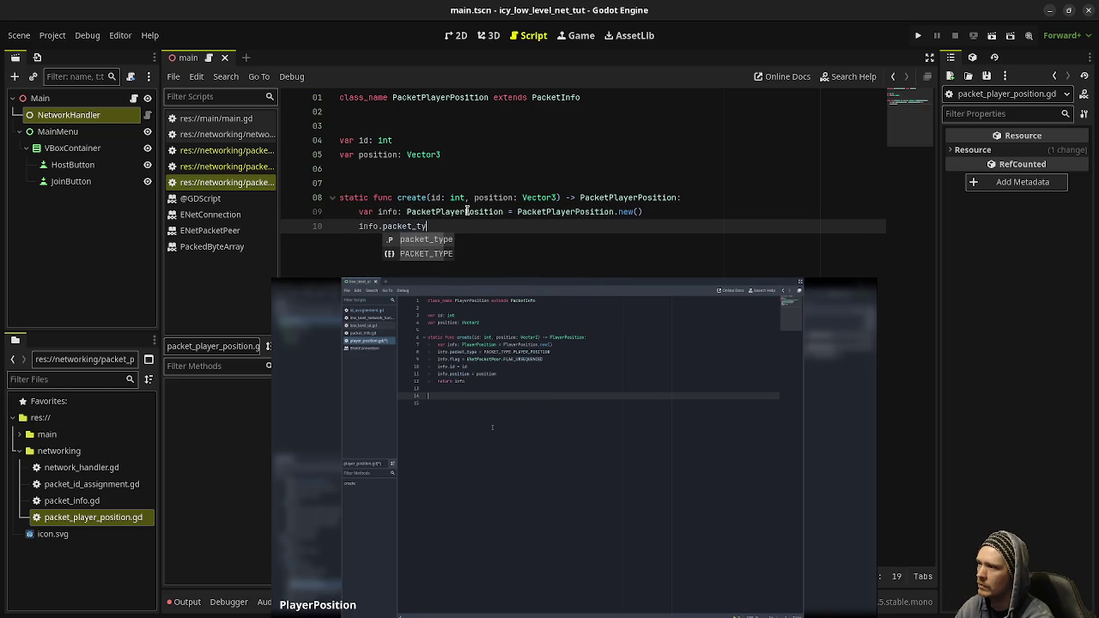
pyautogui.write('pe = PAC')
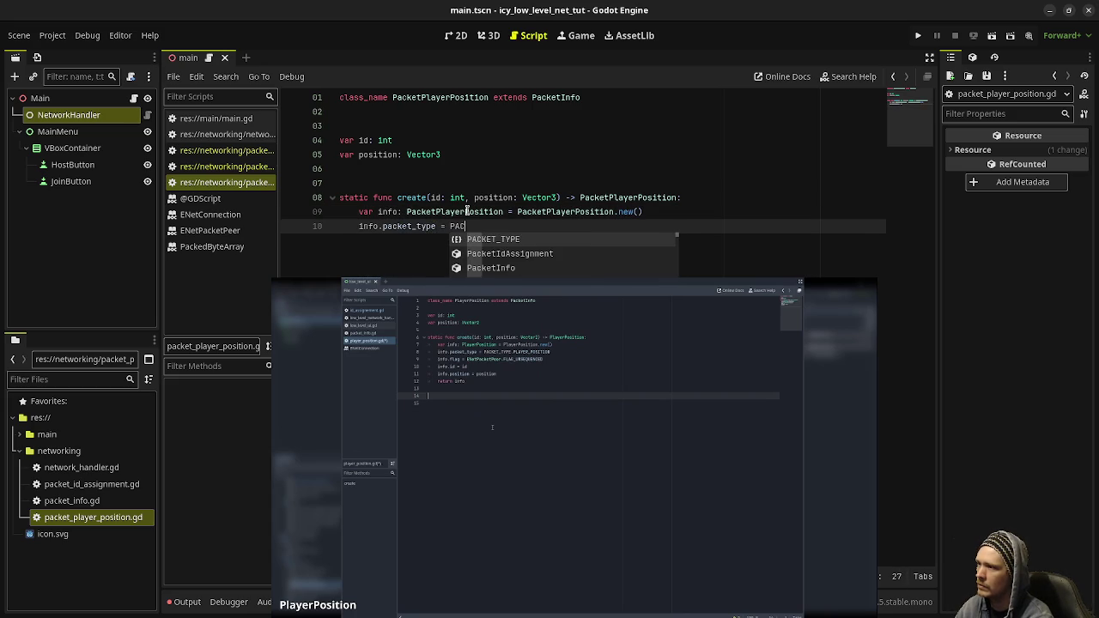
pyautogui.write('KET_TYPE.PL')
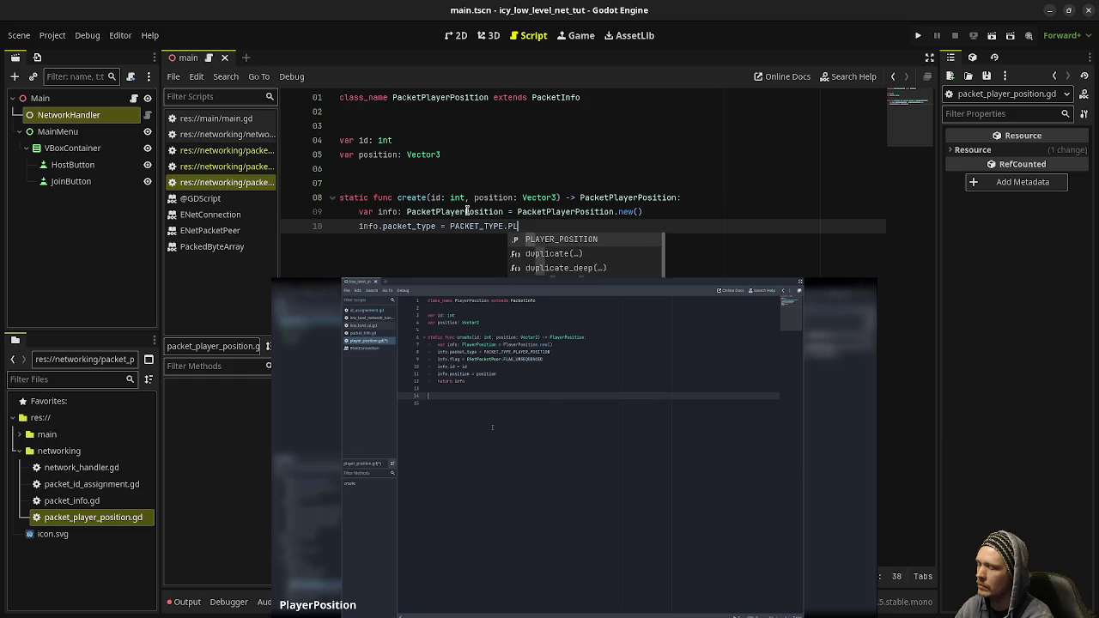
pyautogui.write('AYER_POSI')
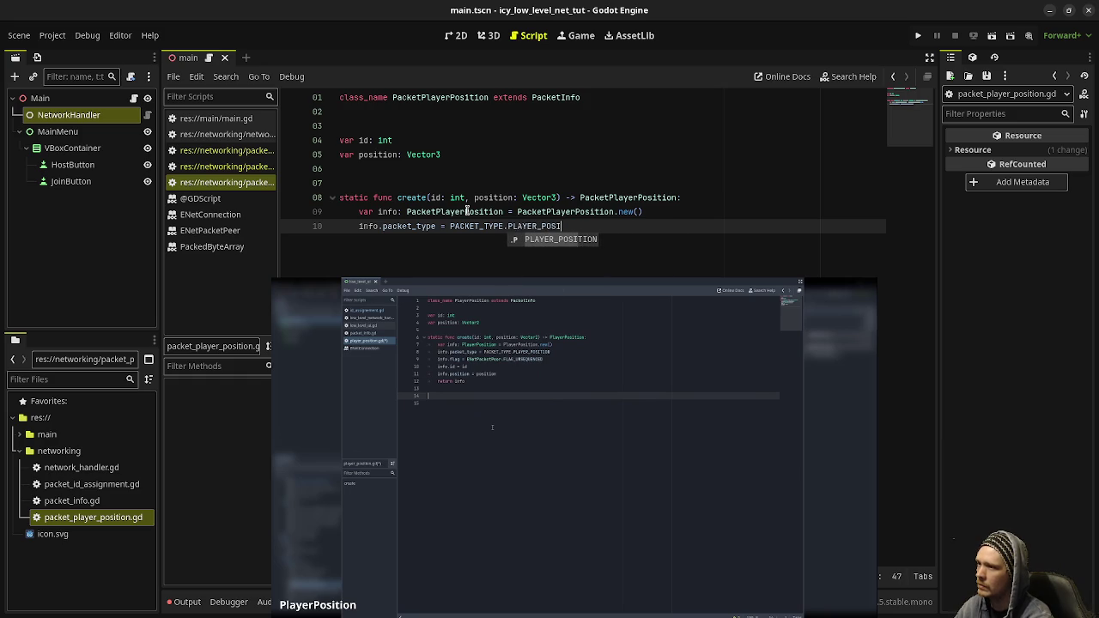
pyautogui.write('TION')
pyautogui.press('Return')
pyautogui.write('info.flag')
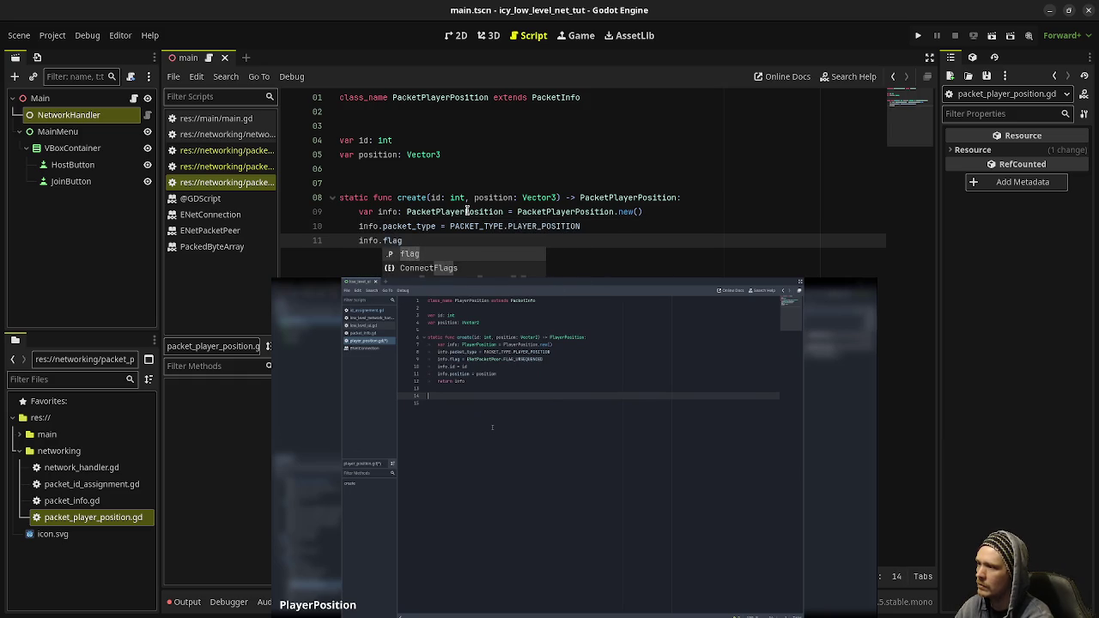
pyautogui.write(' = P')
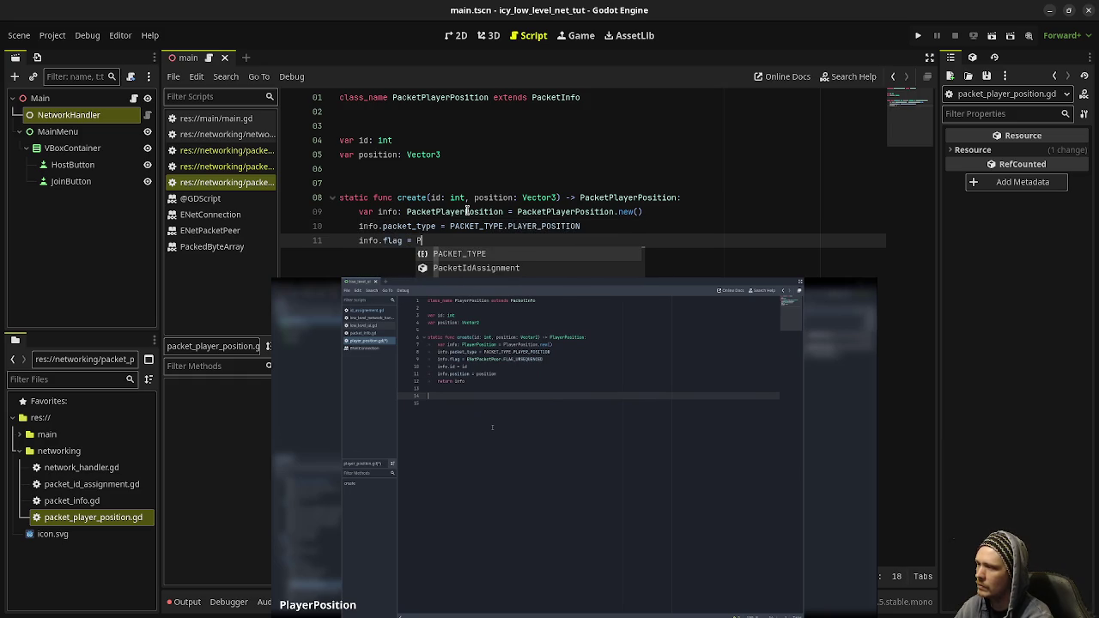
pyautogui.press('BackSpace')
pyautogui.write('ENEt')
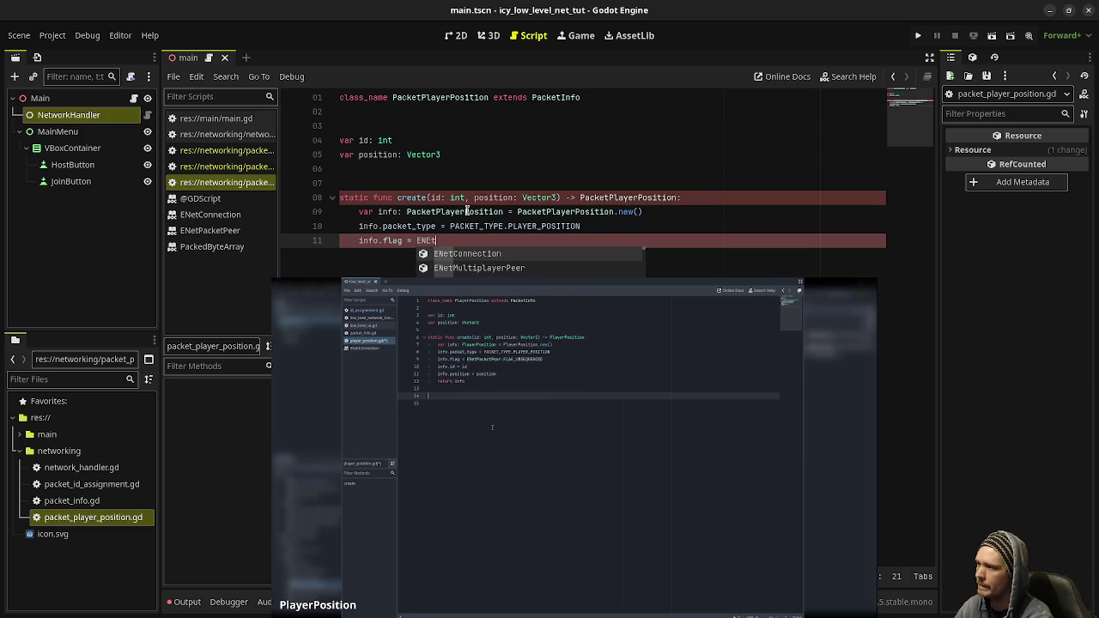
pyautogui.write('Packet')
pyautogui.press('Return')
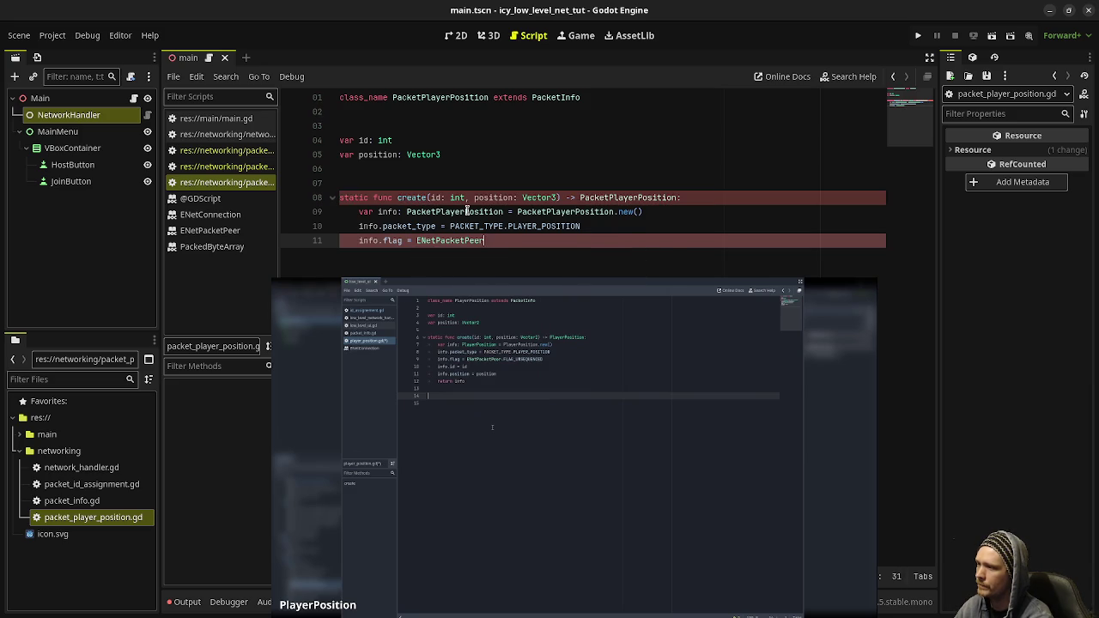
pyautogui.write('.FLAG_UN')
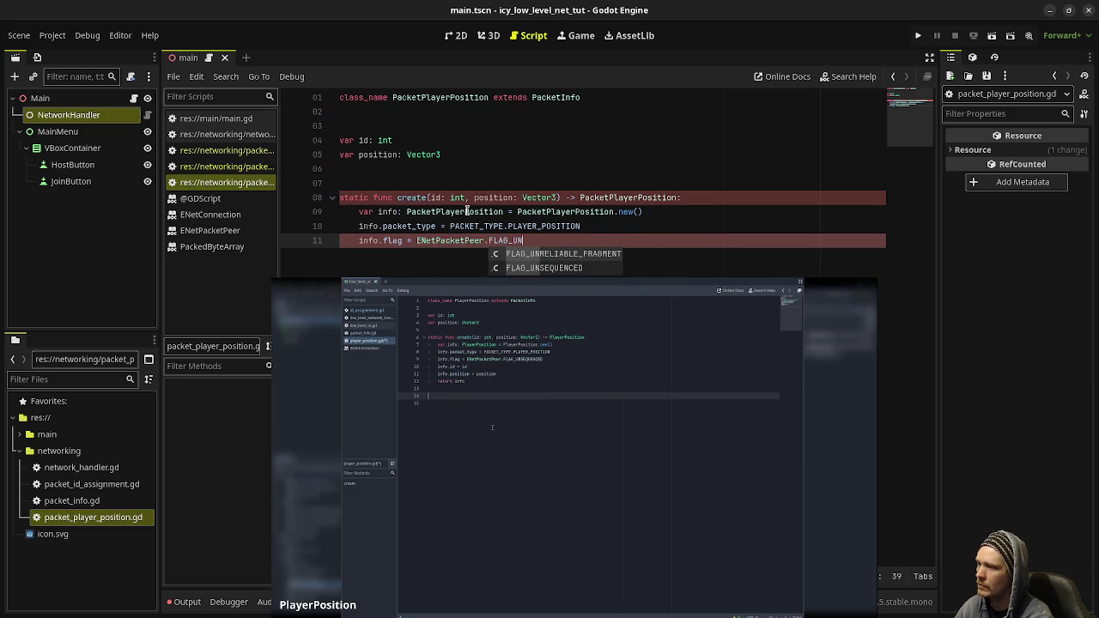
pyautogui.write('S')
pyautogui.press('Return')
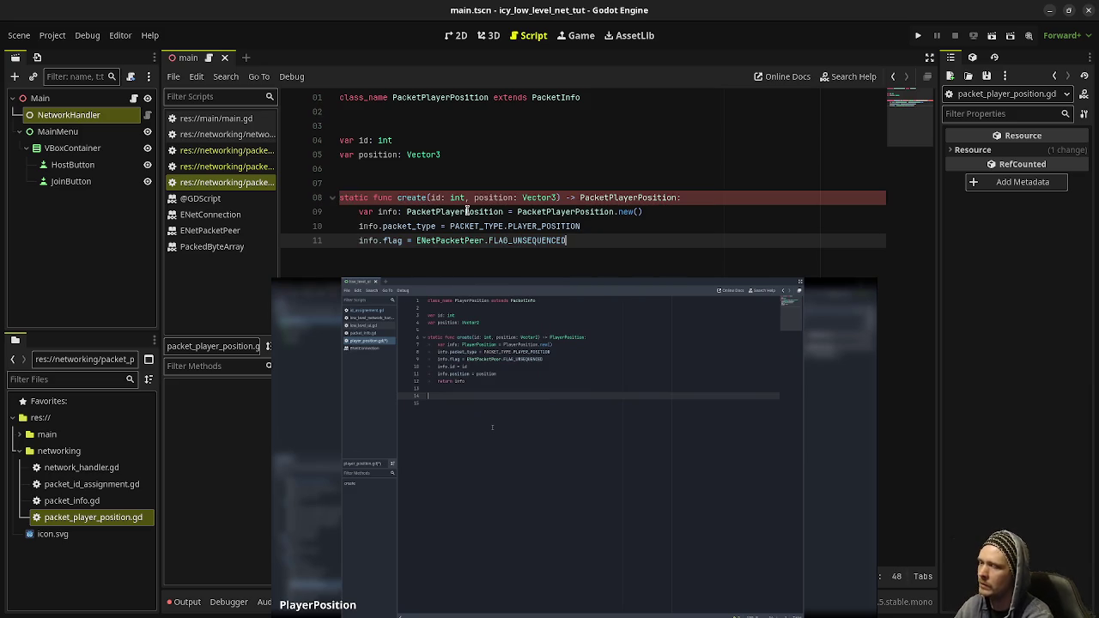
# Assign info.id = id and info.position = position in create().
pyautogui.press('Return')
pyautogui.write('info')
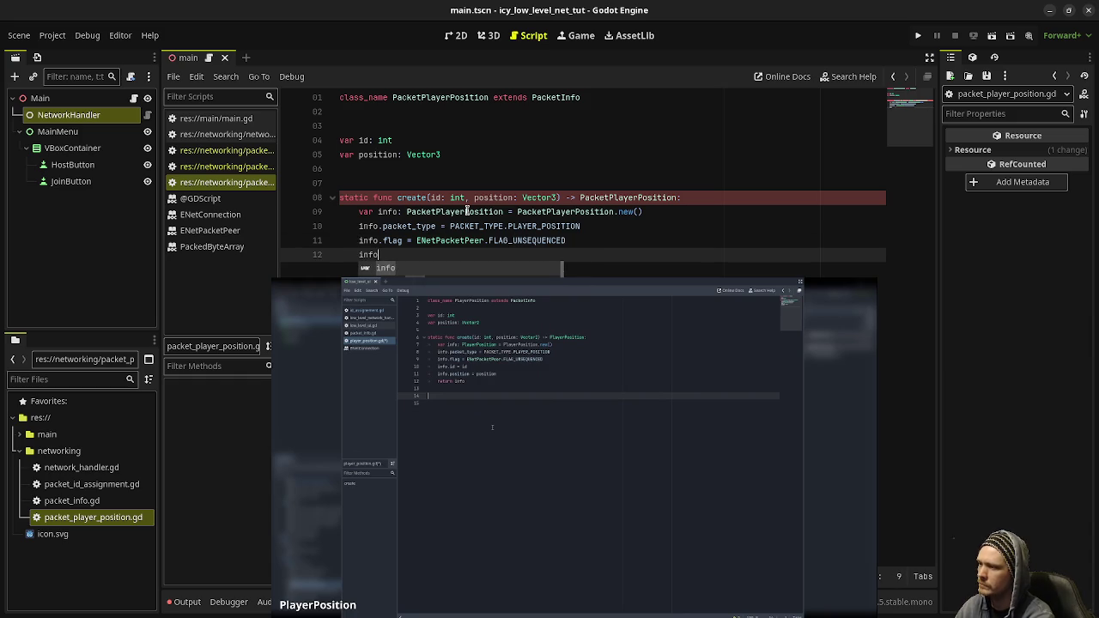
pyautogui.write('.id = id')
pyautogui.press('Return')
pyautogui.write('info')
pyautogui.press('BackSpace')
pyautogui.write('.position =')
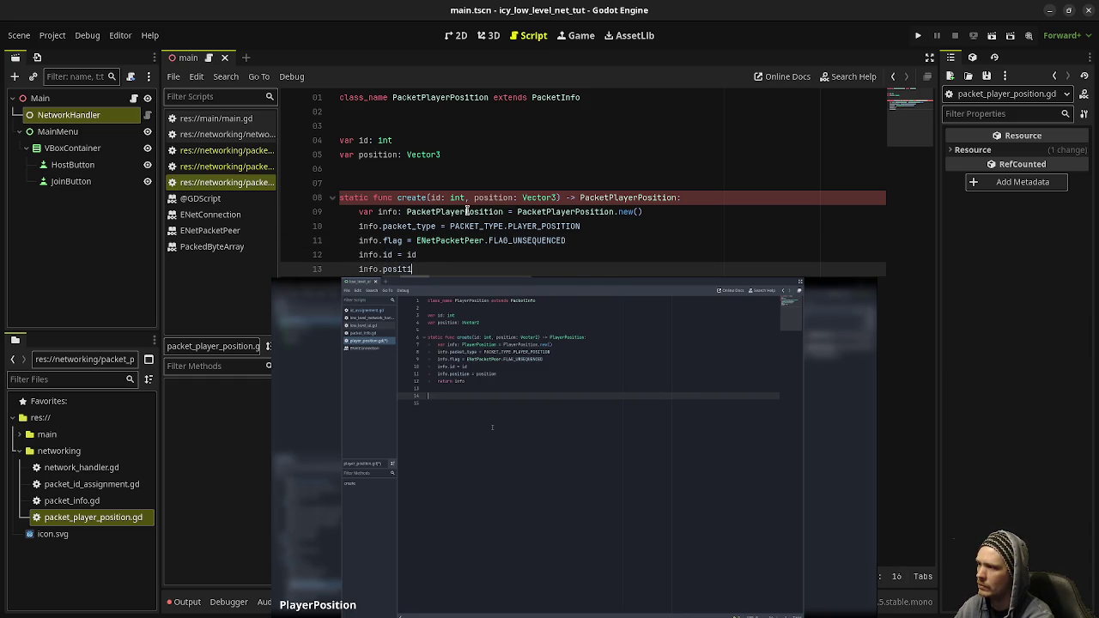
pyautogui.write('on = position')
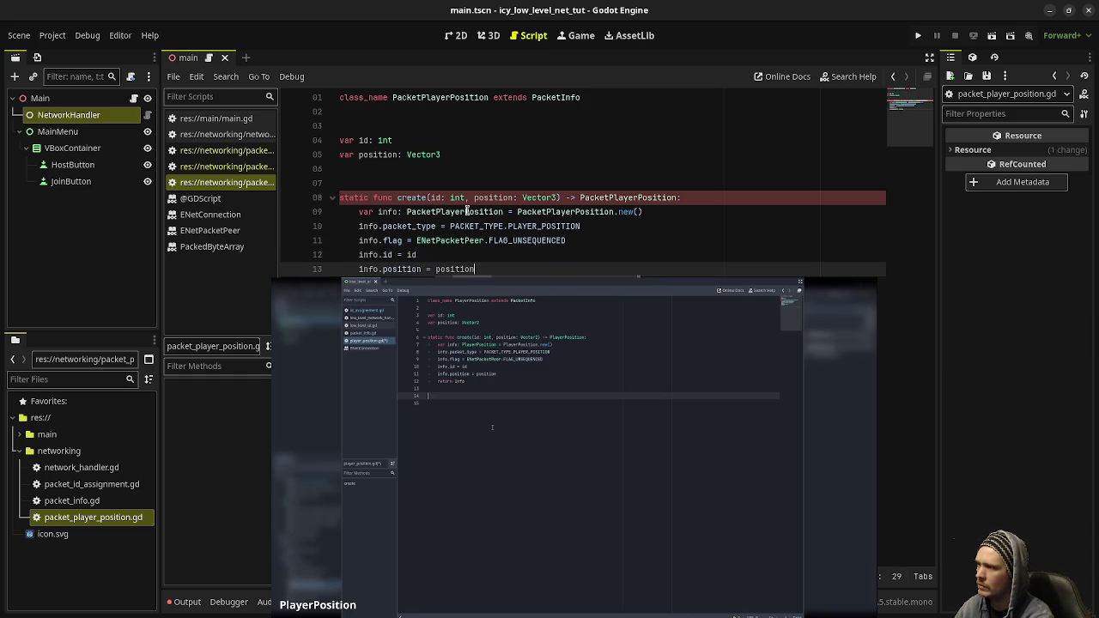
pyautogui.press('Return')
pyautogui.write('info')
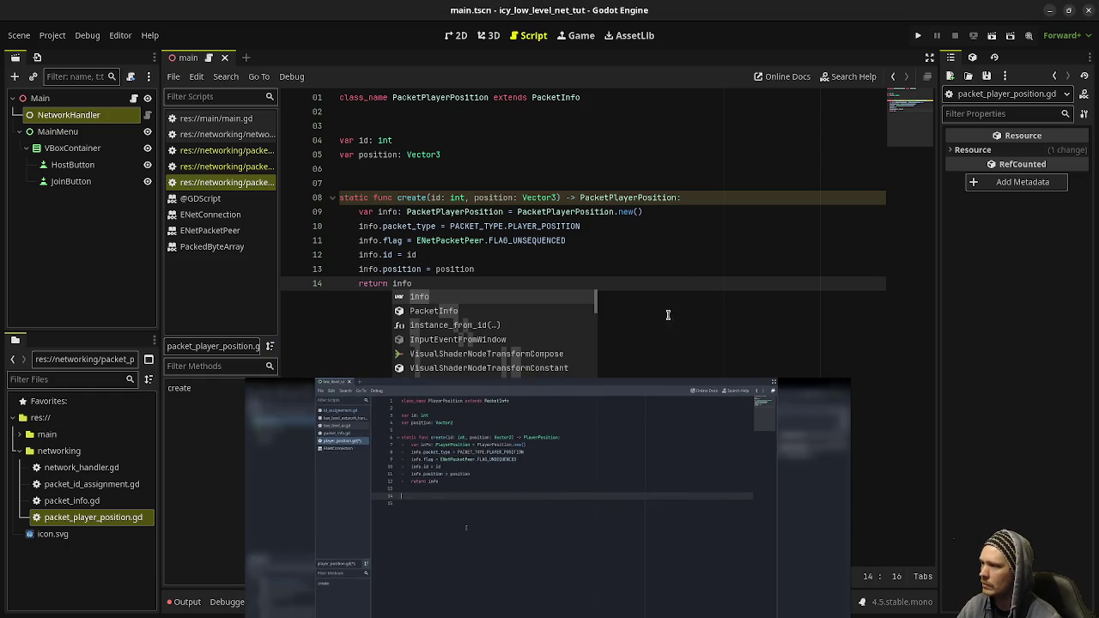
pyautogui.press('Escape')
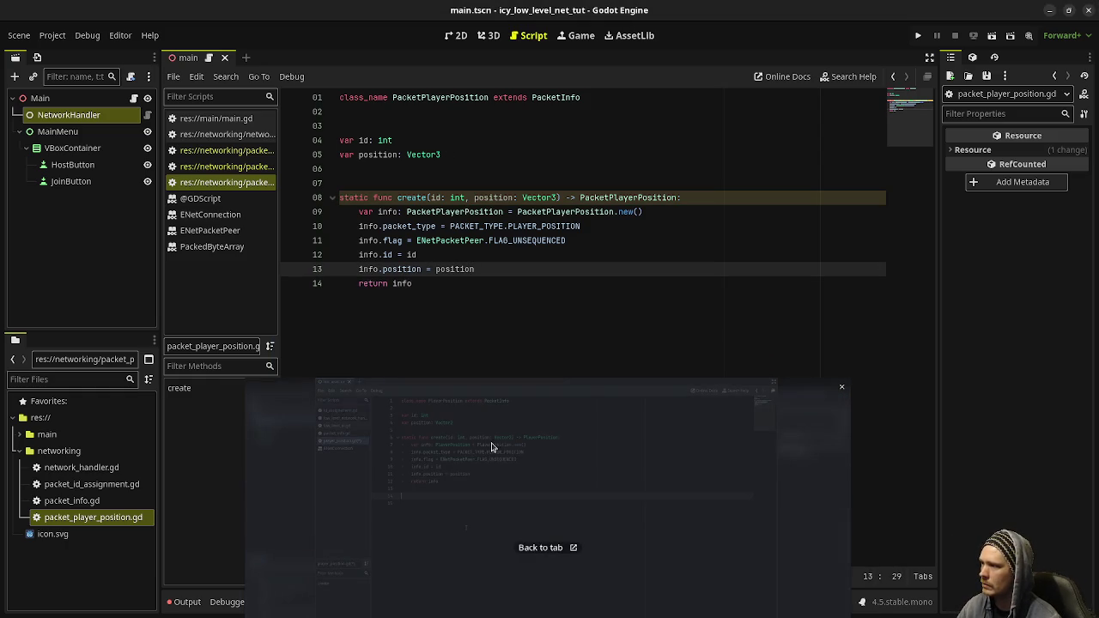
pyautogui.moveTo(558, 542)
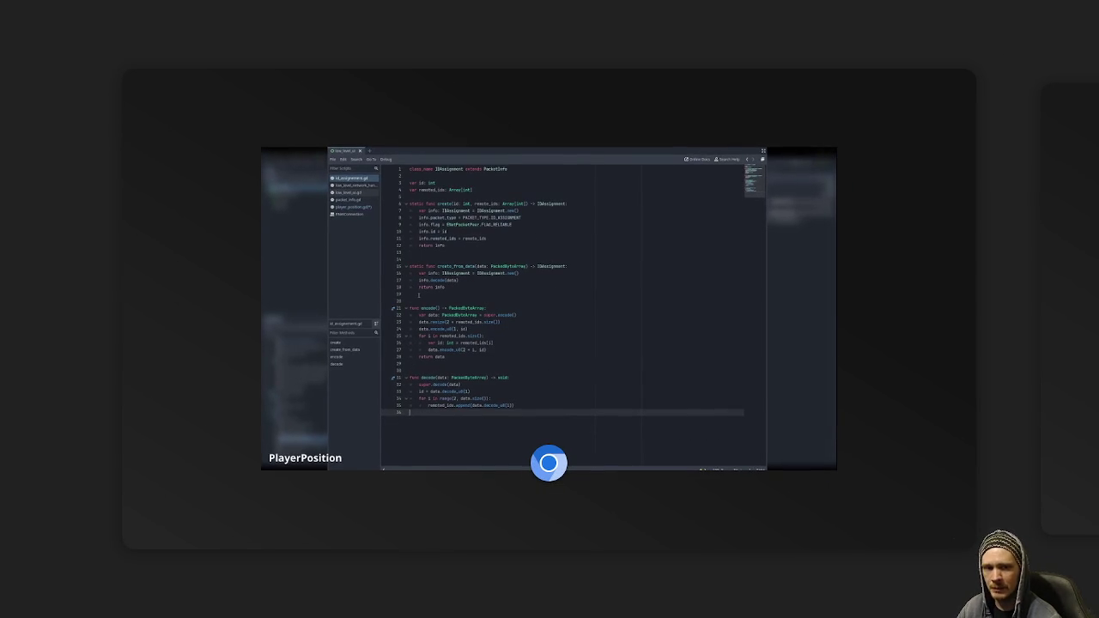
pyautogui.click(551, 353)
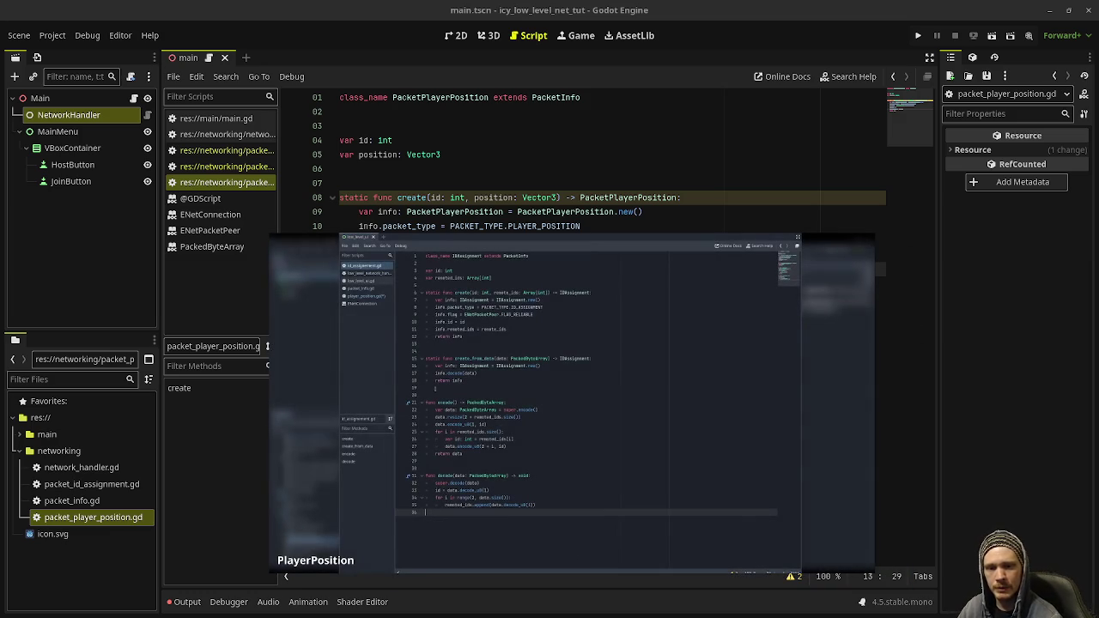
pyautogui.moveTo(383, 409)
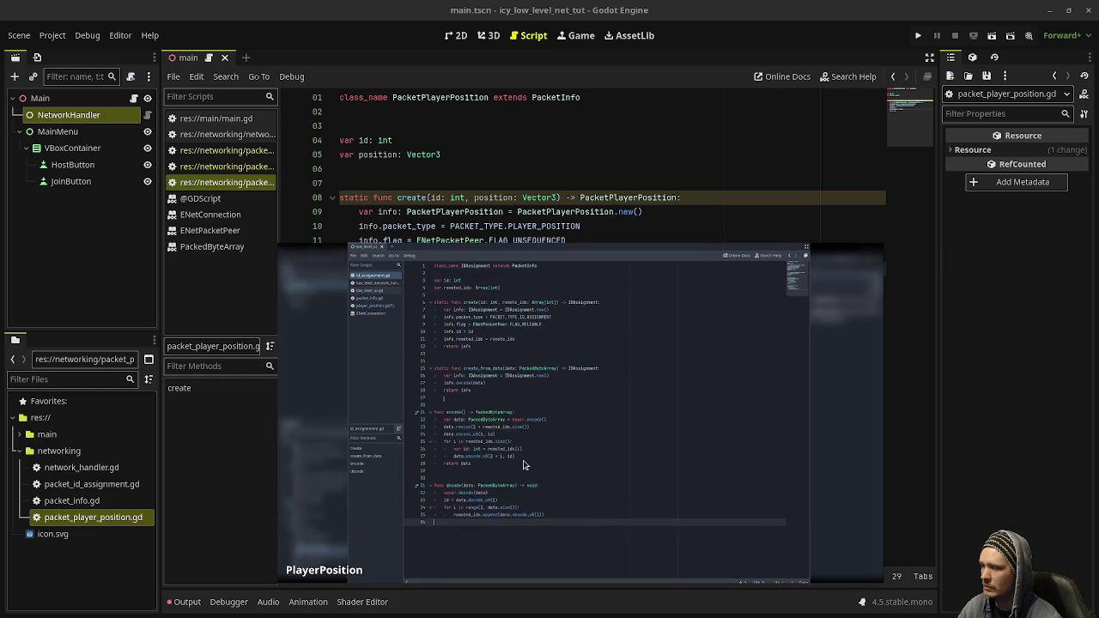
pyautogui.moveTo(581, 572)
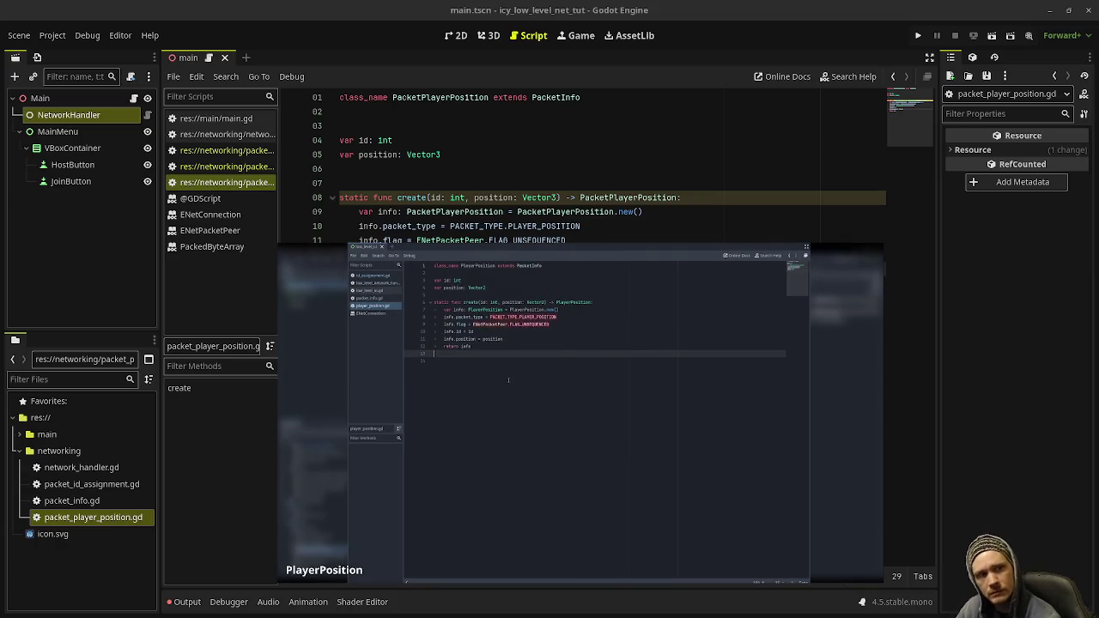
pyautogui.moveTo(746, 374)
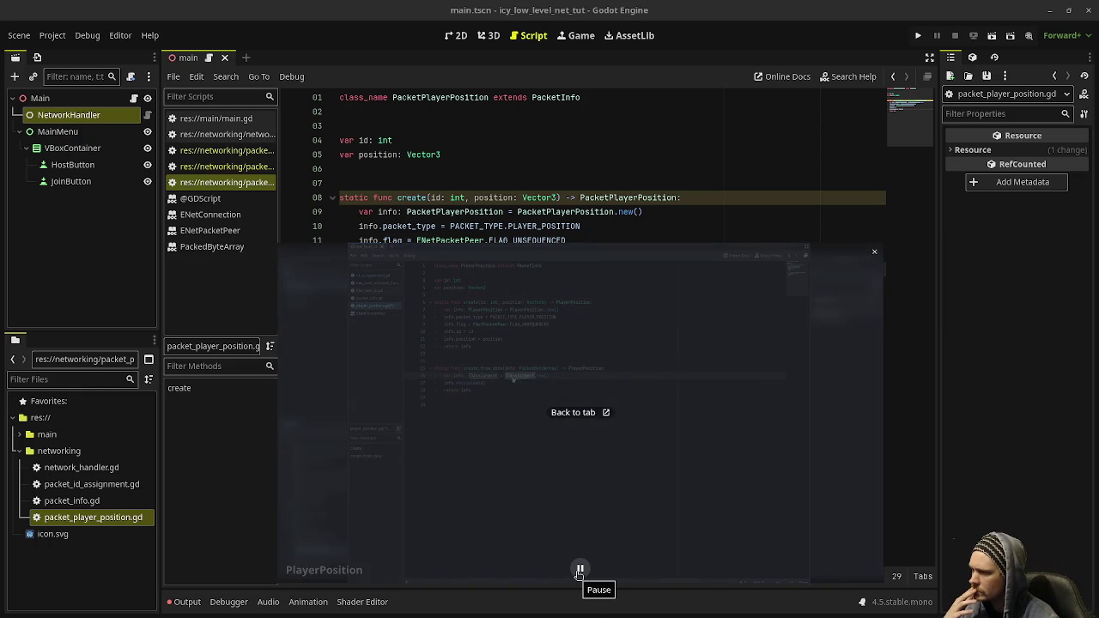
pyautogui.click(580, 570)
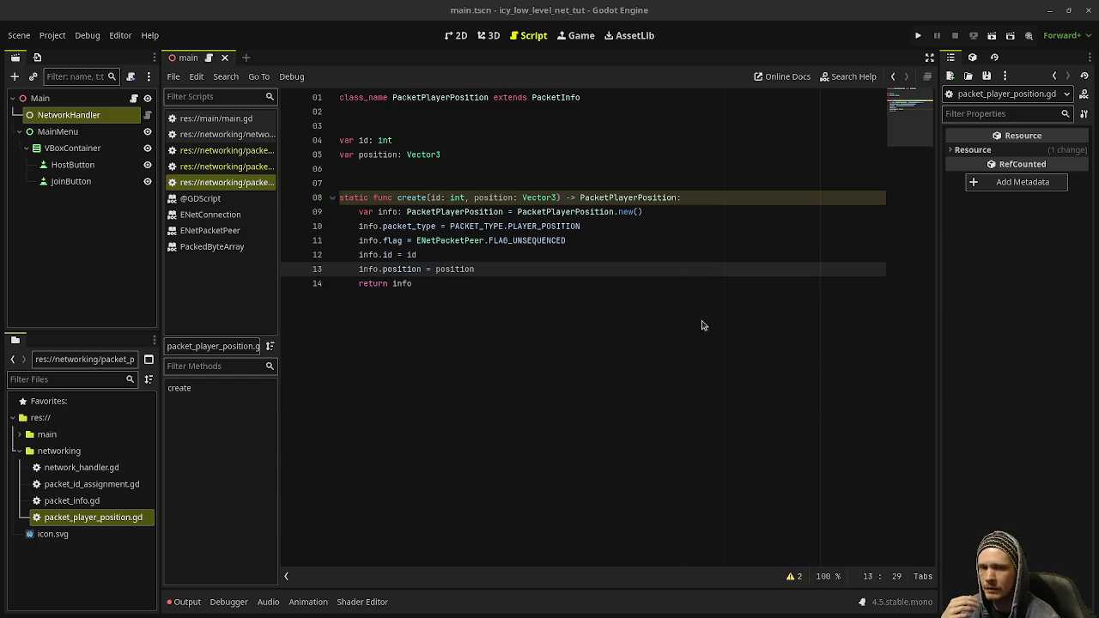
# Copy create_from_data from packet_id_assignment.gd, then place the cursor after return info in packet_player_position.gd.
pyautogui.click(240, 151)
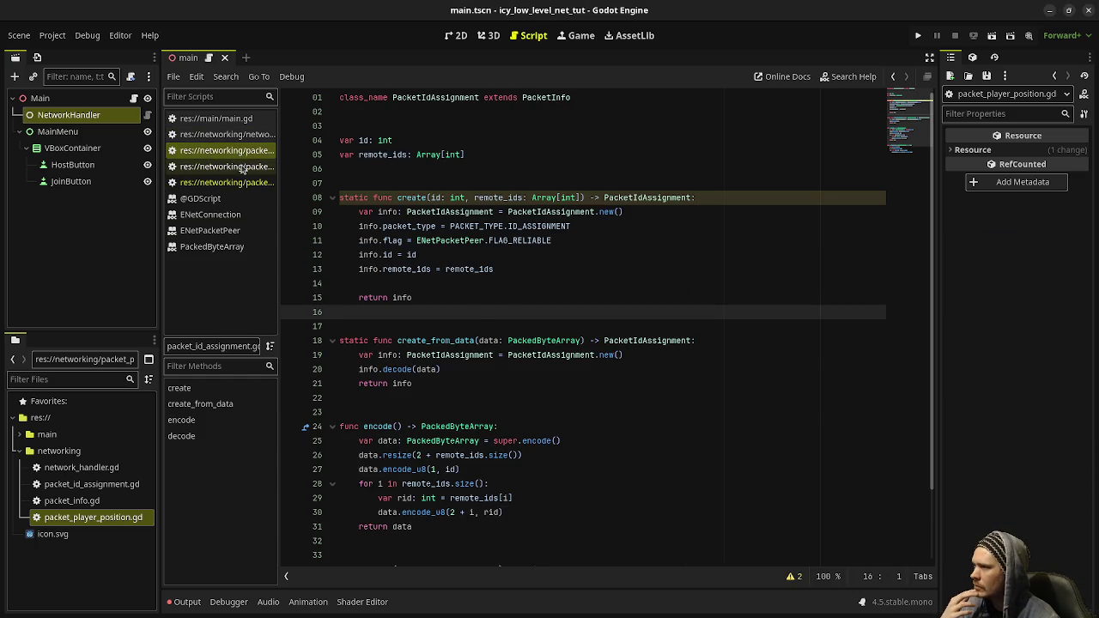
pyautogui.click(243, 167)
pyautogui.click(594, 355)
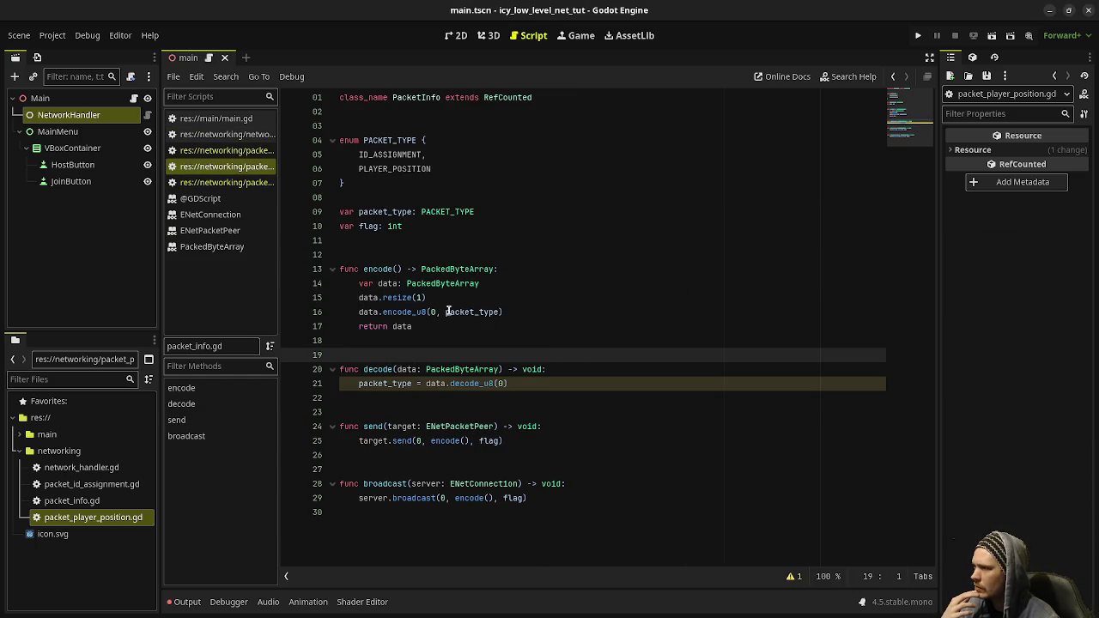
pyautogui.click(244, 151)
pyautogui.click(420, 269)
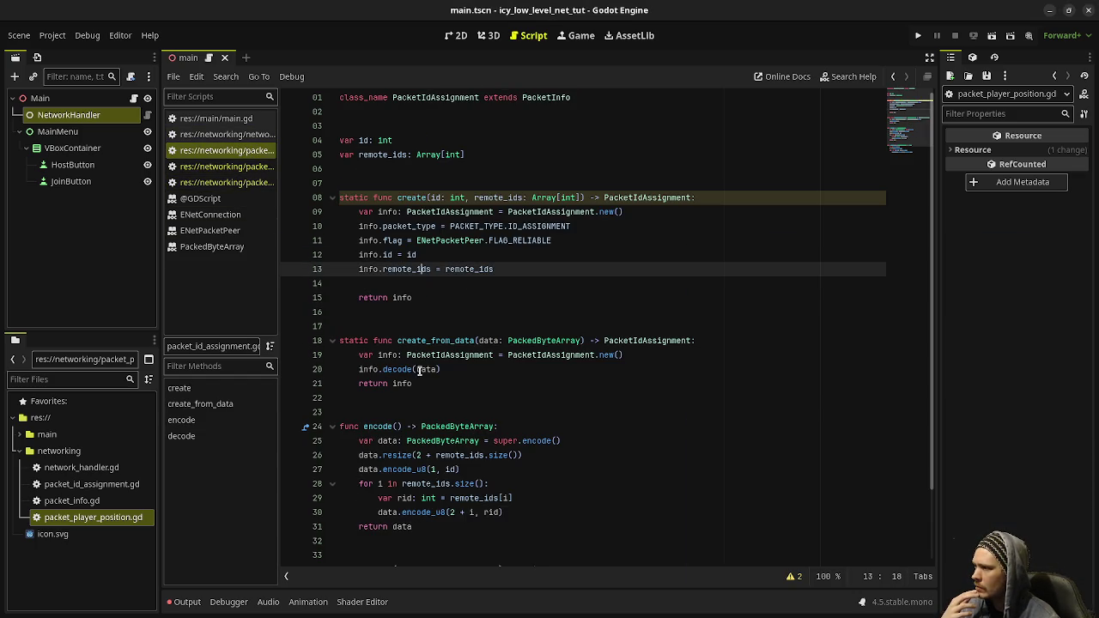
pyautogui.moveTo(426, 383); pyautogui.dragTo(322, 341)
pyautogui.hotkey('ctrl', 'c')
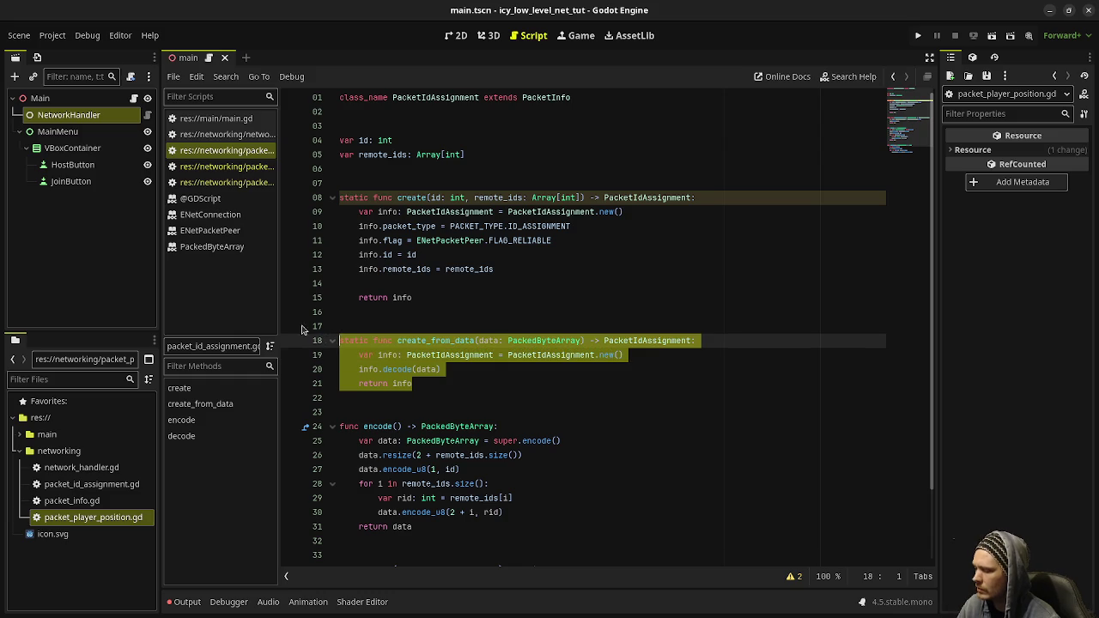
pyautogui.click(246, 182)
pyautogui.click(441, 346)
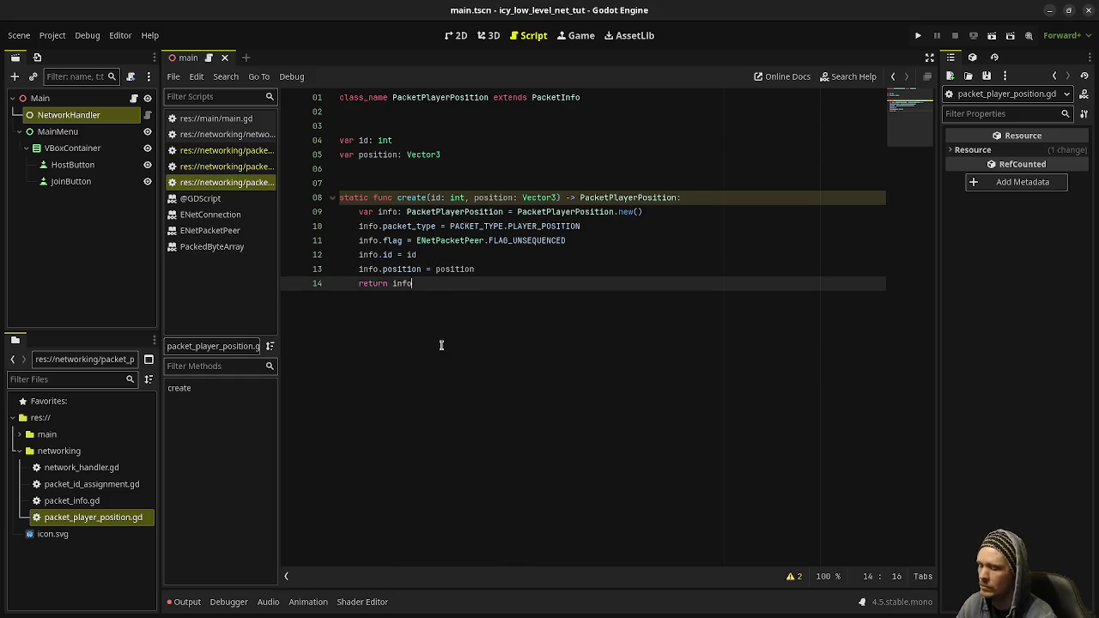
# Paste the create_from_data function below create() and change its return type to PacketPlayerPosition.
pyautogui.press('Return')
pyautogui.press('Return')
pyautogui.hotkey('ctrl', 'v')
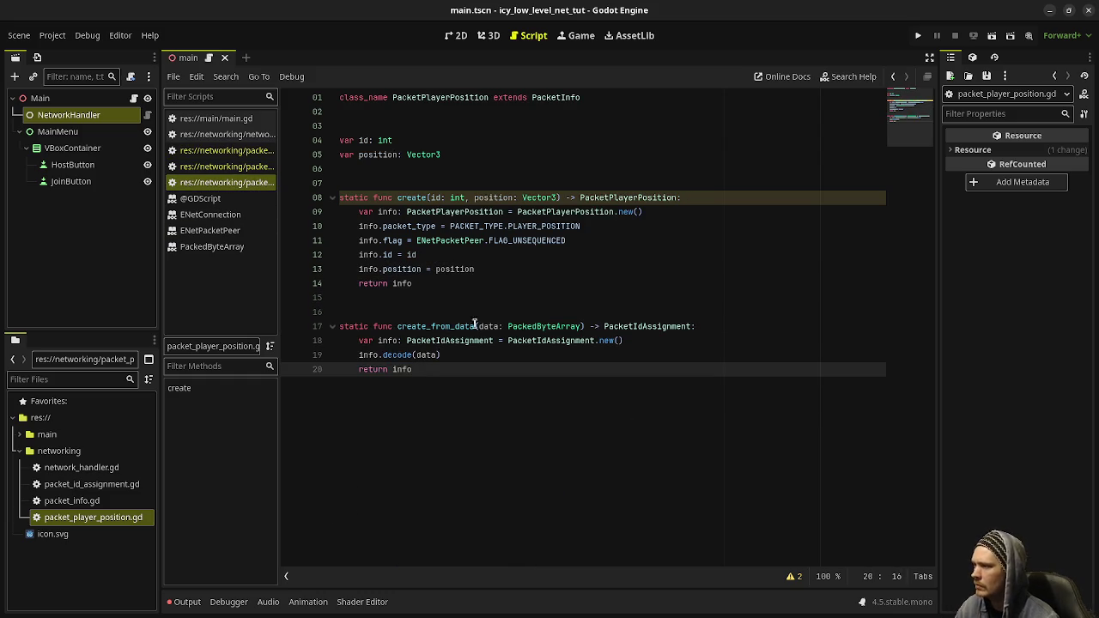
pyautogui.doubleClick(648, 327)
pyautogui.write('PacketPlay')
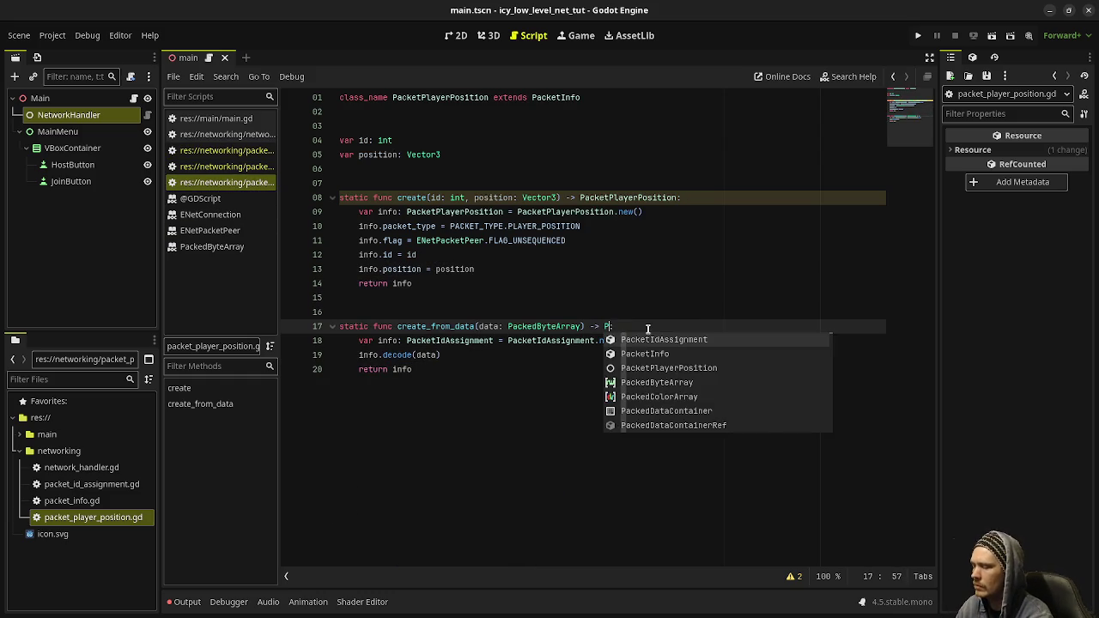
pyautogui.press('Return')
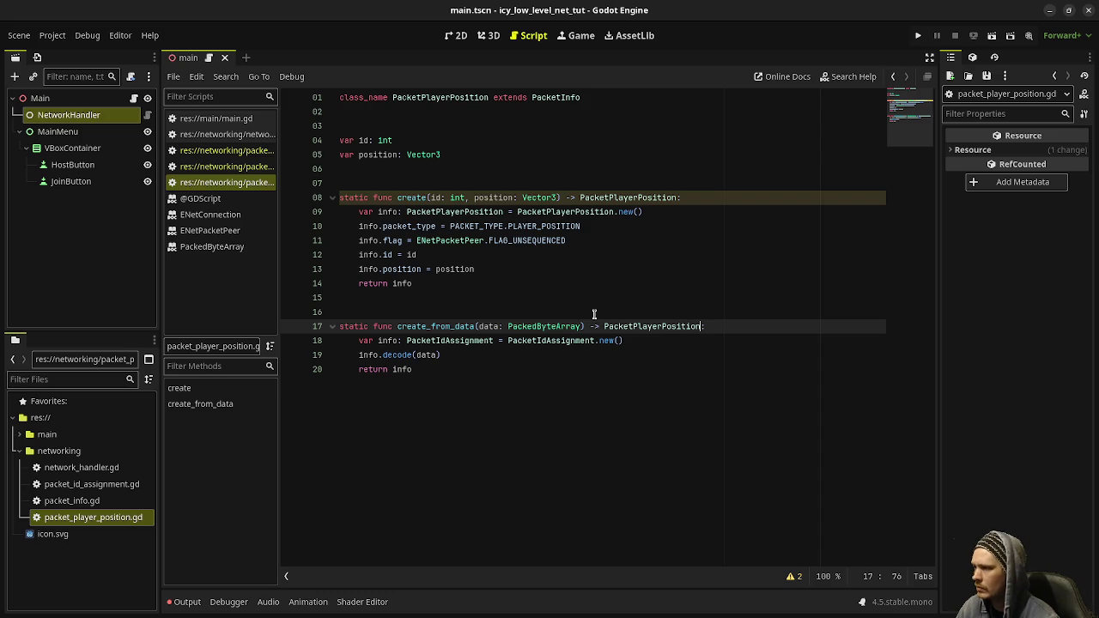
# Replace both PacketIdAssignment references on line 18 with PacketPlayerPosition.
pyautogui.doubleClick(538, 341)
pyautogui.write('PacketPlay')
pyautogui.press('Return')
pyautogui.doubleClick(456, 341)
pyautogui.write('PacketPlay')
pyautogui.press('Return')
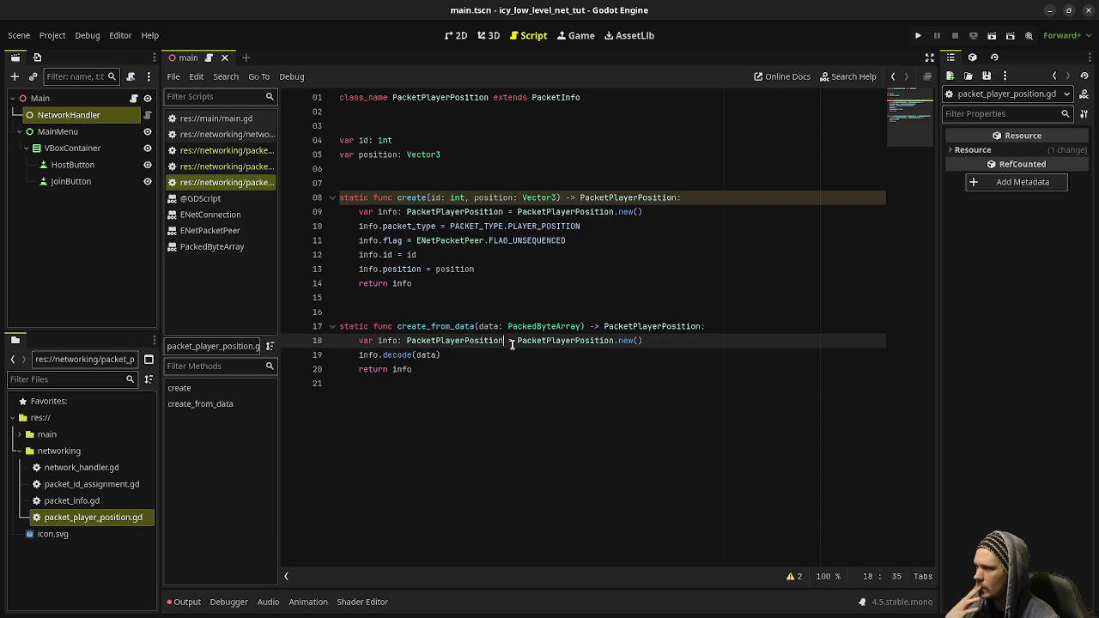
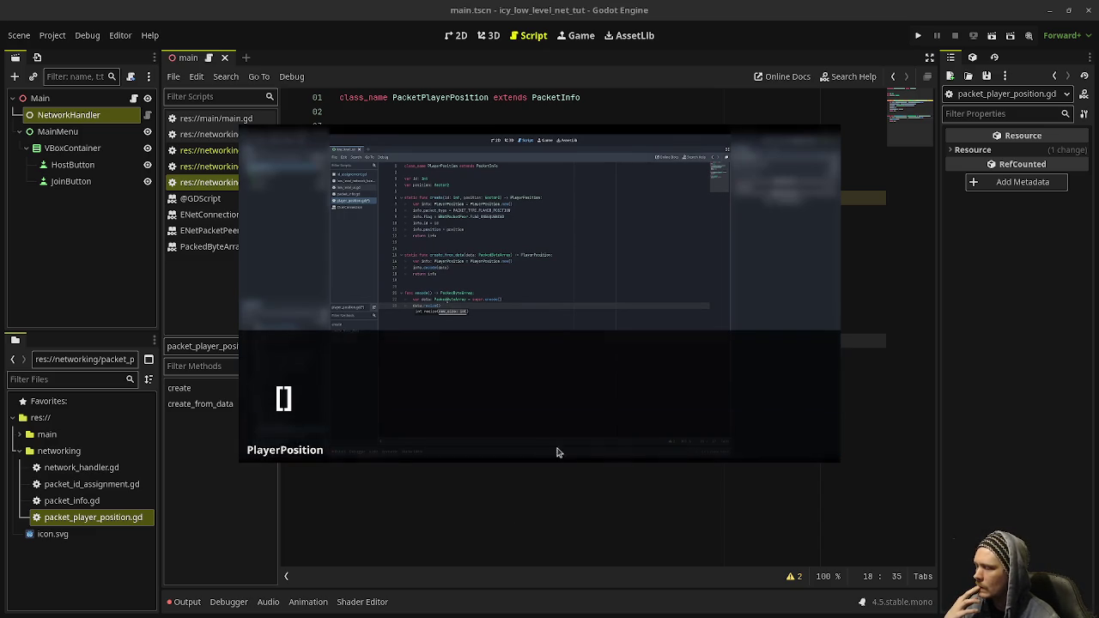
# Close the floating video window and review the base packet code in packet_info.gd.
pyautogui.click(527, 292)
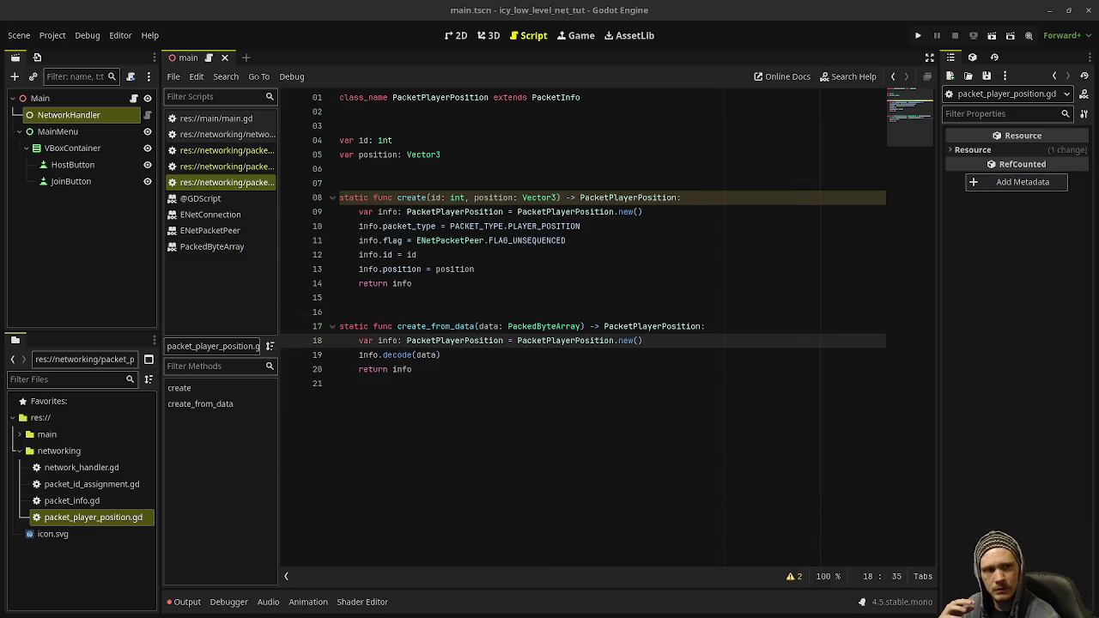
pyautogui.click(460, 385)
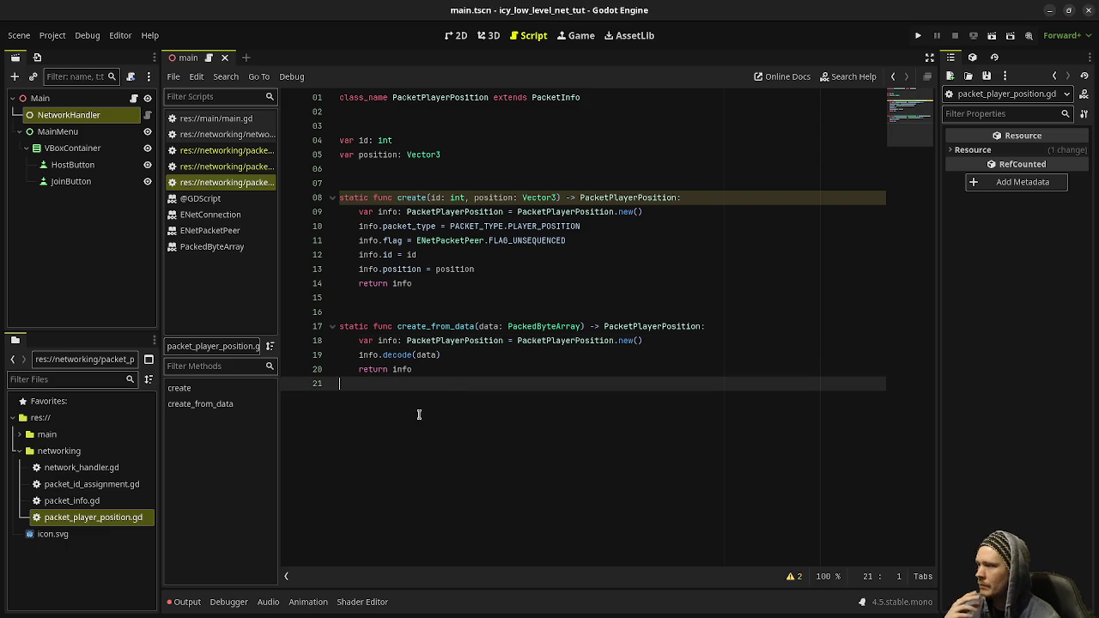
pyautogui.click(247, 165)
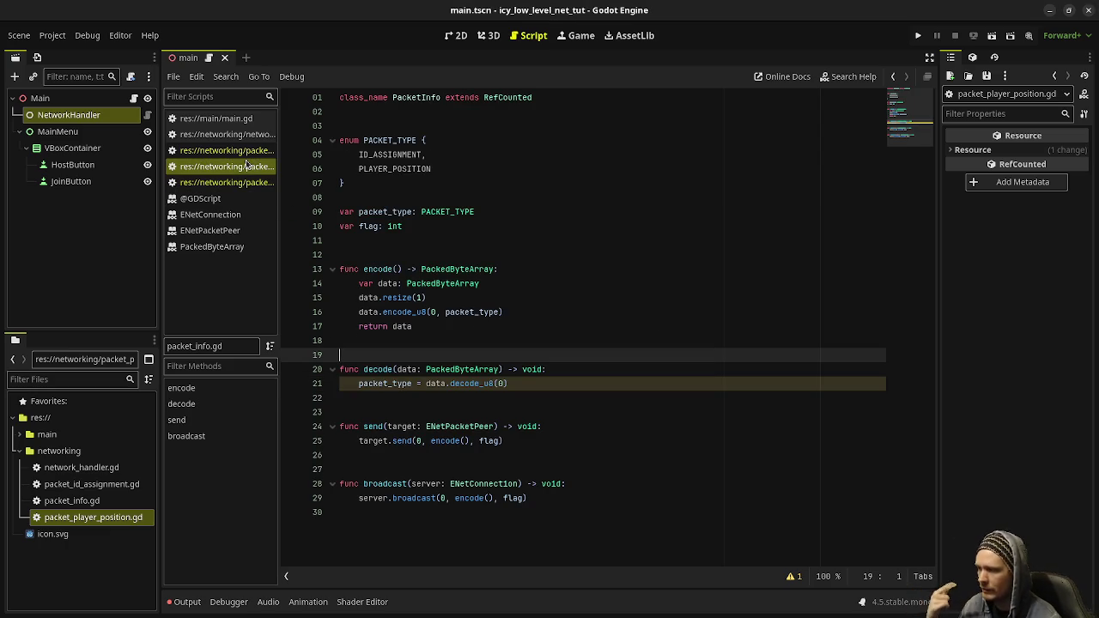
# Copy encode() (lines 24–31) from packet_id_assignment.gd back into packet_player_position.gd.
pyautogui.click(247, 150)
pyautogui.scroll(-2, 458, 397)
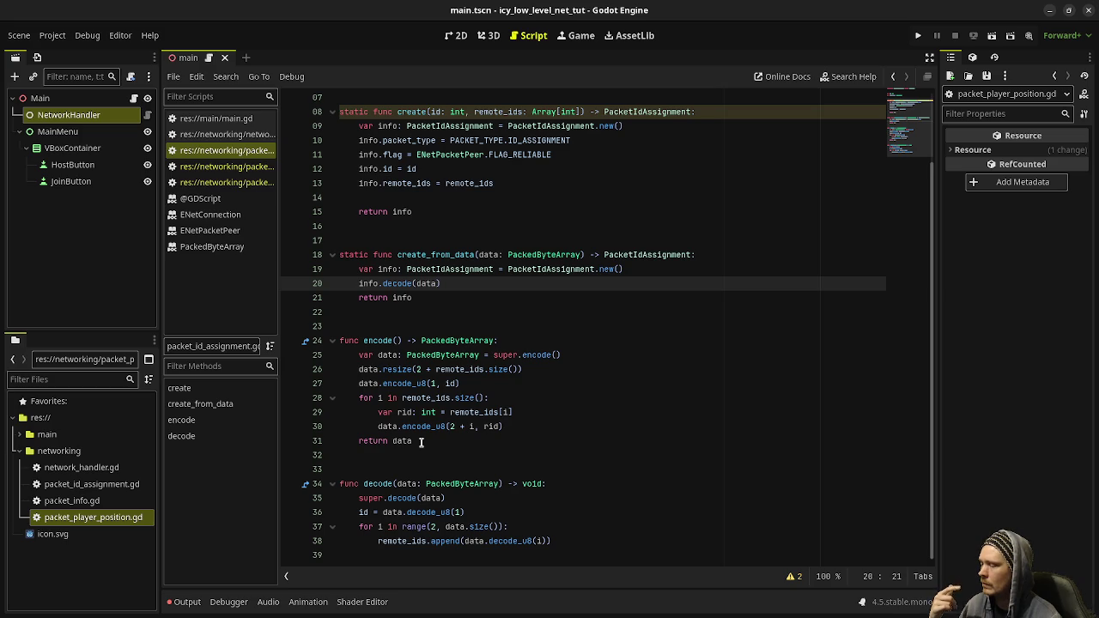
pyautogui.moveTo(425, 443)
pyautogui.mouseDown()
pyautogui.moveTo(327, 412)
pyautogui.moveTo(306, 341)
pyautogui.mouseUp()
pyautogui.hotkey('ctrl', 'c')
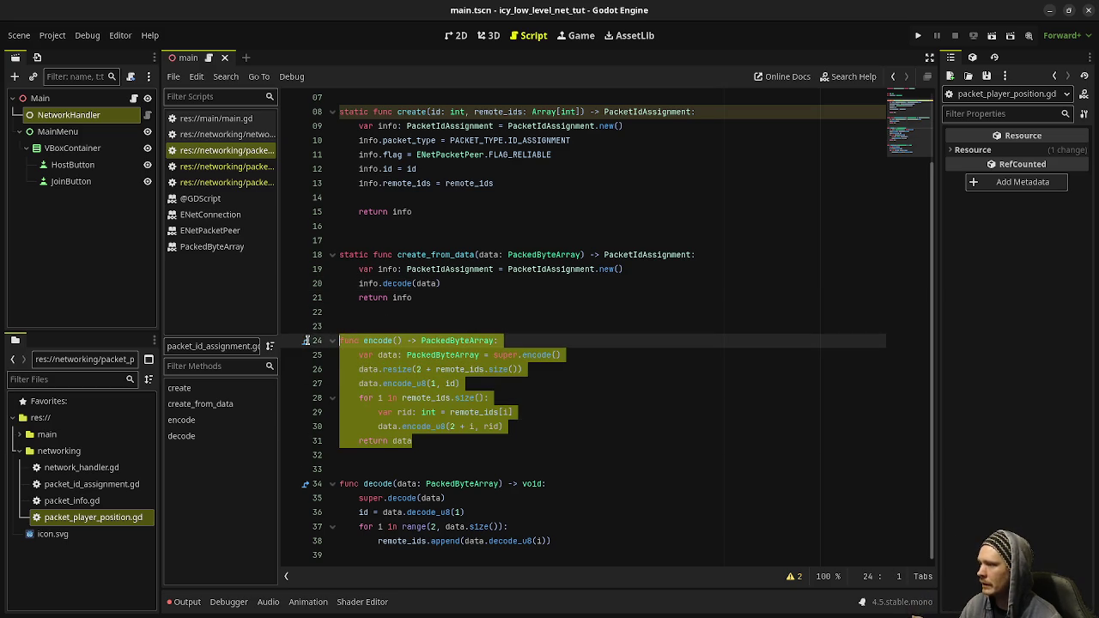
pyautogui.click(225, 182)
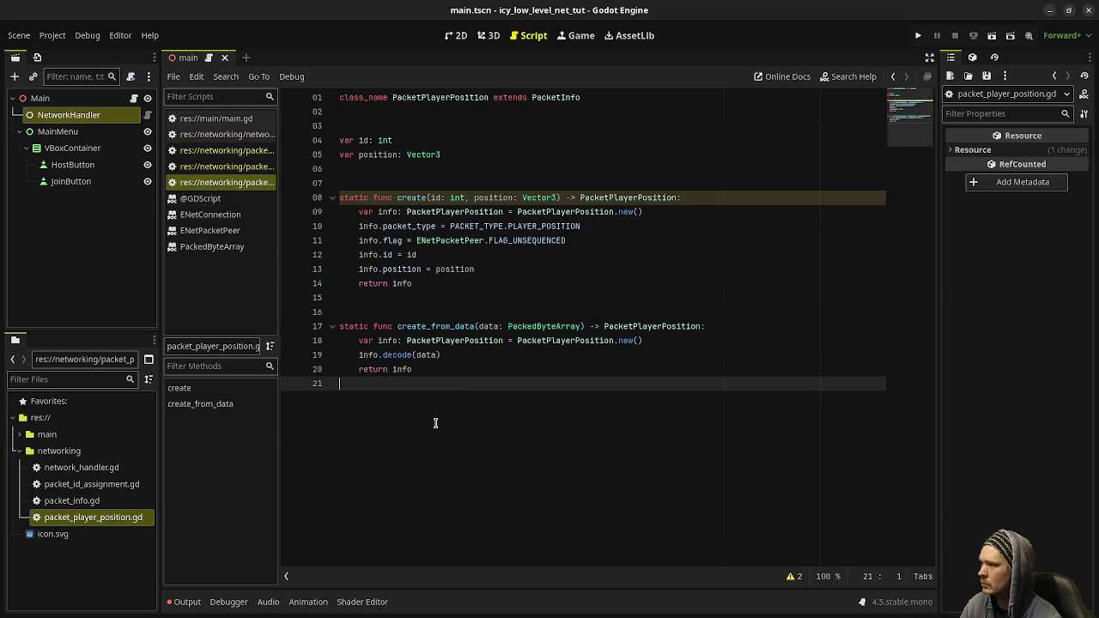
pyautogui.press('Return')
pyautogui.press('Return')
# Paste the encode function below create_from_data and check the parent encode in packet_info.gd.
pyautogui.hotkey('ctrl', 'v')
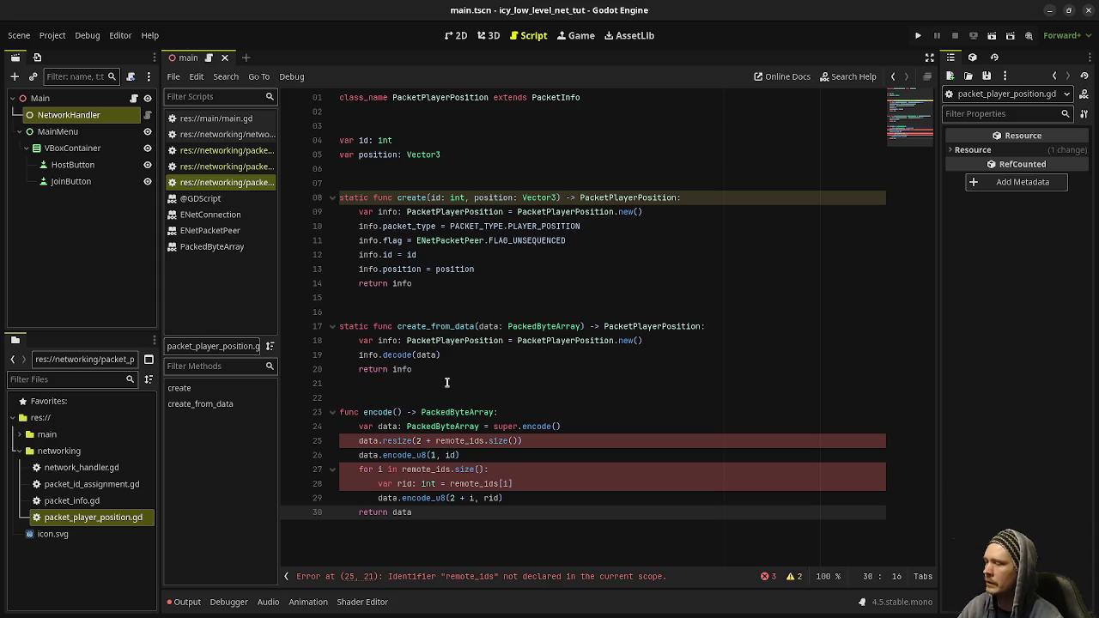
pyautogui.click(419, 441)
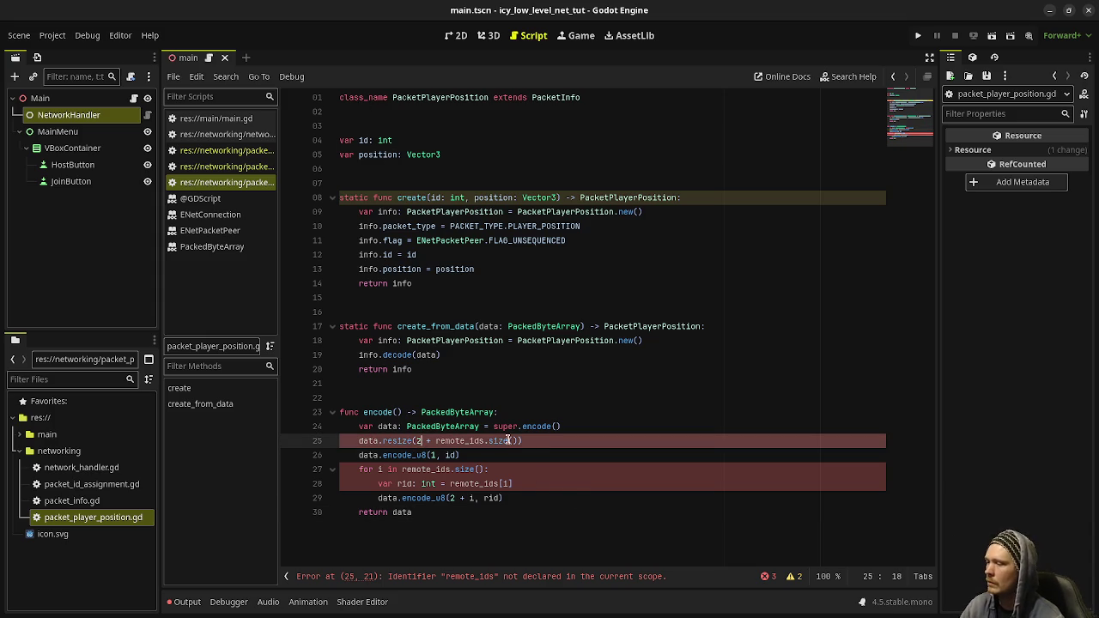
pyautogui.click(503, 426)
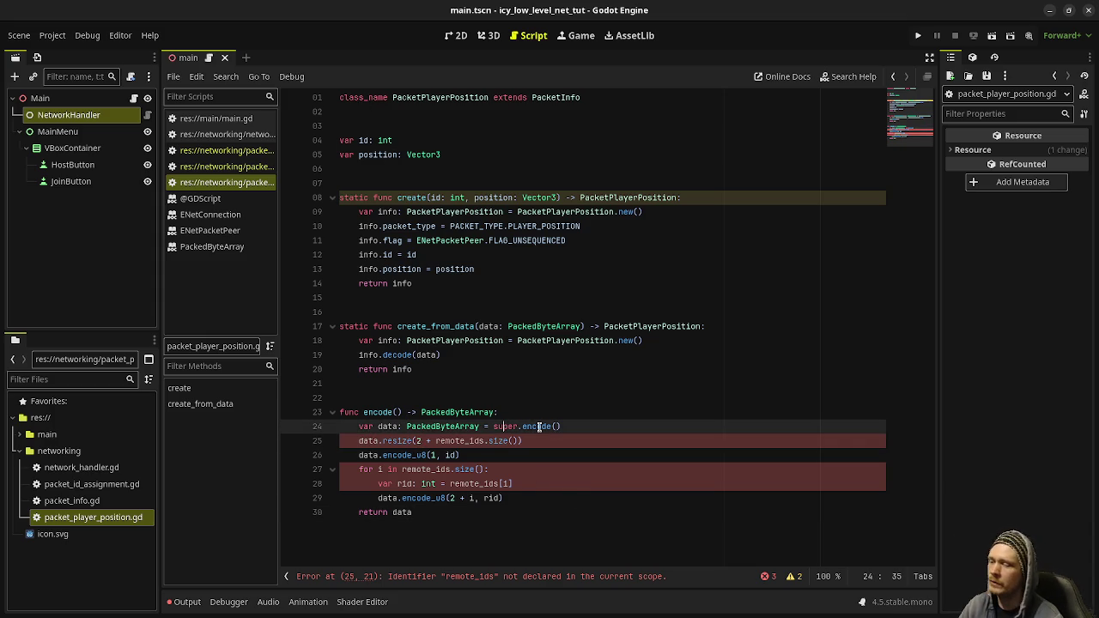
pyautogui.keyDown('ctrl'); pyautogui.click(539, 426); pyautogui.keyUp('ctrl')
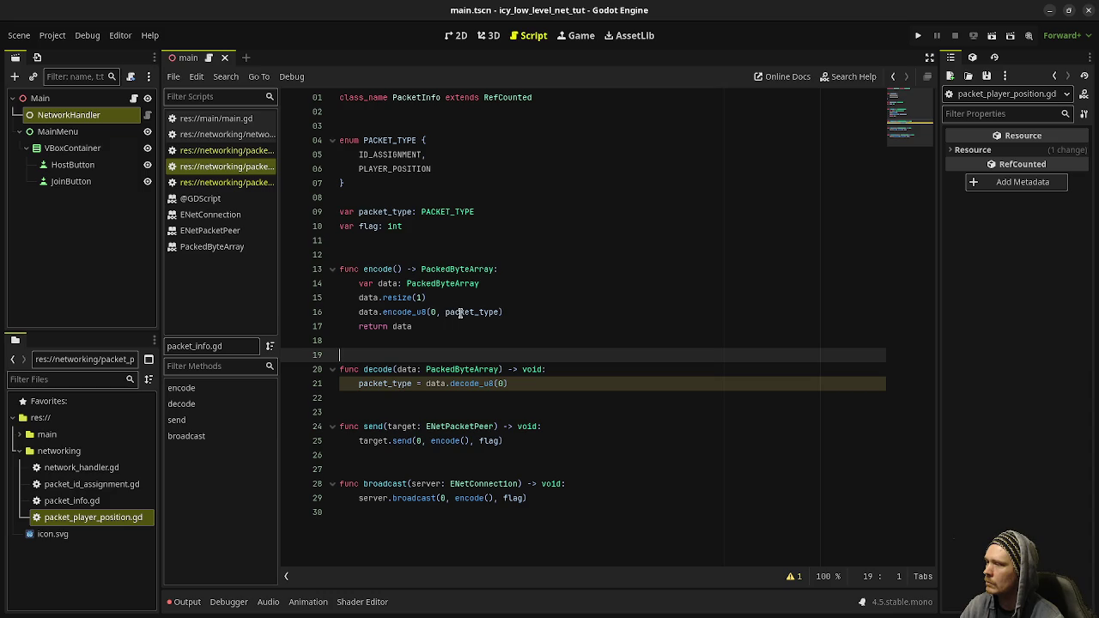
pyautogui.doubleClick(459, 313)
pyautogui.click(233, 183)
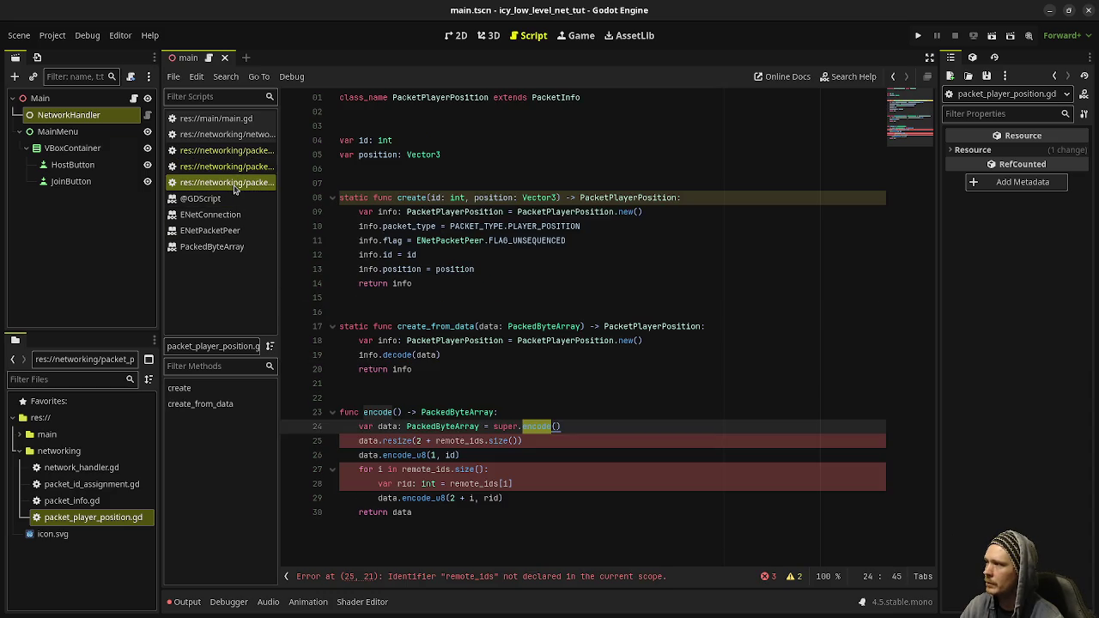
# Replace resize(2 + remote_ids.size()) with resize(14) in encode.
pyautogui.click(469, 436)
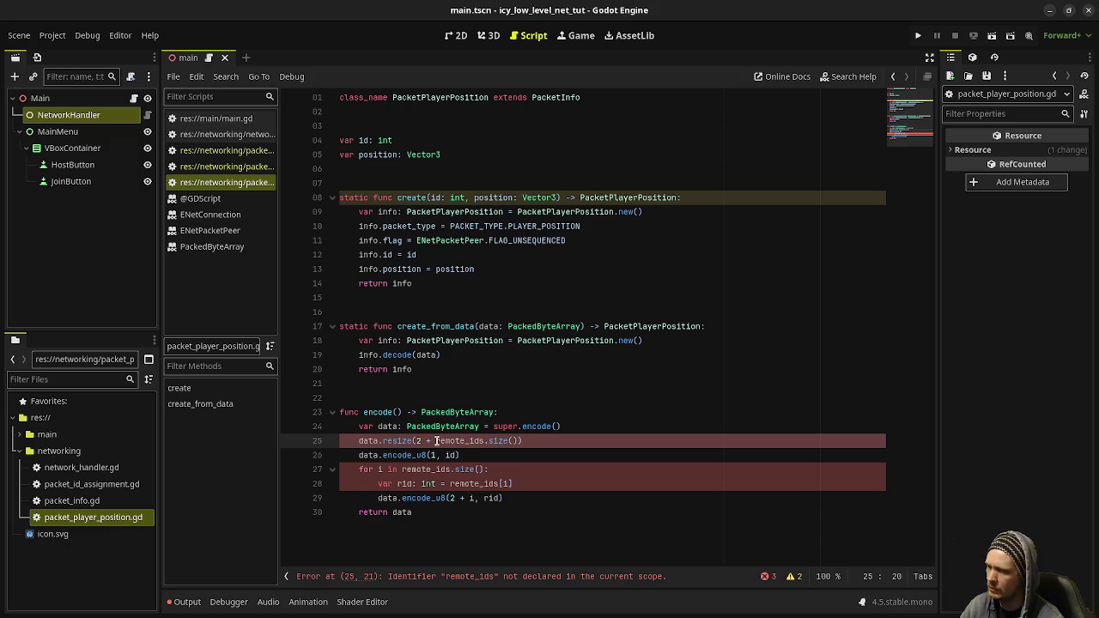
pyautogui.moveTo(436, 441); pyautogui.dragTo(521, 442)
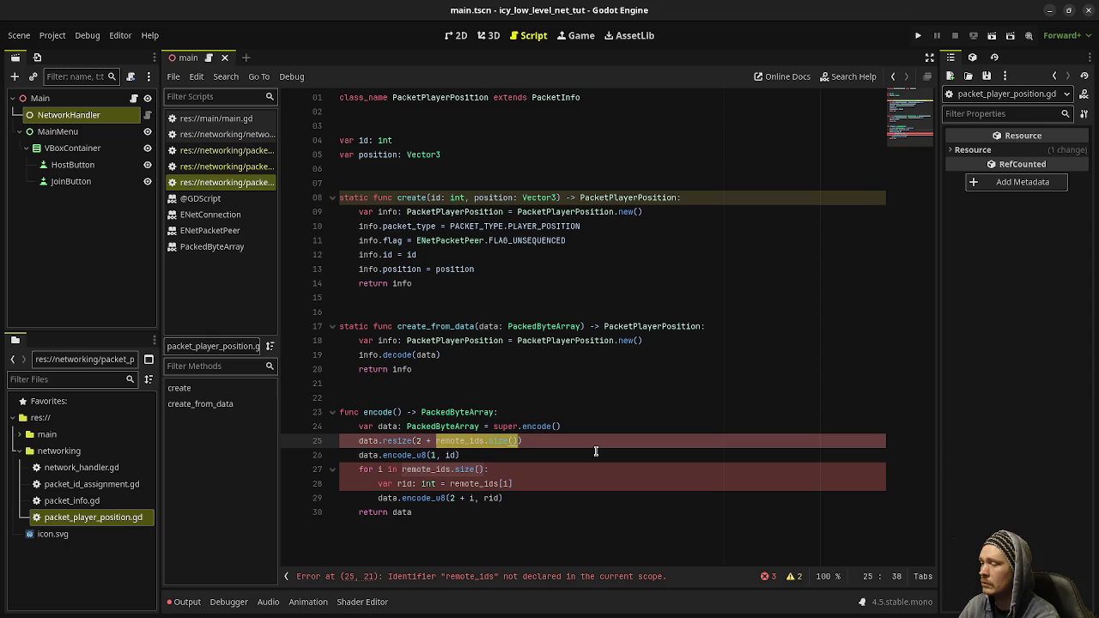
pyautogui.write('(')
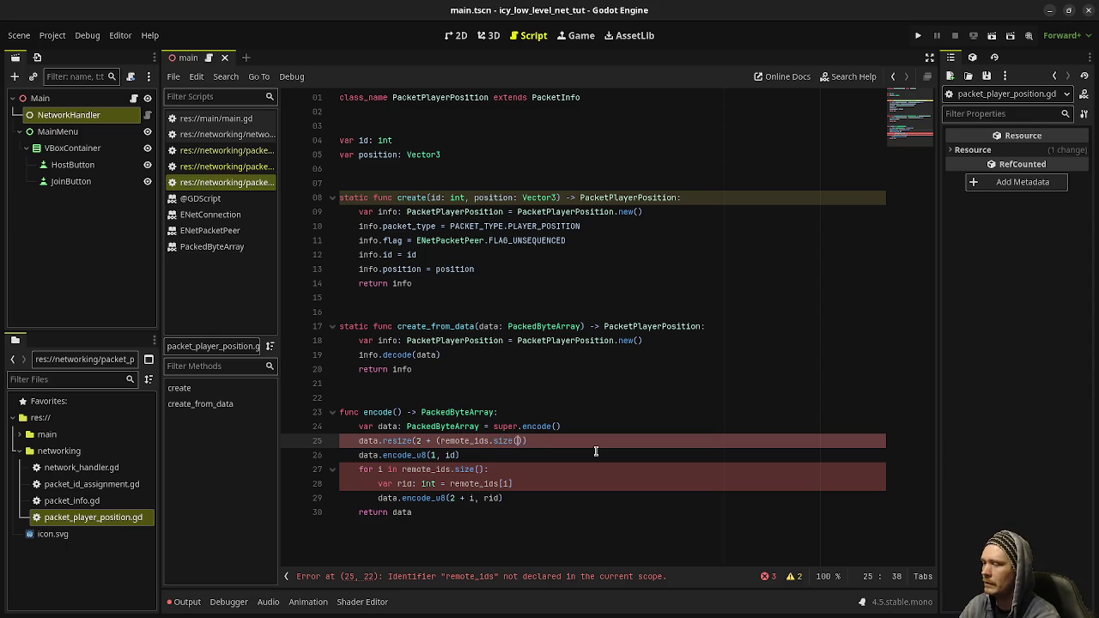
pyautogui.press('BackSpace')
pyautogui.press('BackSpace')
pyautogui.press('BackSpace')
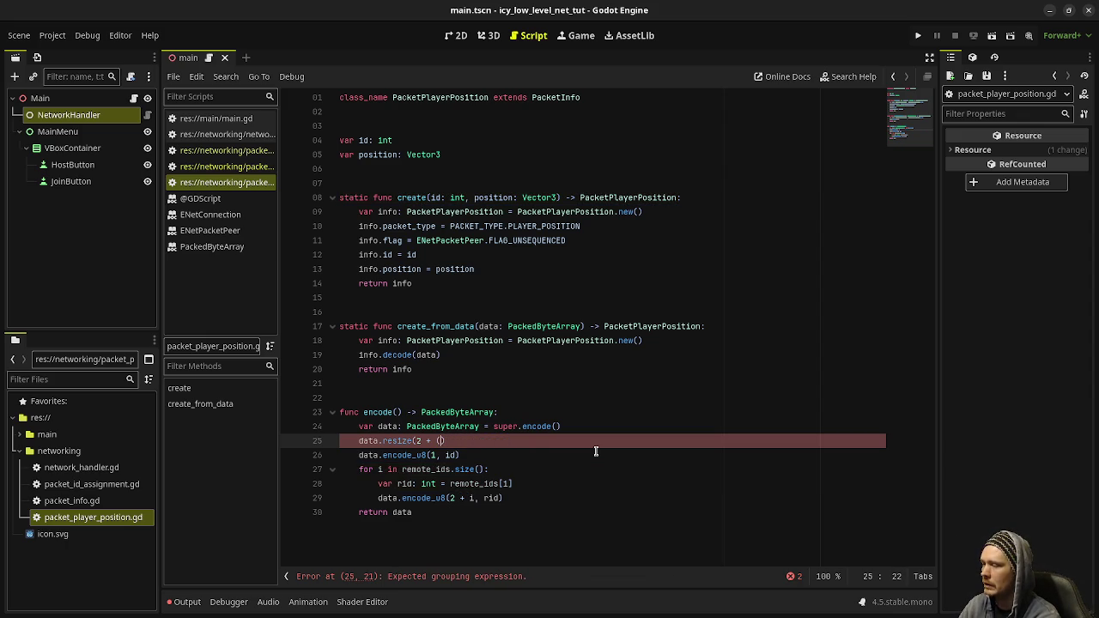
pyautogui.press('BackSpace')
pyautogui.press('BackSpace')
pyautogui.press('BackSpace')
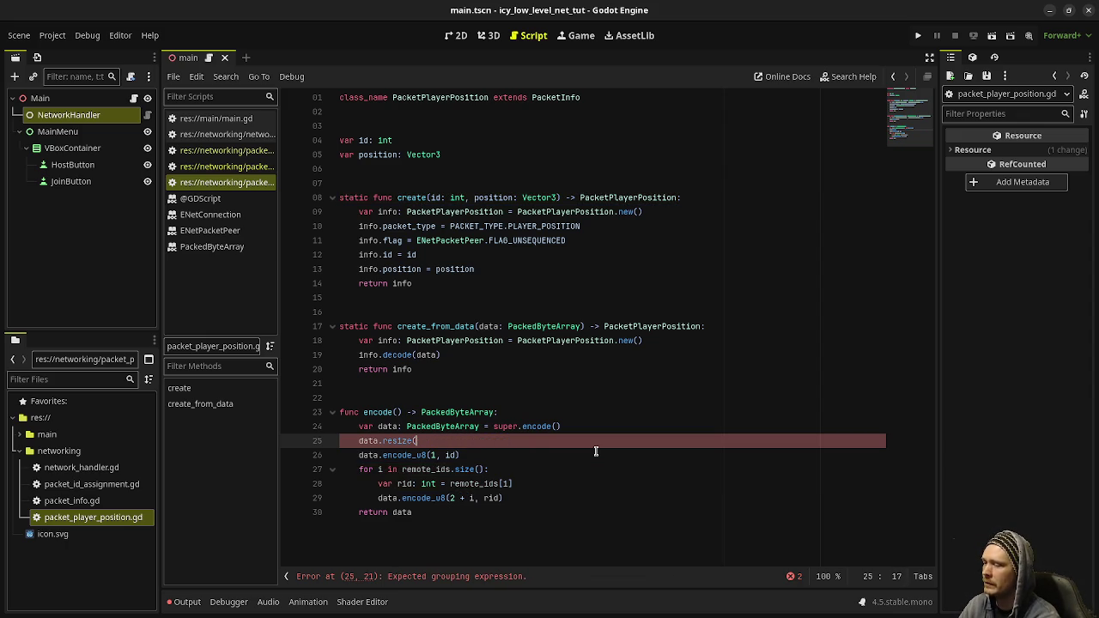
pyautogui.write('14)')
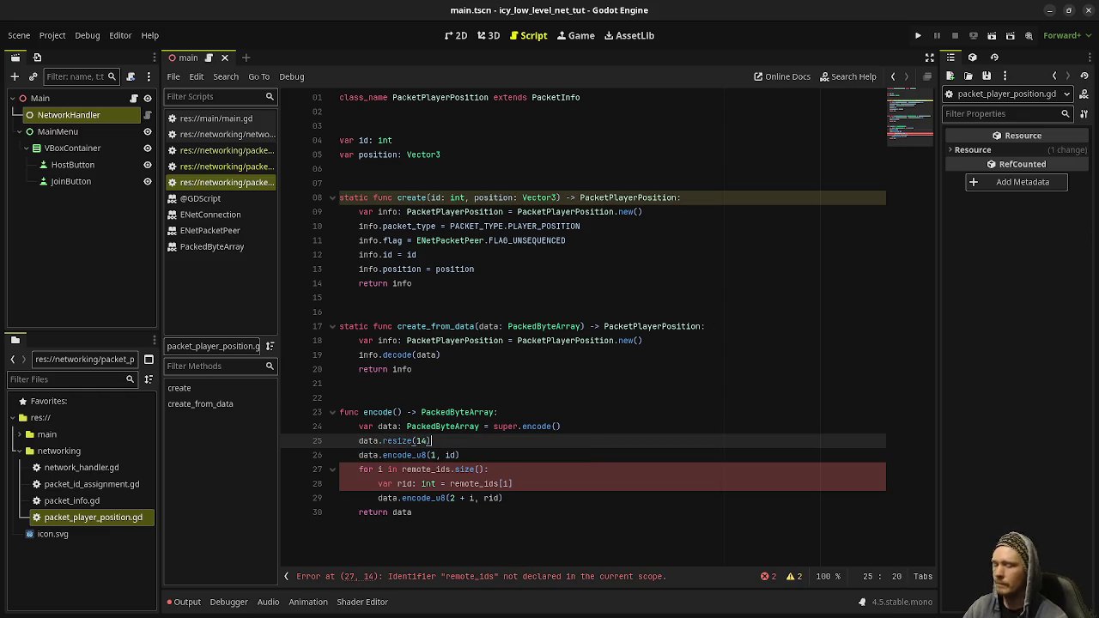
# Refocus the Godot editor and insert a blank line above encode.
pyautogui.press('super')
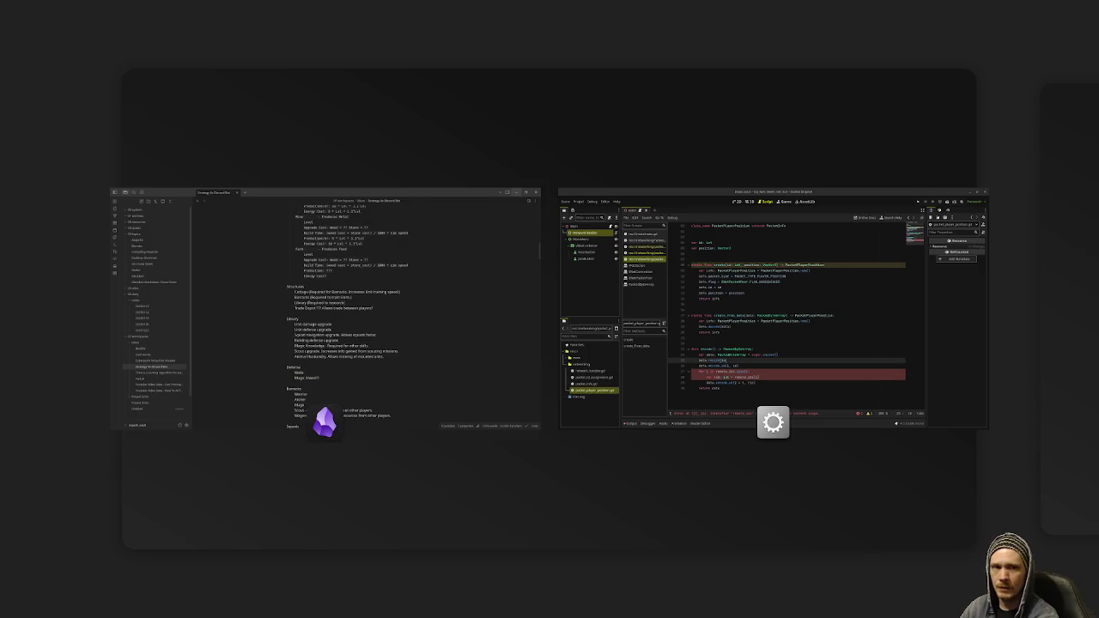
pyautogui.click(567, 386)
pyautogui.click(409, 398)
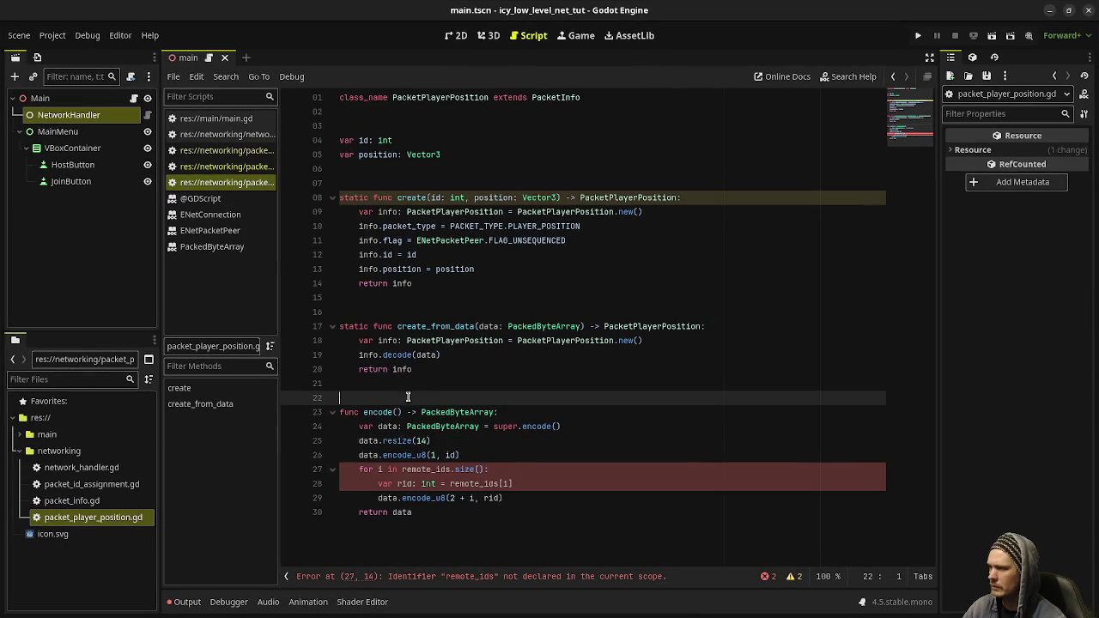
pyautogui.press('Return')
# Write the byte layout [type, id, x, x, x, x, y, y, y, y, z, z, z, z] above encode.
pyautogui.write('[')
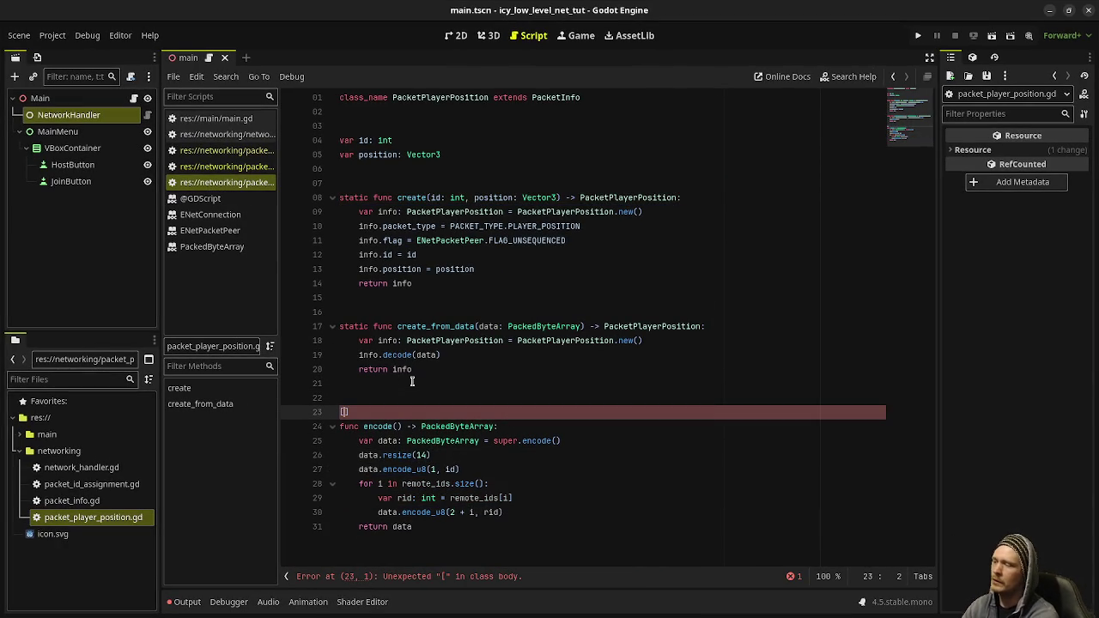
pyautogui.write('type, ')
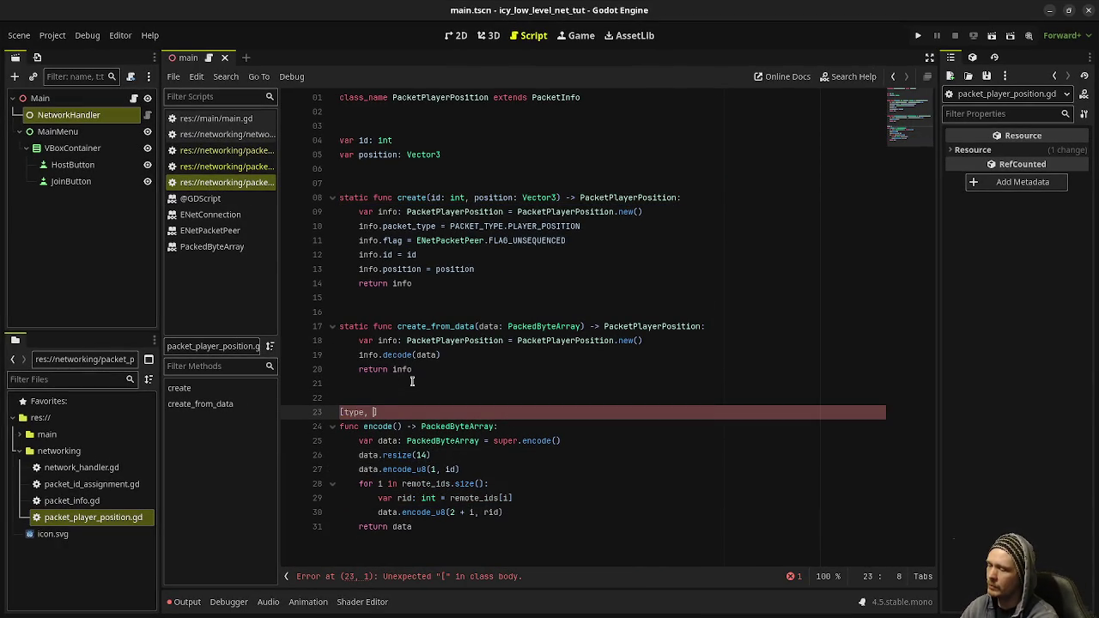
pyautogui.write('id')
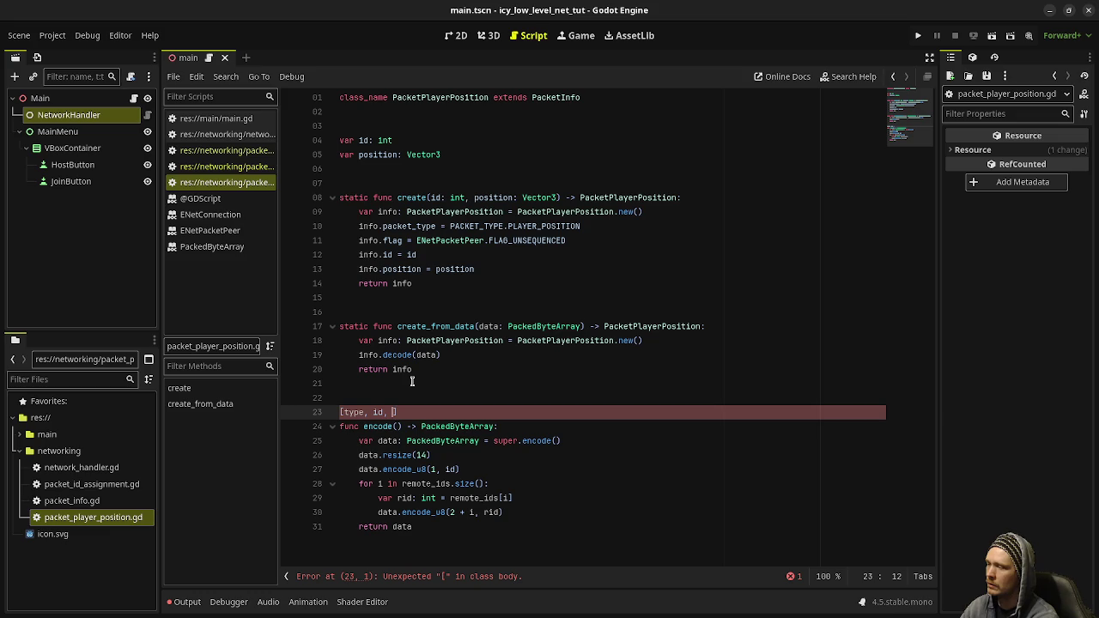
pyautogui.write(', x,')
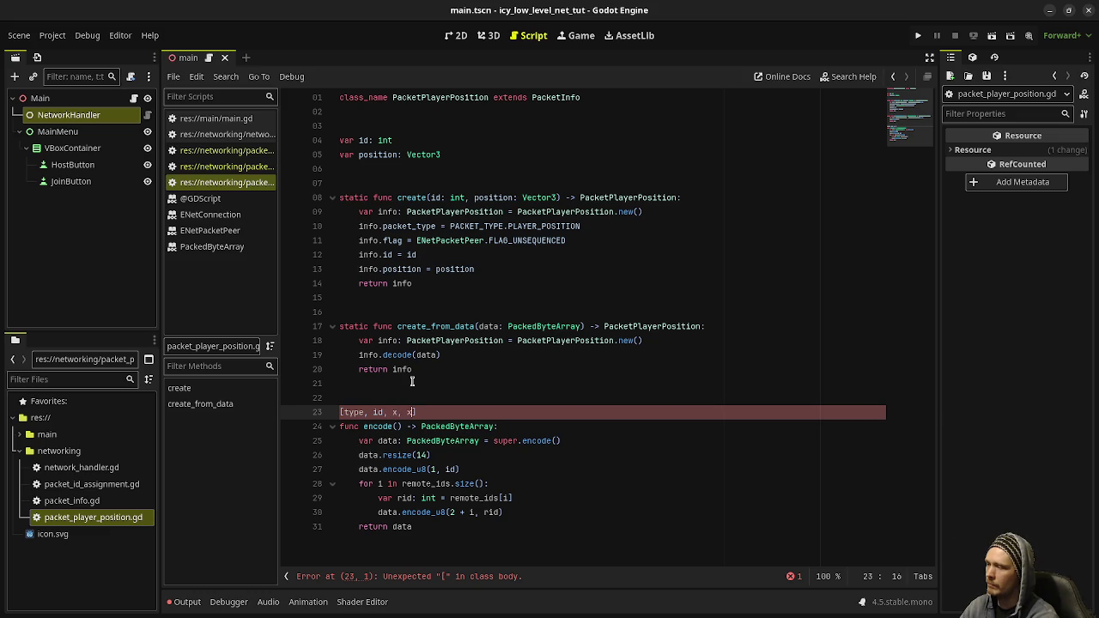
pyautogui.write(' x, x')
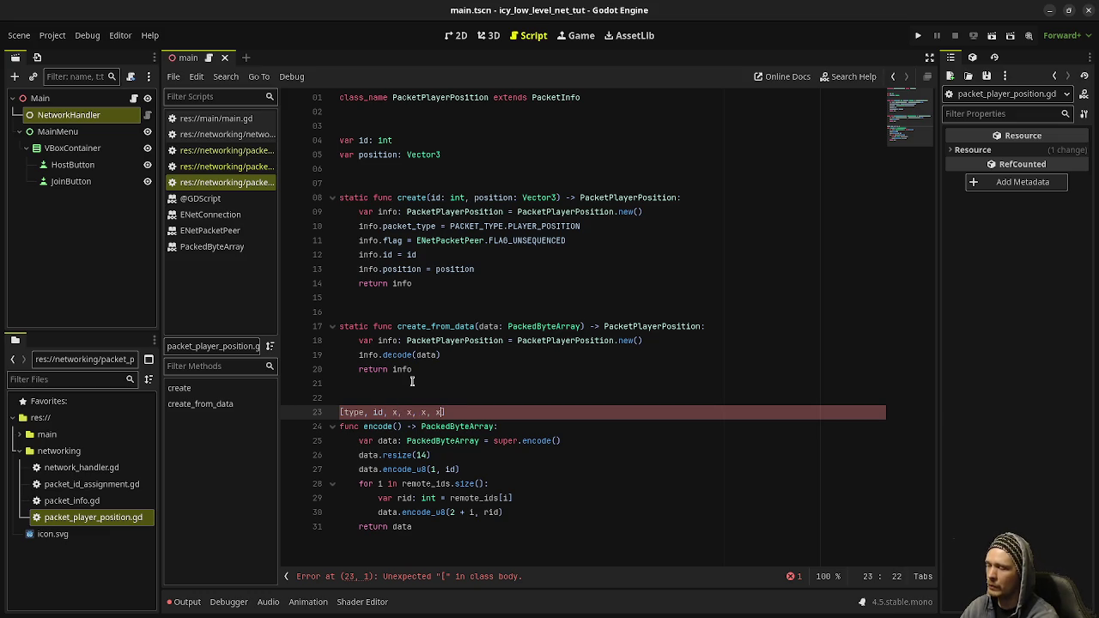
pyautogui.write(', x, y, y, y, y')
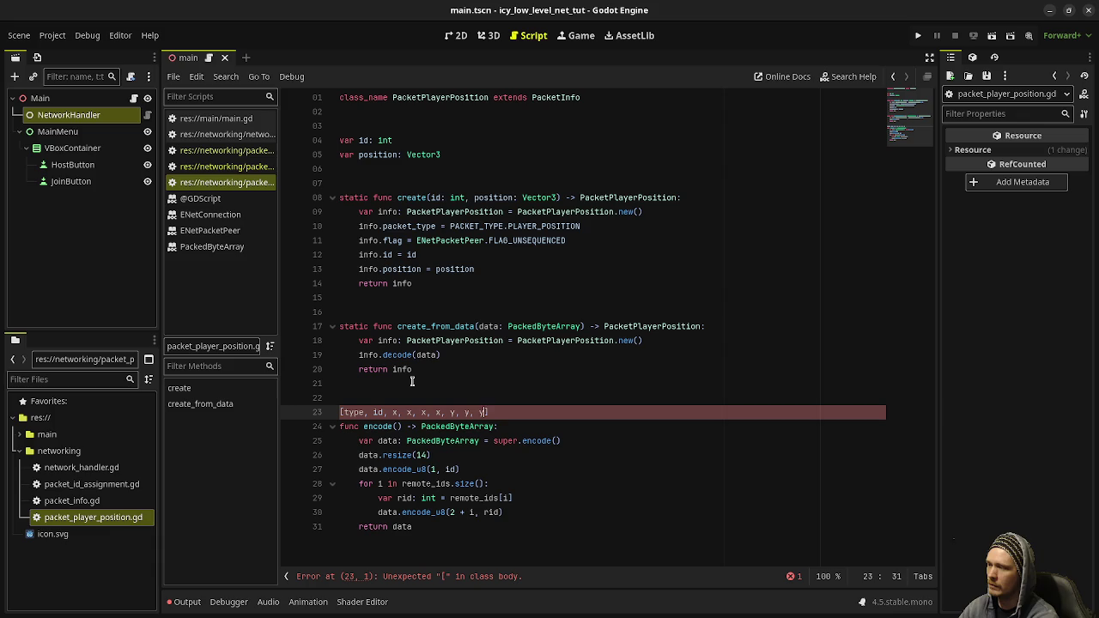
pyautogui.write(', ')
pyautogui.write('z, z, z, z')
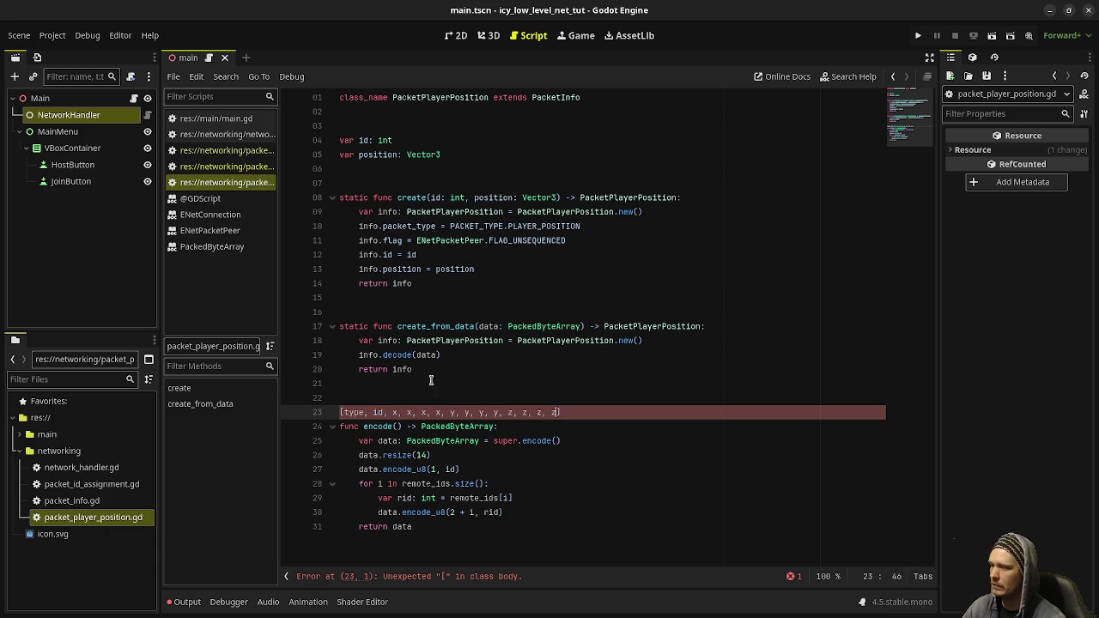
pyautogui.write('z]')
pyautogui.click(469, 374)
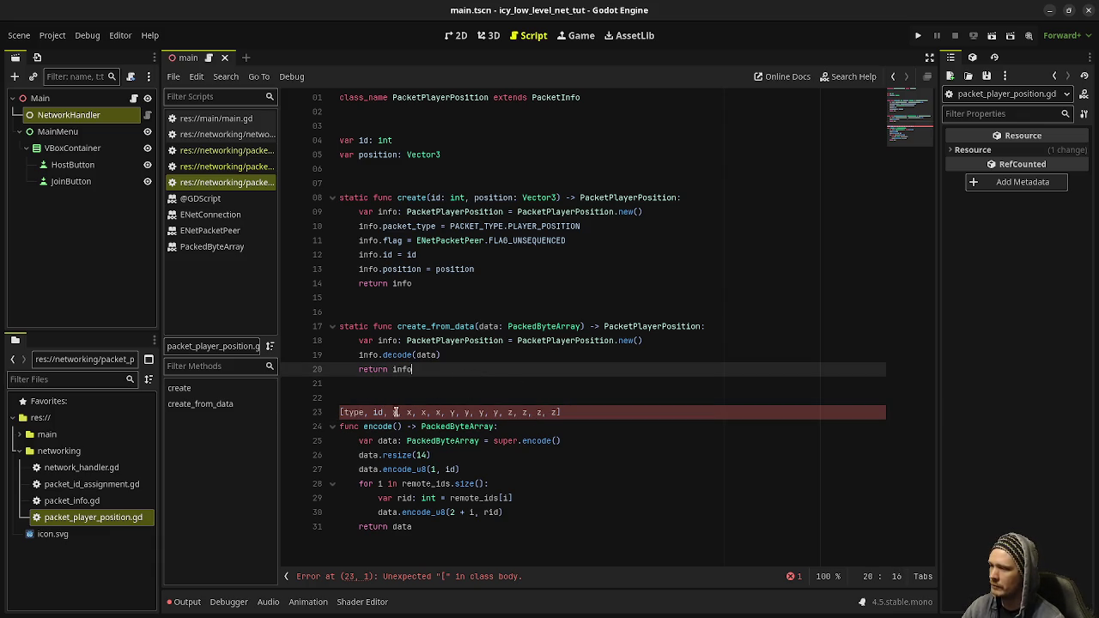
pyautogui.click(580, 415)
pyautogui.doubleClick(422, 455)
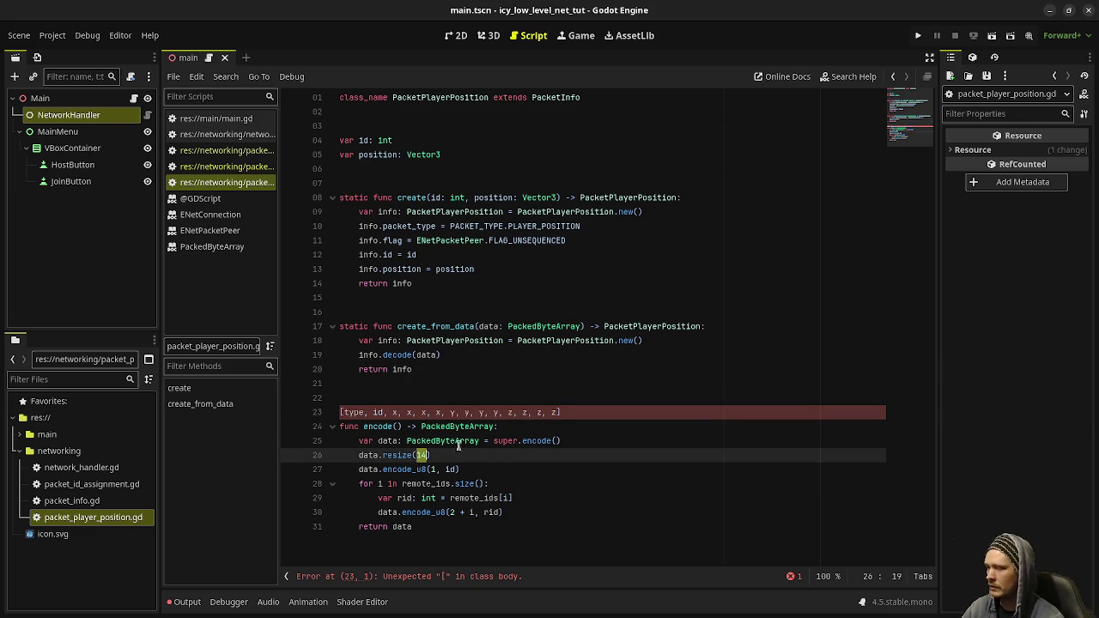
# Replace the remote-id loop with data.encode_u8(2, position.x).
pyautogui.click(453, 469)
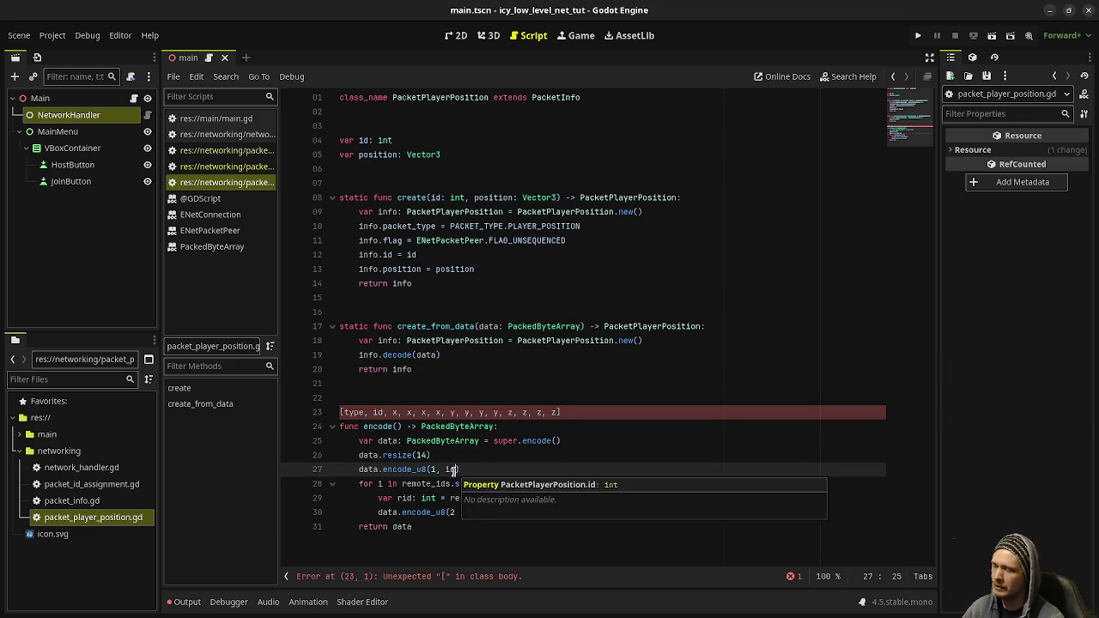
pyautogui.moveTo(359, 483); pyautogui.dragTo(513, 508)
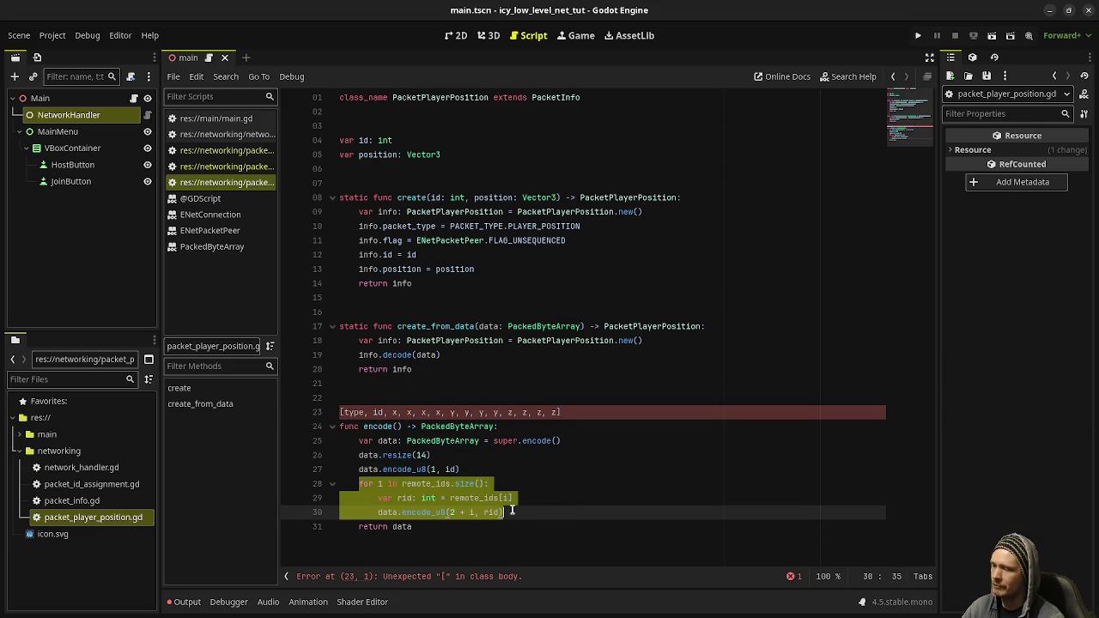
pyautogui.click(488, 470)
pyautogui.click(512, 511)
pyautogui.moveTo(484, 501); pyautogui.dragTo(359, 483)
pyautogui.write('data.encode(')
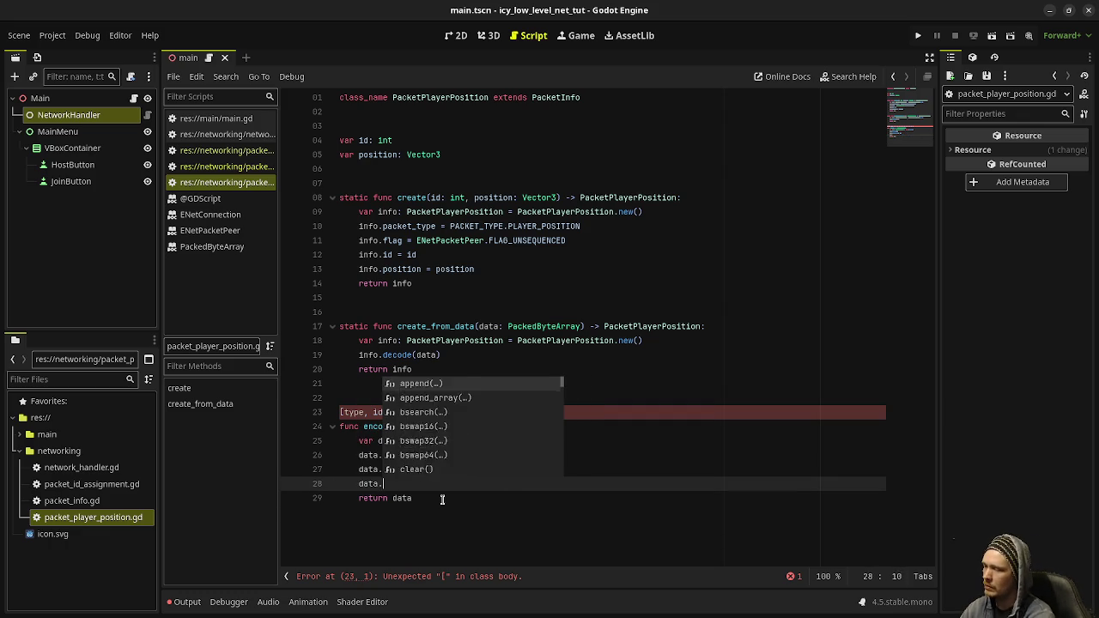
pyautogui.press('BackSpace')
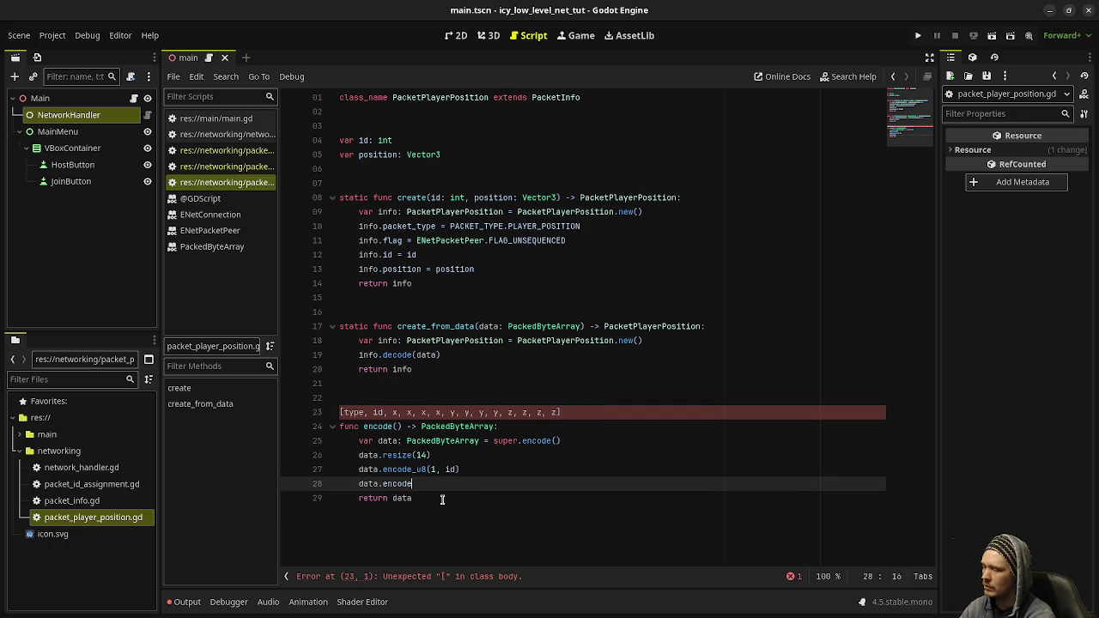
pyautogui.write('_u8(2')
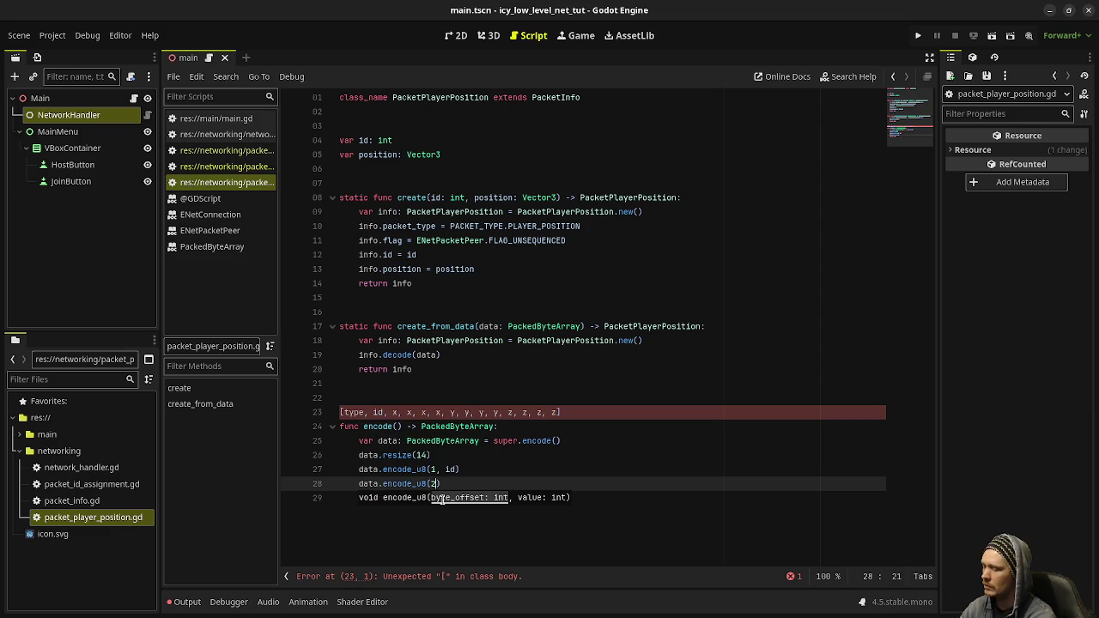
pyautogui.write(', p')
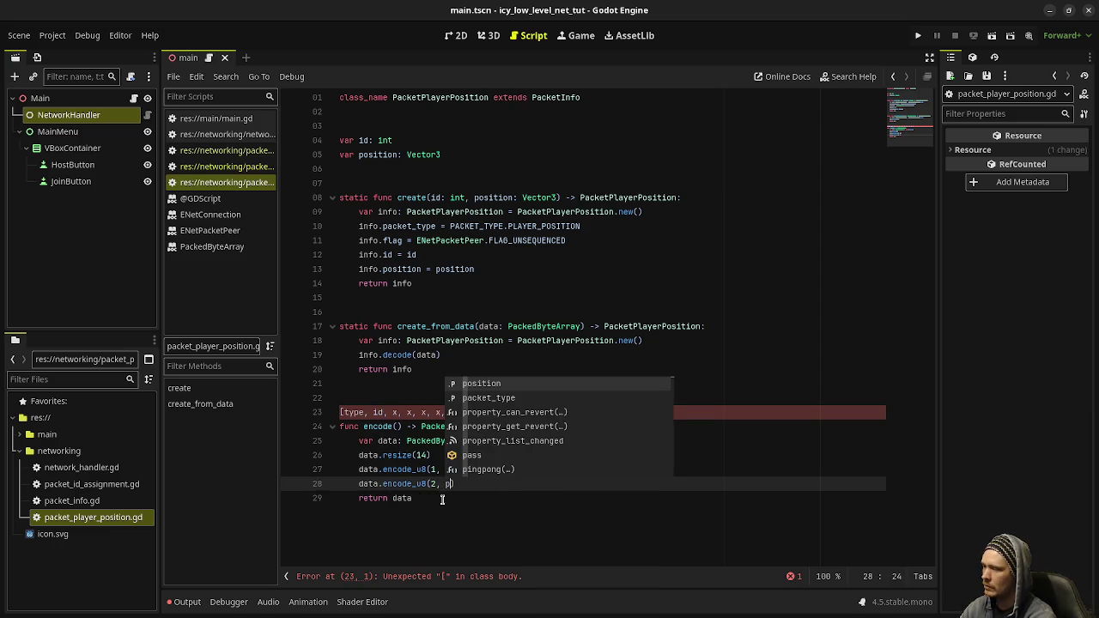
pyautogui.write('on.x)')
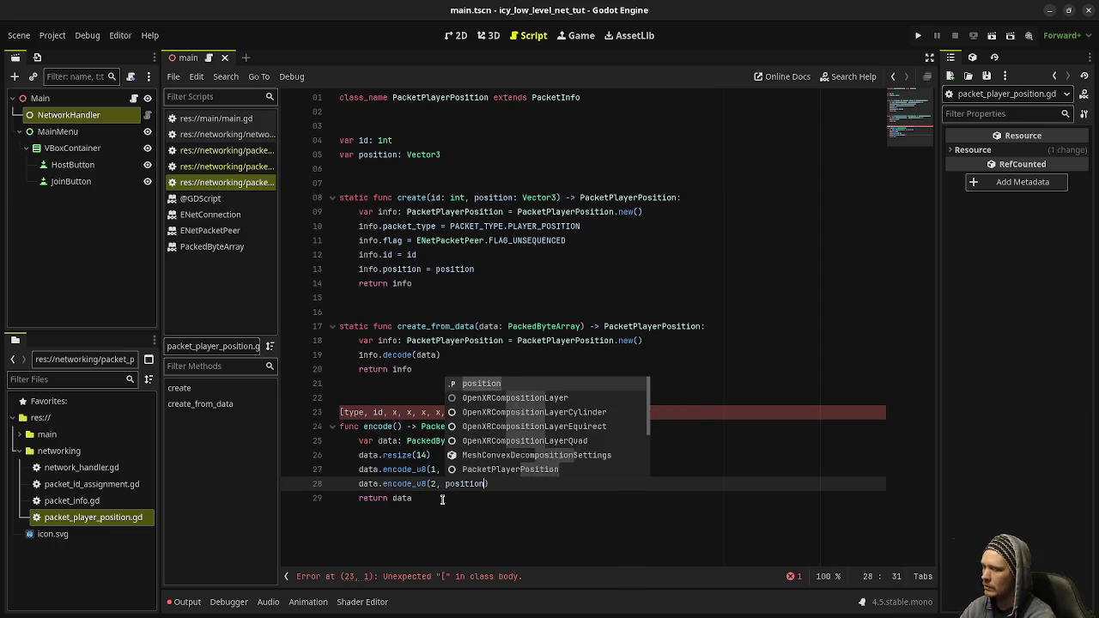
pyautogui.press('Return')
# Add writes for position.y at offset 6 and position.z at offset 10.
pyautogui.write('data.e')
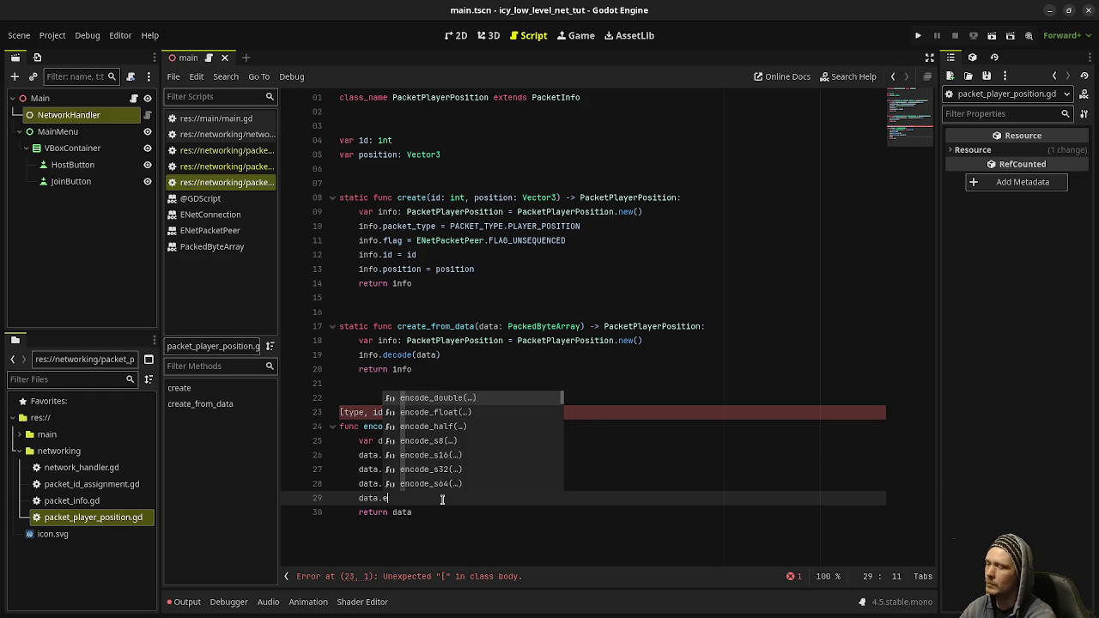
pyautogui.write('ncode_u8(')
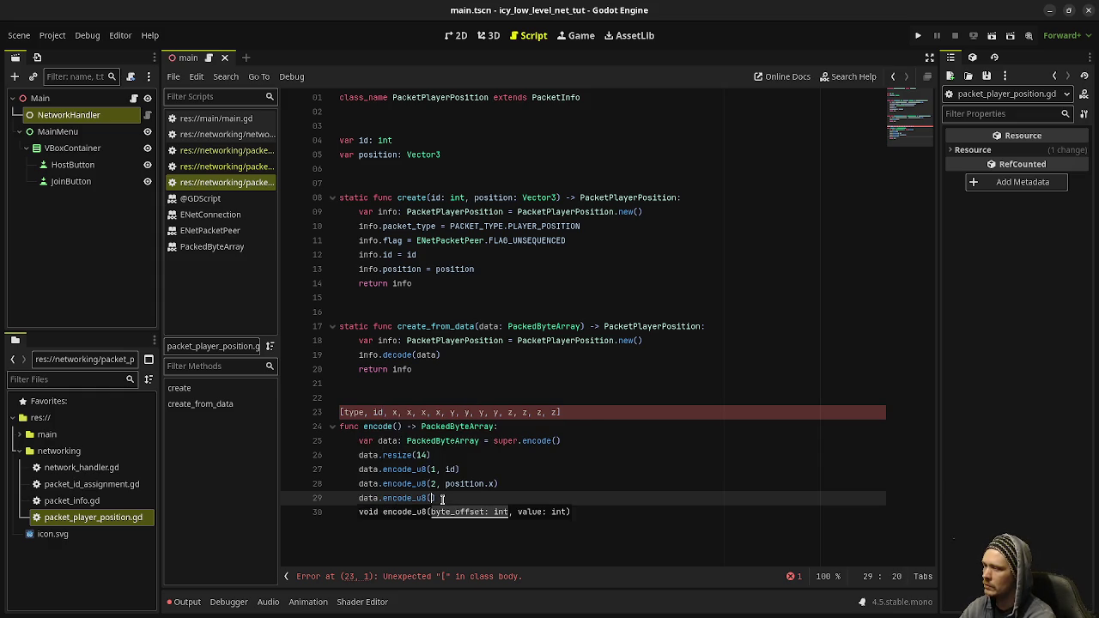
pyautogui.write('6, ')
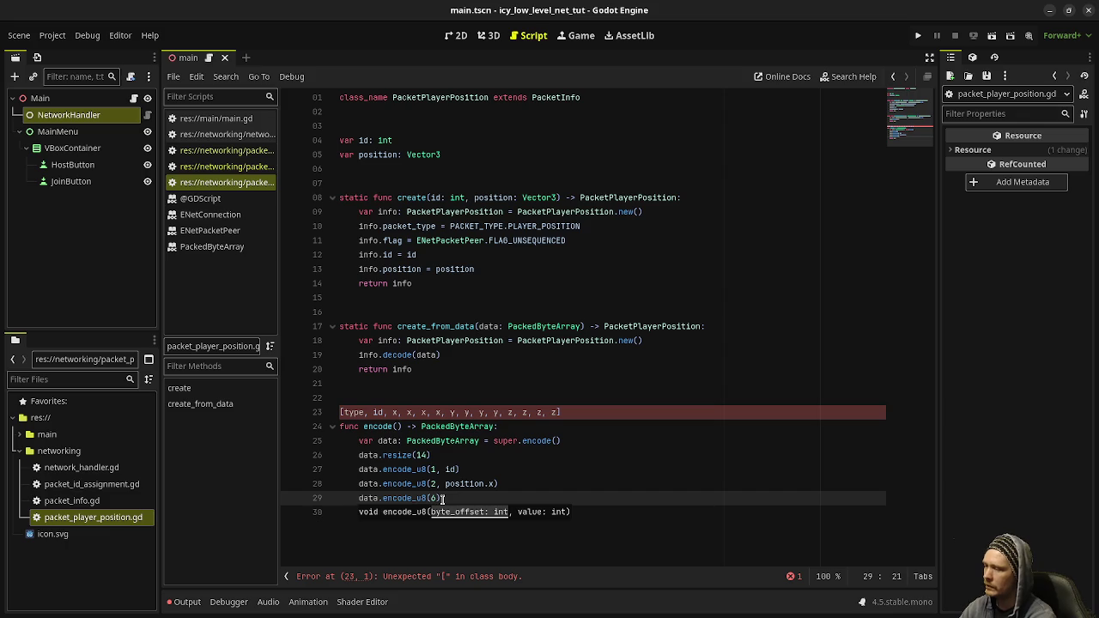
pyautogui.write('position.y)')
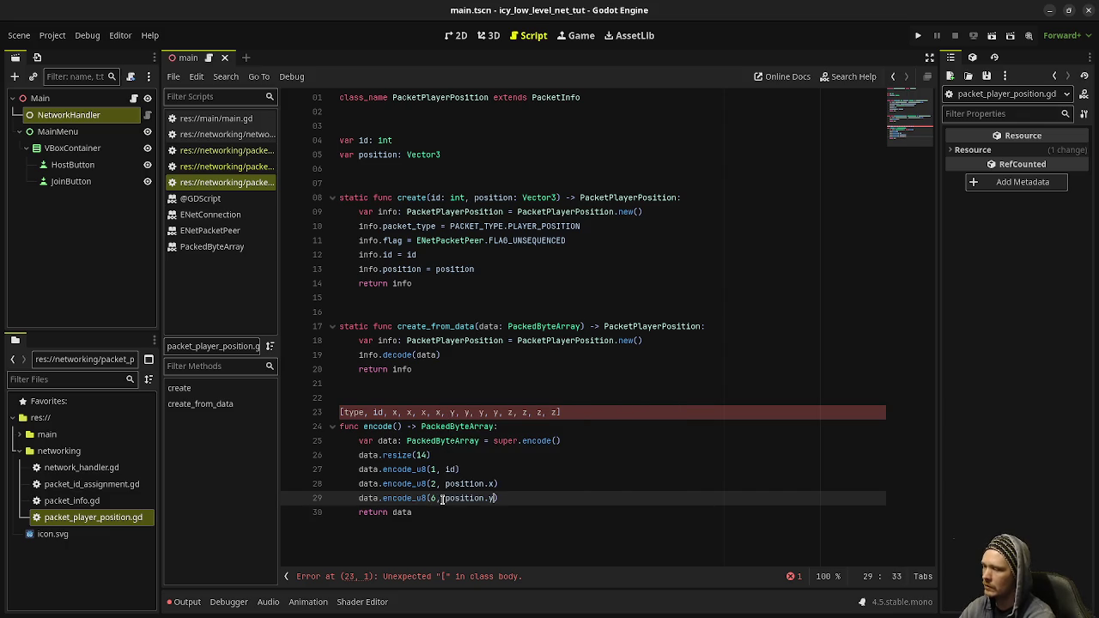
pyautogui.press('Return')
pyautogui.write('data.enco')
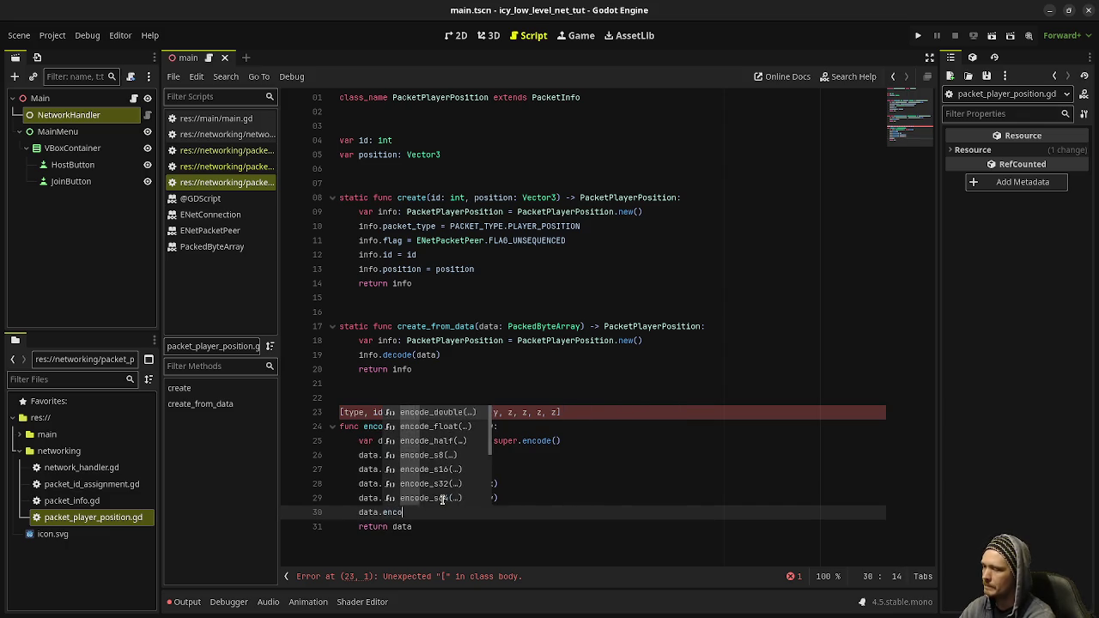
pyautogui.write('de_u')
pyautogui.press('Return')
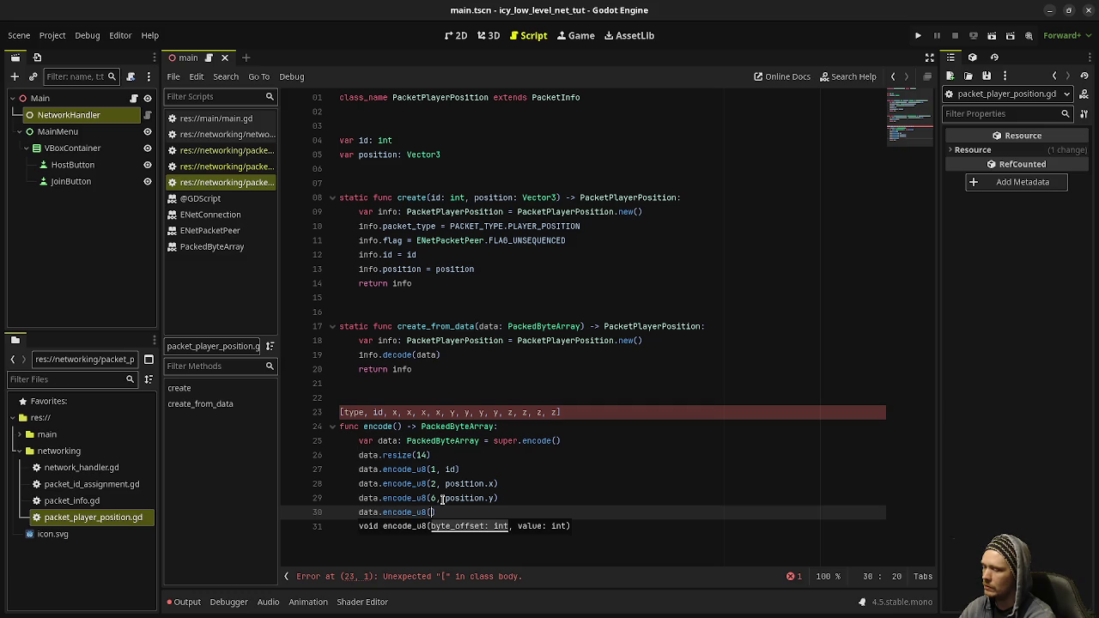
pyautogui.write('9')
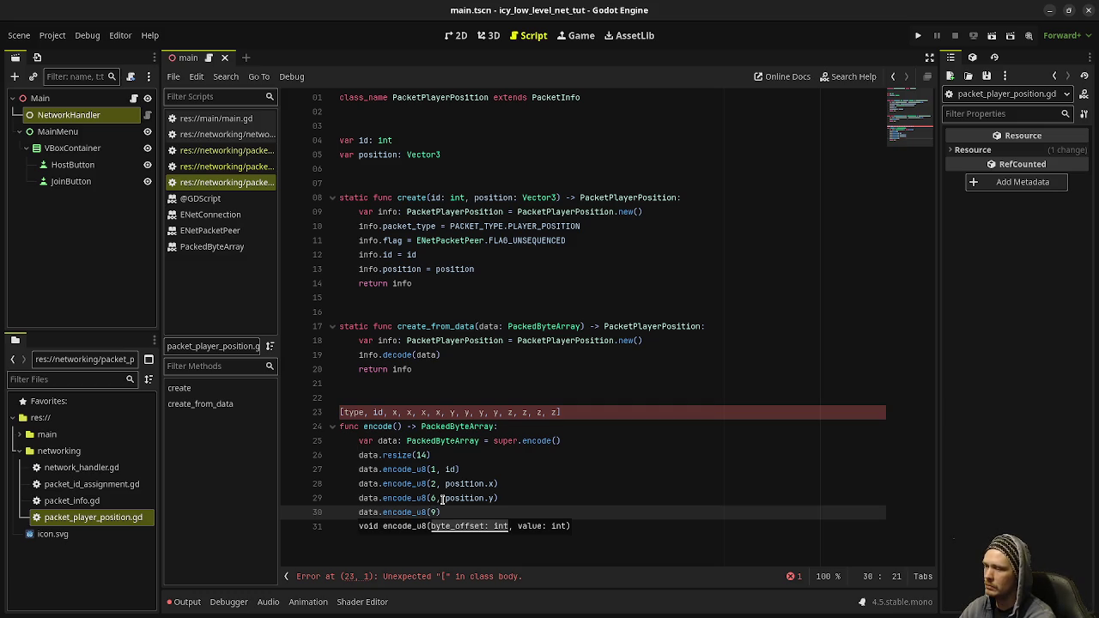
pyautogui.press('BackSpace')
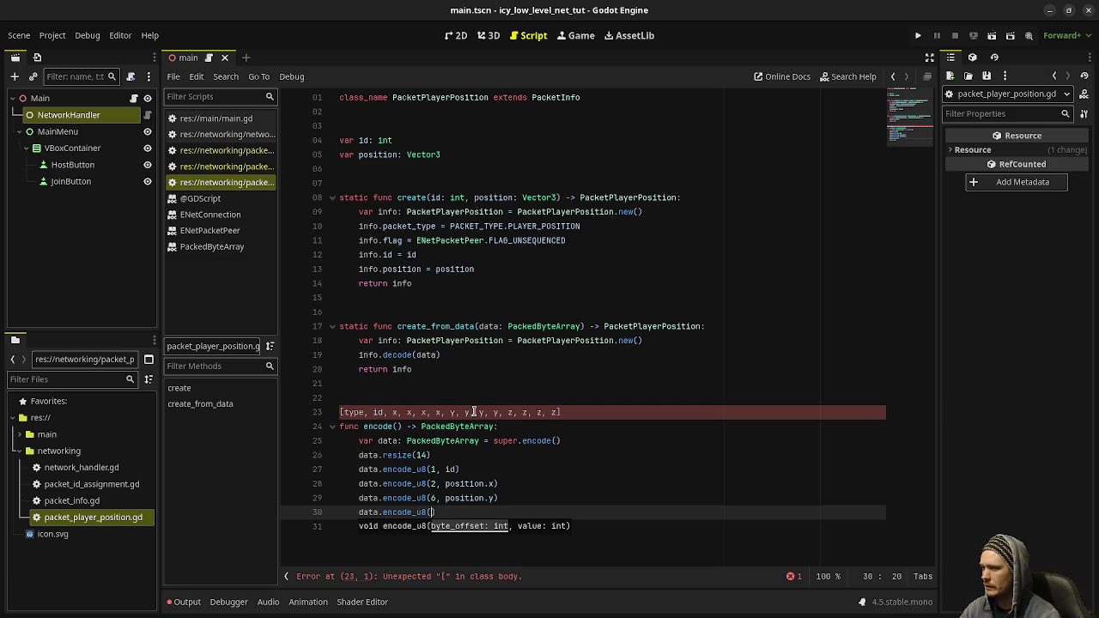
pyautogui.write('10, position.z')
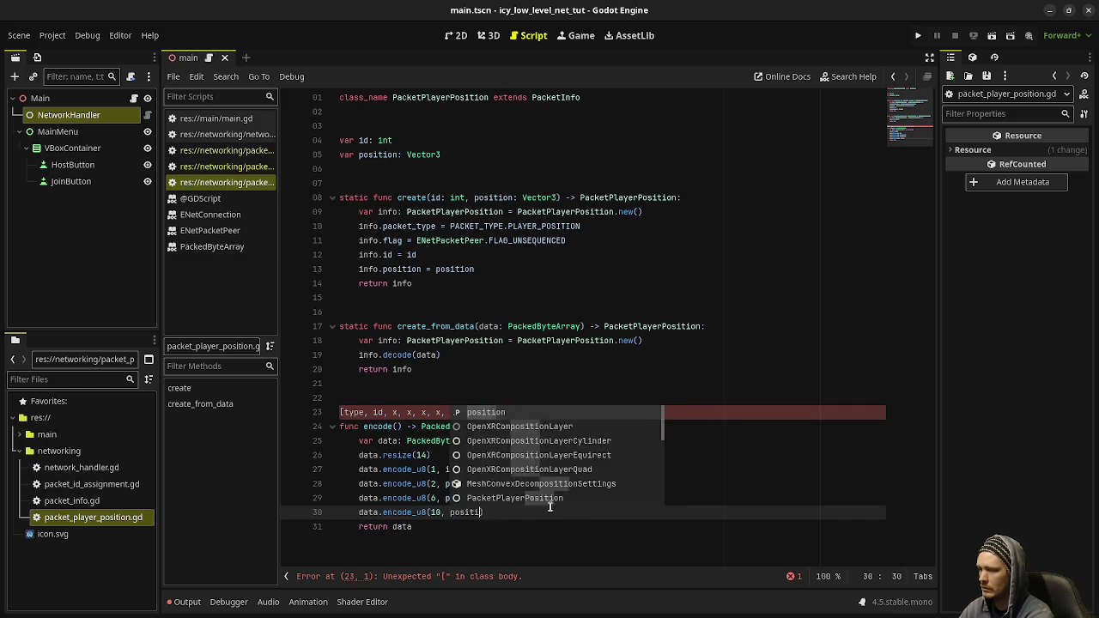
pyautogui.write(')')
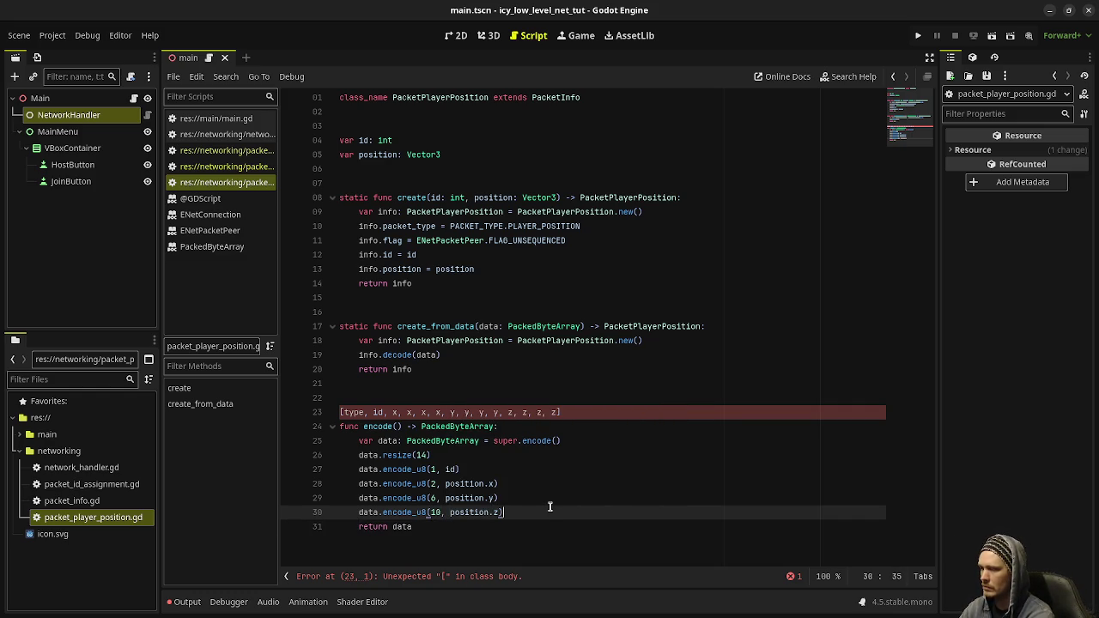
pyautogui.click(557, 469)
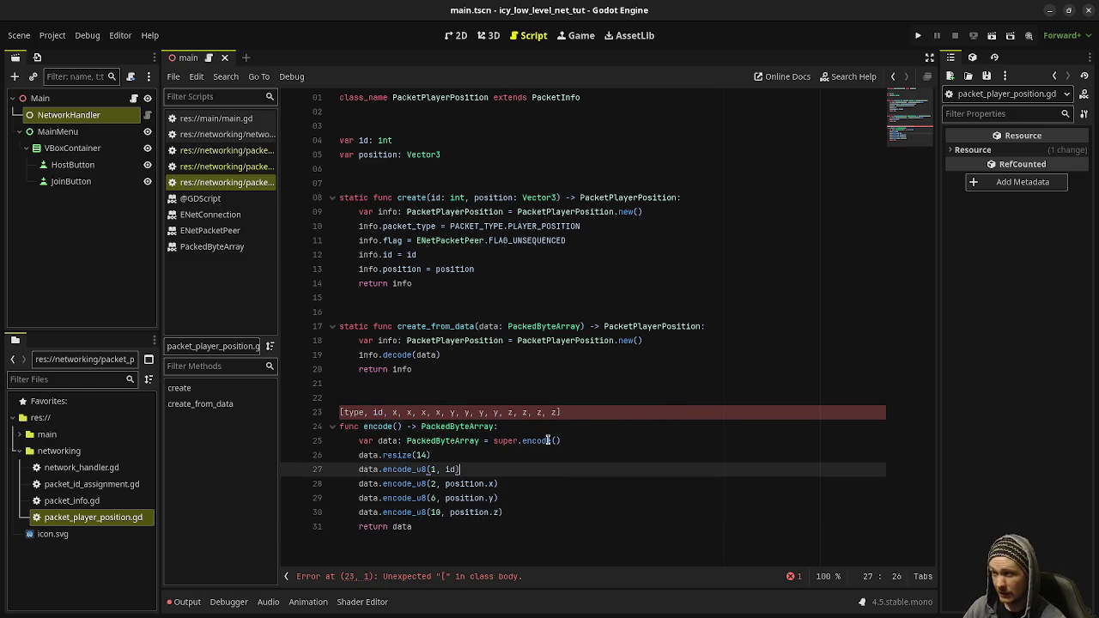
# Prefix the byte-layout line above encode with # to make it a comment.
pyautogui.click(577, 412)
pyautogui.hotkey('ctrl', 'Left')
pyautogui.hotkey('ctrl', 'Left')
pyautogui.hotkey('ctrl', 'Left')
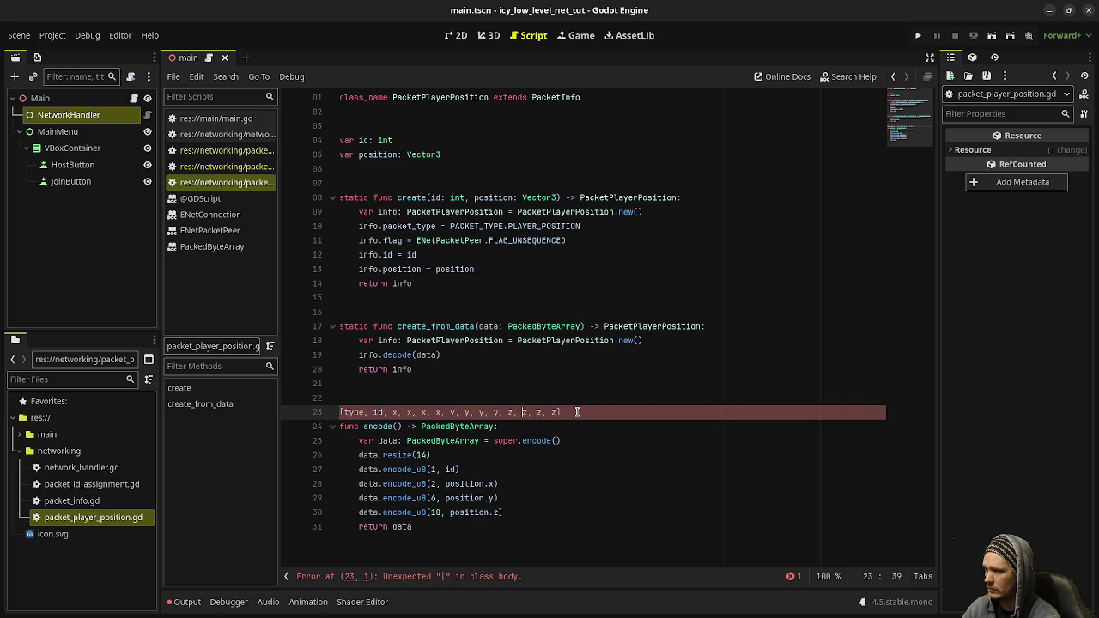
pyautogui.hotkey('ctrl', 'Left')
pyautogui.hotkey('ctrl', 'Left')
pyautogui.hotkey('ctrl', 'Left')
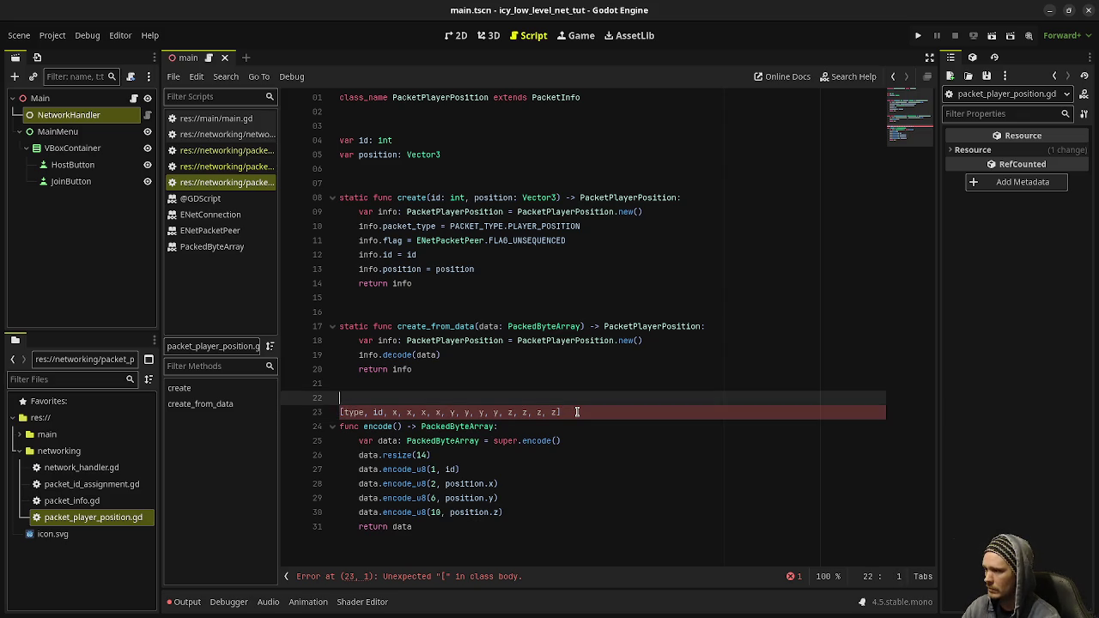
pyautogui.press('Home')
pyautogui.write('#')
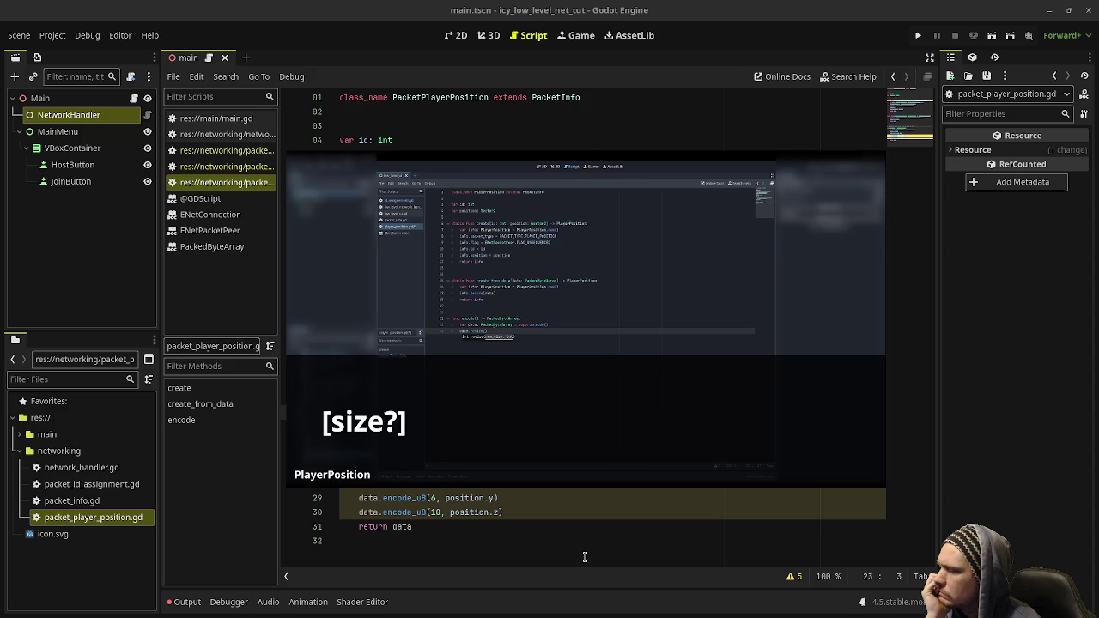
# Change the position.x, position.y and position.z writes from encode_u8 to encode_float.
pyautogui.moveTo(533, 427); pyautogui.dragTo(528, 338)
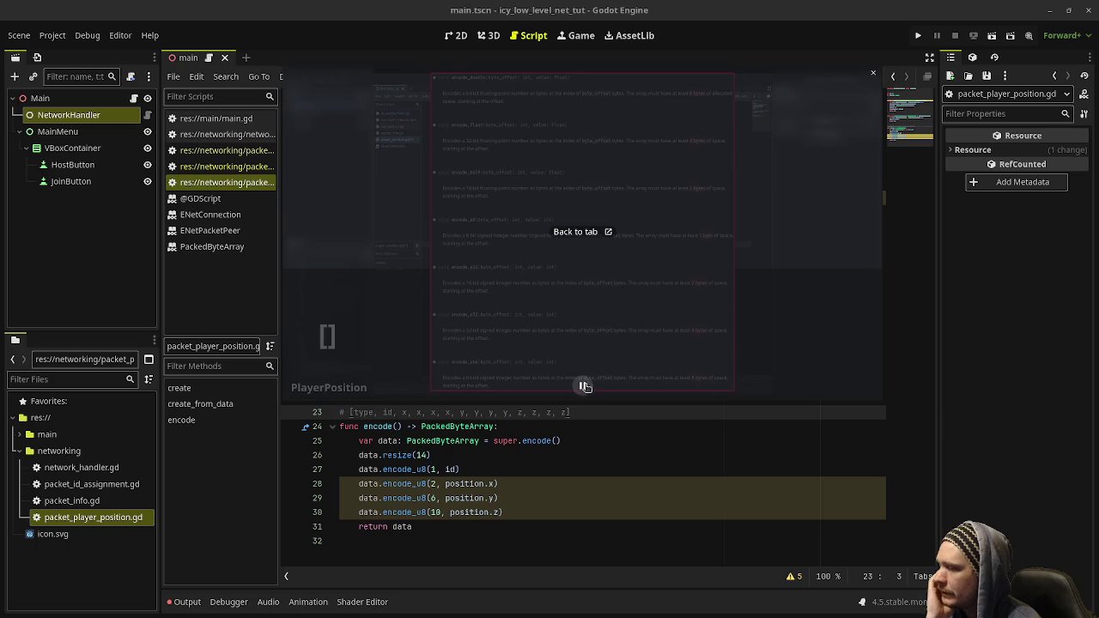
pyautogui.click(427, 484)
pyautogui.press('BackSpace')
pyautogui.press('BackSpace')
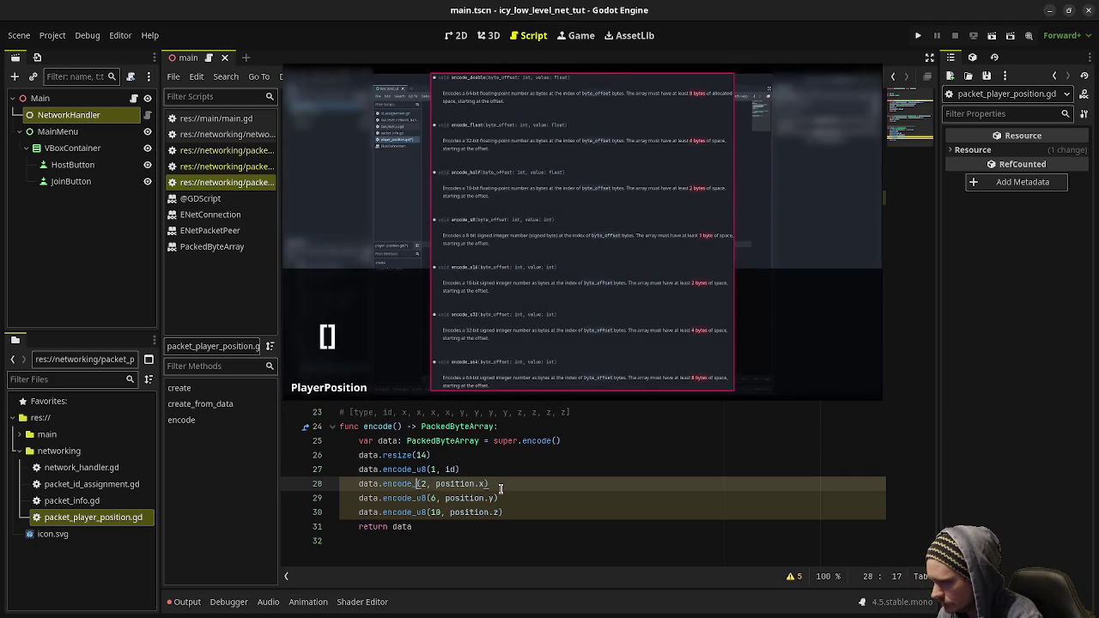
pyautogui.write('float')
pyautogui.press('Up')
pyautogui.press('Up')
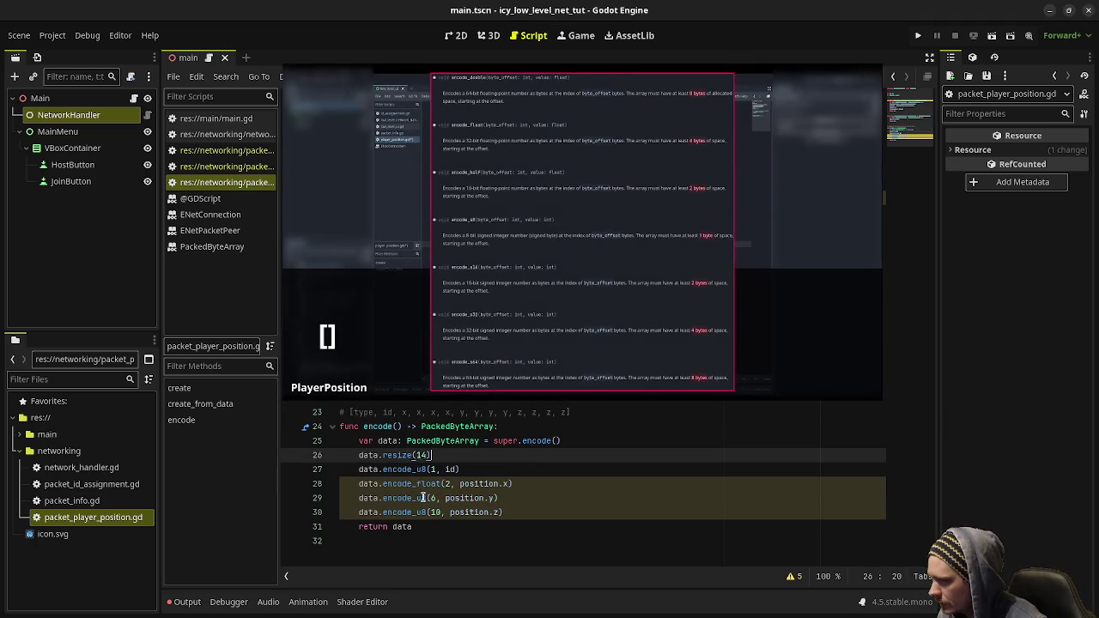
pyautogui.click(415, 498)
pyautogui.press('Delete')
pyautogui.press('Delete')
pyautogui.write('float')
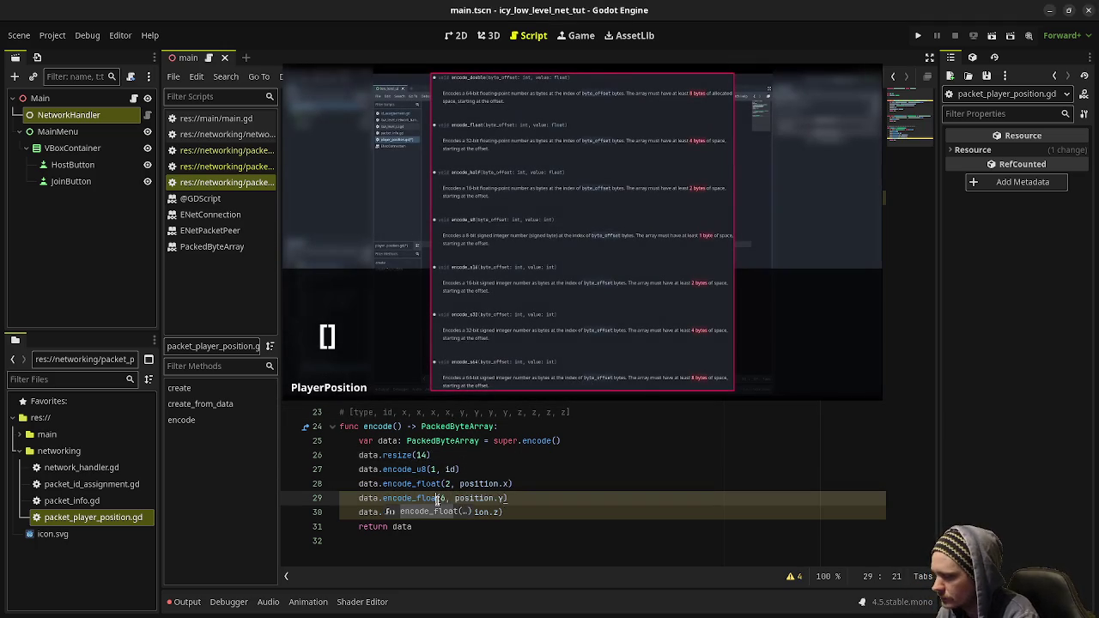
pyautogui.click(427, 512)
pyautogui.press('Delete')
pyautogui.press('Delete')
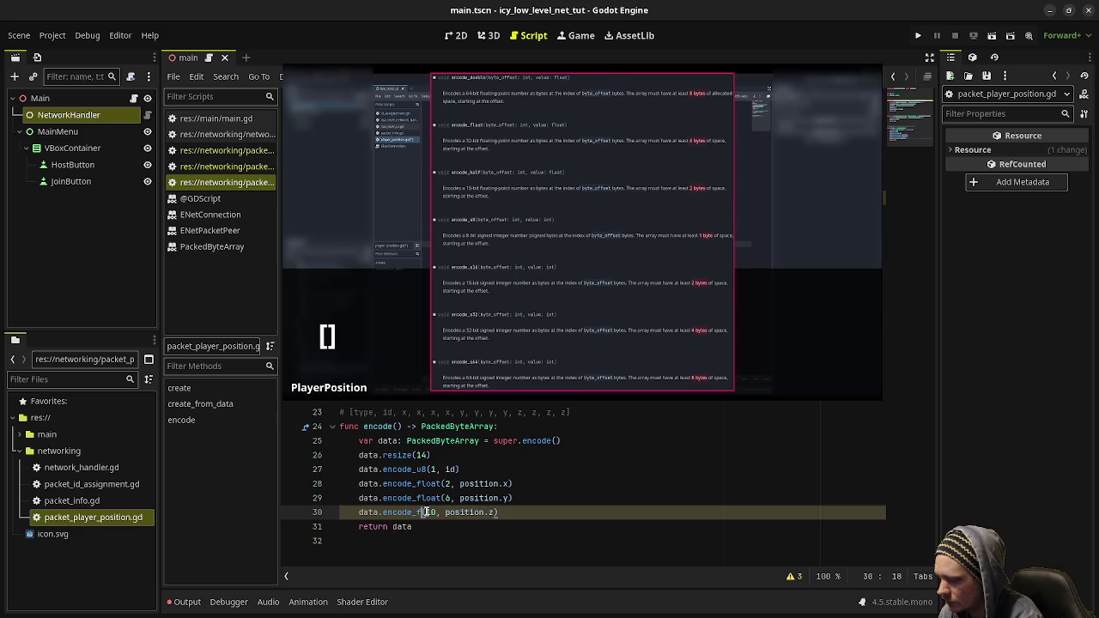
pyautogui.write('float')
pyautogui.moveTo(533, 388)
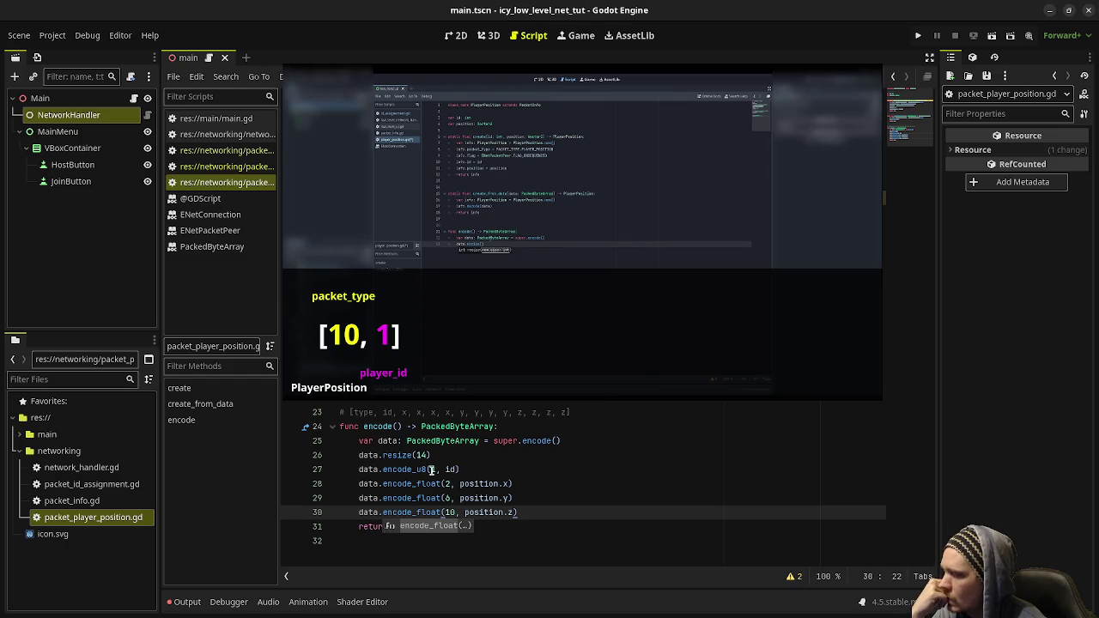
pyautogui.moveTo(461, 470); pyautogui.dragTo(403, 470)
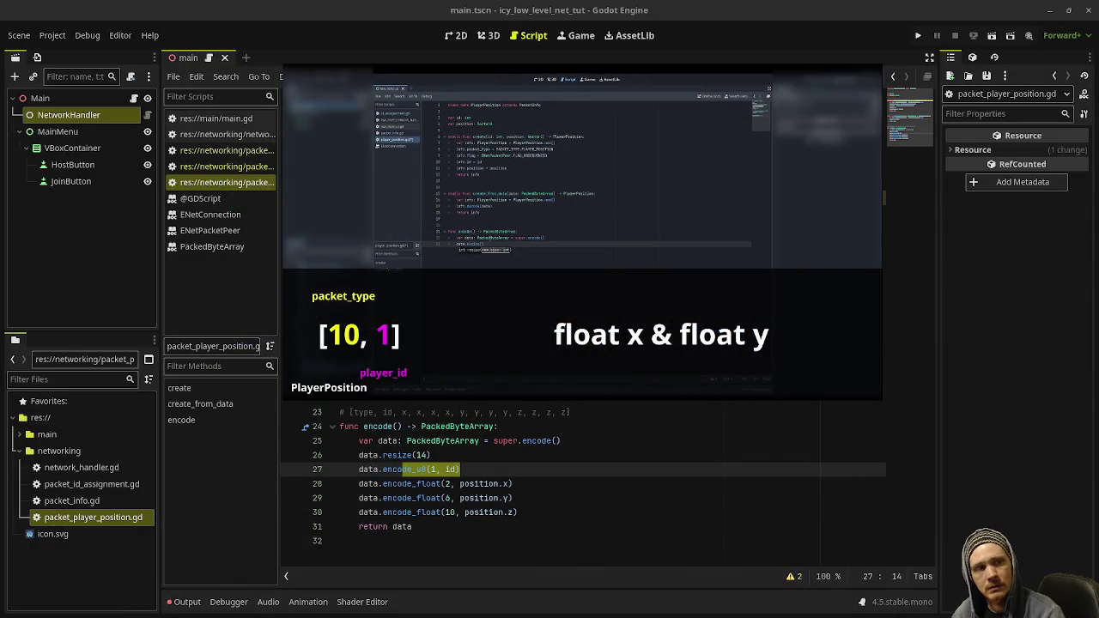
# Watch the tutorial explain the position bytes, then clear the selection on line 27.
pyautogui.moveTo(580, 381)
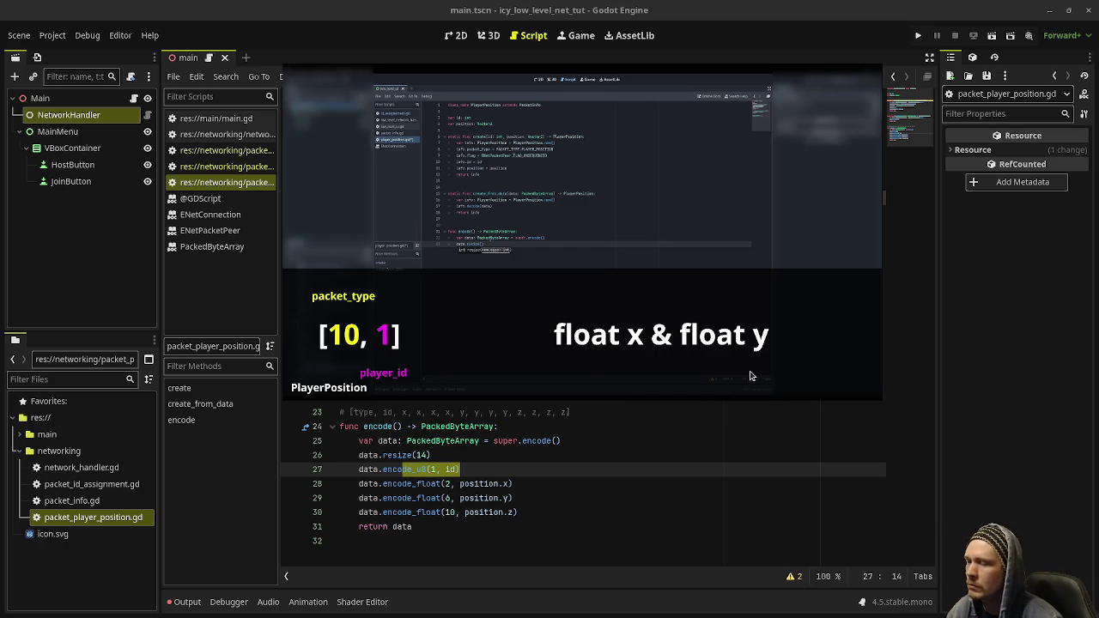
pyautogui.moveTo(645, 375)
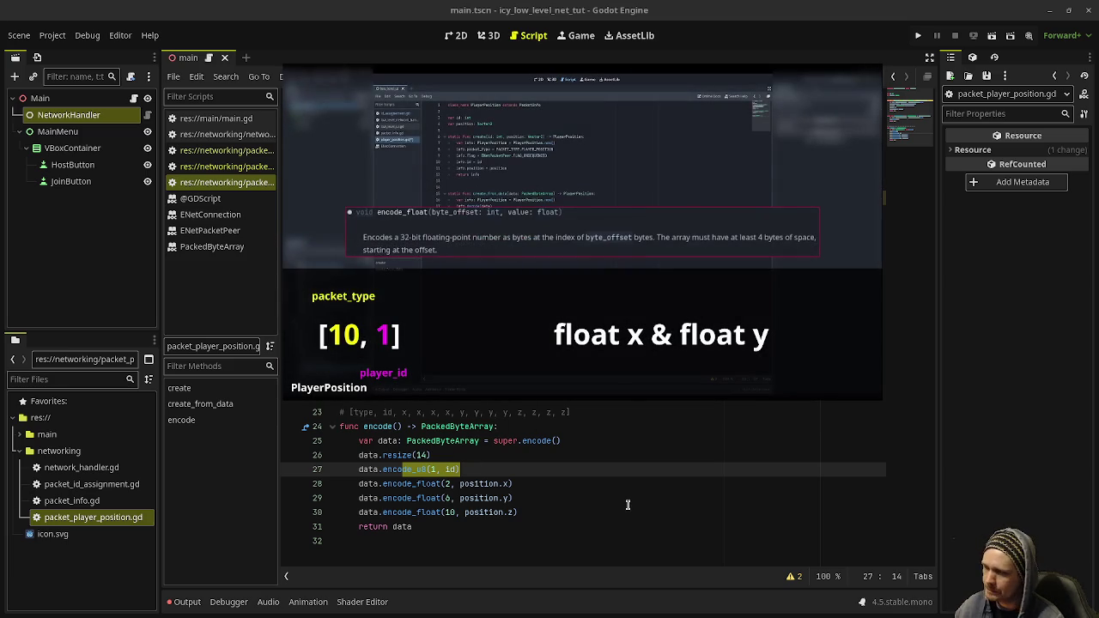
pyautogui.click(540, 474)
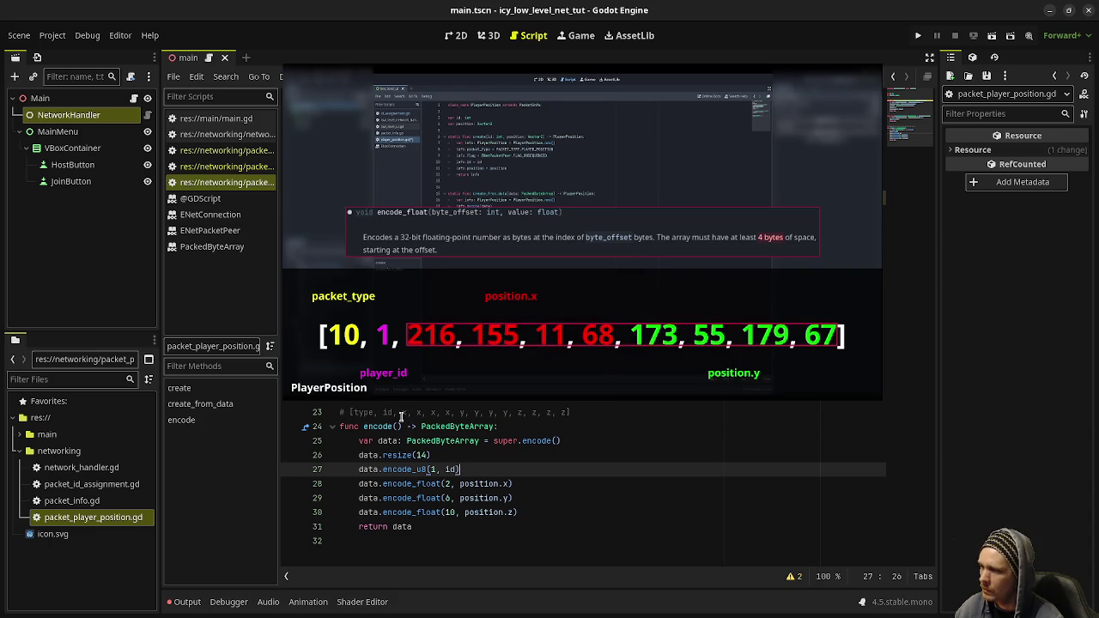
pyautogui.moveTo(402, 413); pyautogui.dragTo(473, 415)
pyautogui.click(617, 497)
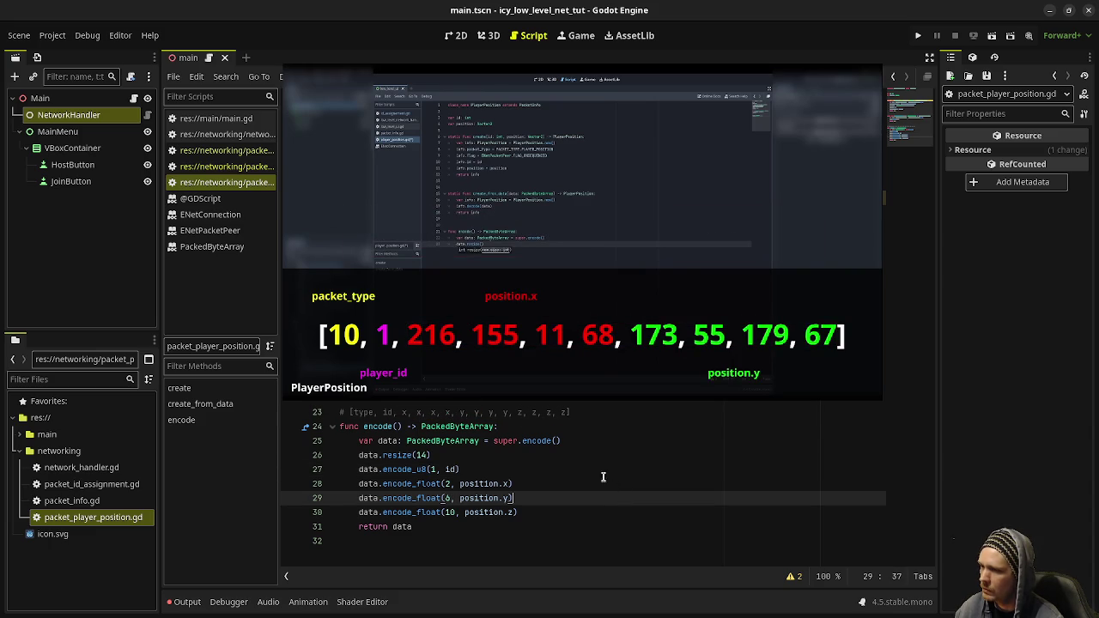
pyautogui.moveTo(445, 343)
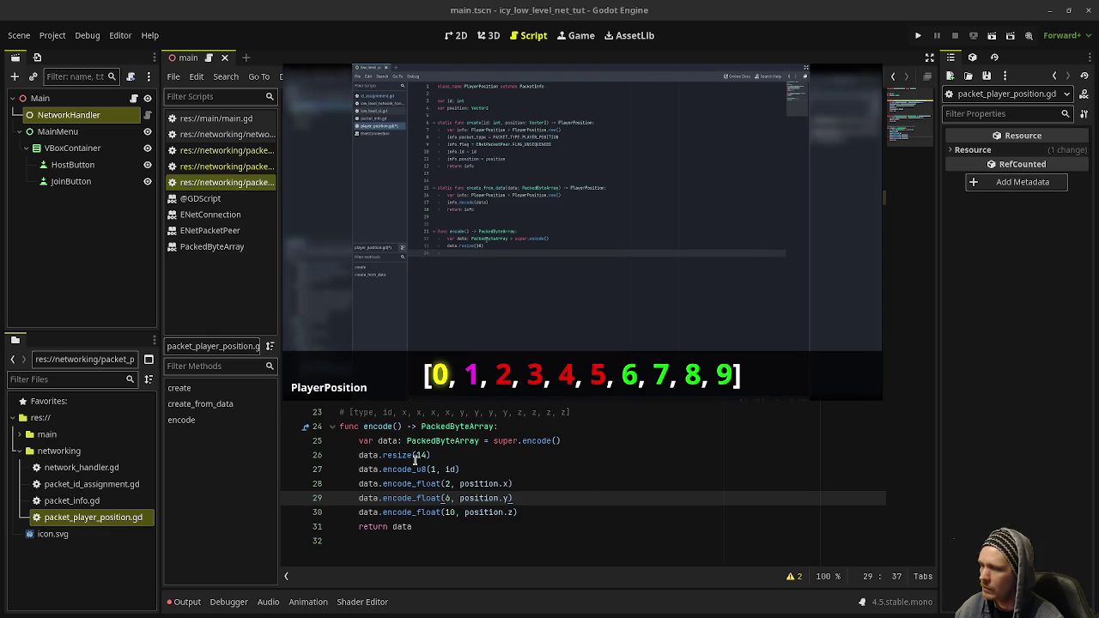
pyautogui.moveTo(473, 332)
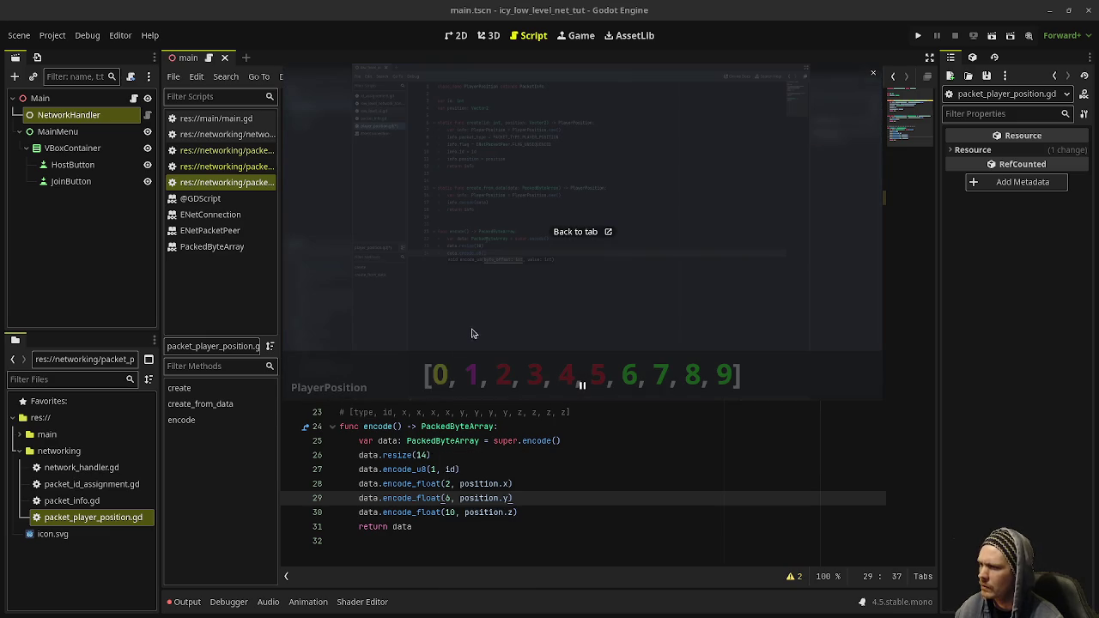
# Resize the tutorial video to uncover code lines 27–32, then leave the Godot editor.
pyautogui.moveTo(461, 401); pyautogui.dragTo(461, 569)
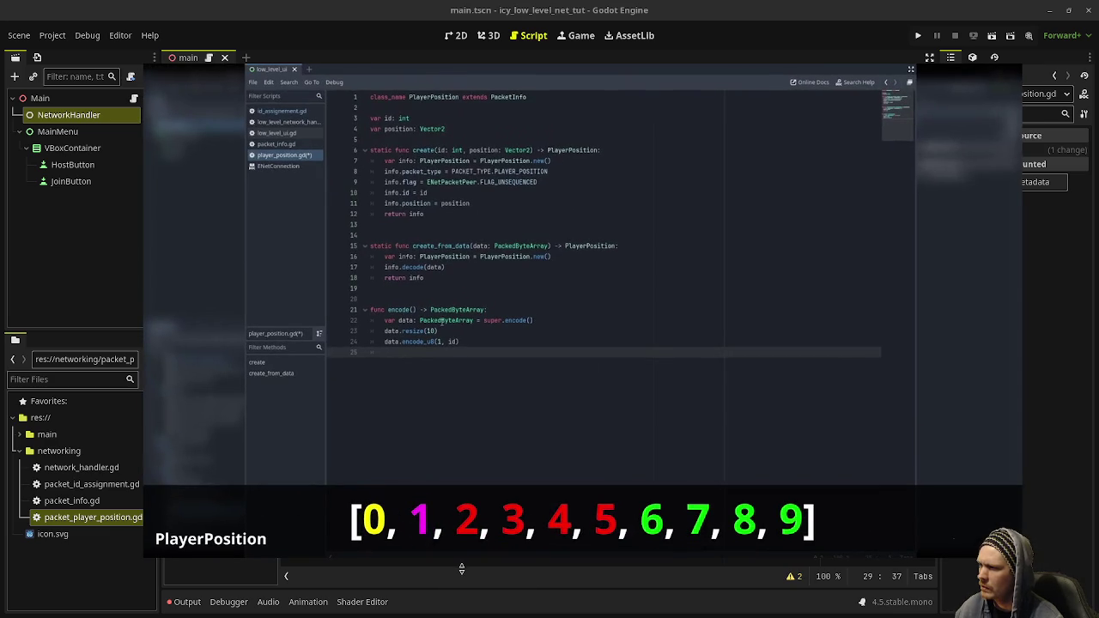
pyautogui.moveTo(464, 525)
pyautogui.mouseDown()
pyautogui.moveTo(466, 422)
pyautogui.moveTo(460, 460)
pyautogui.mouseUp()
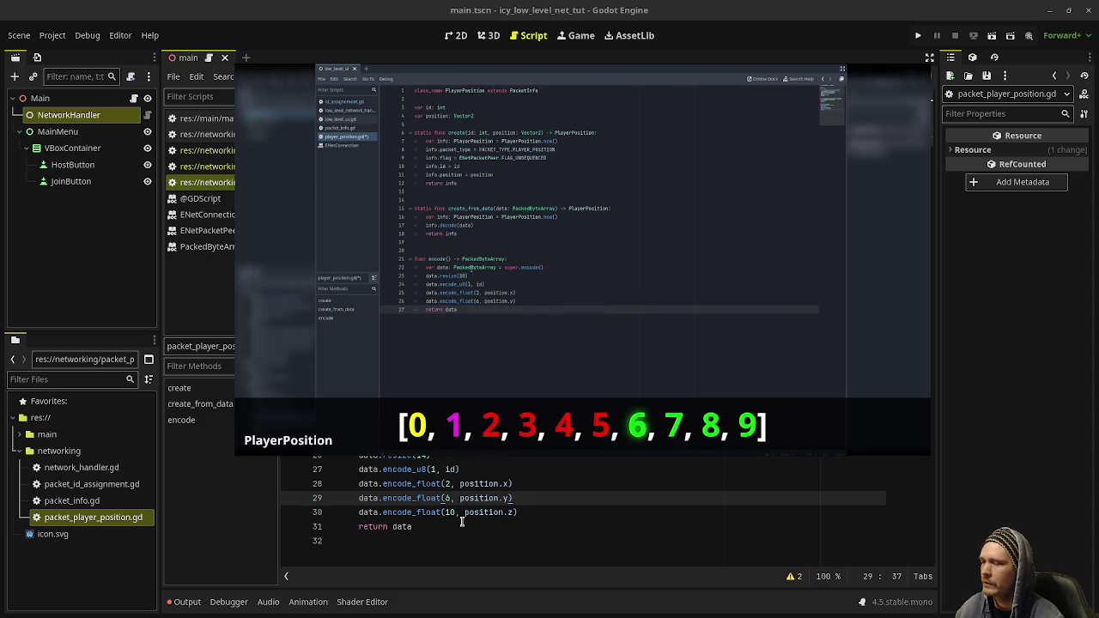
pyautogui.moveTo(583, 438)
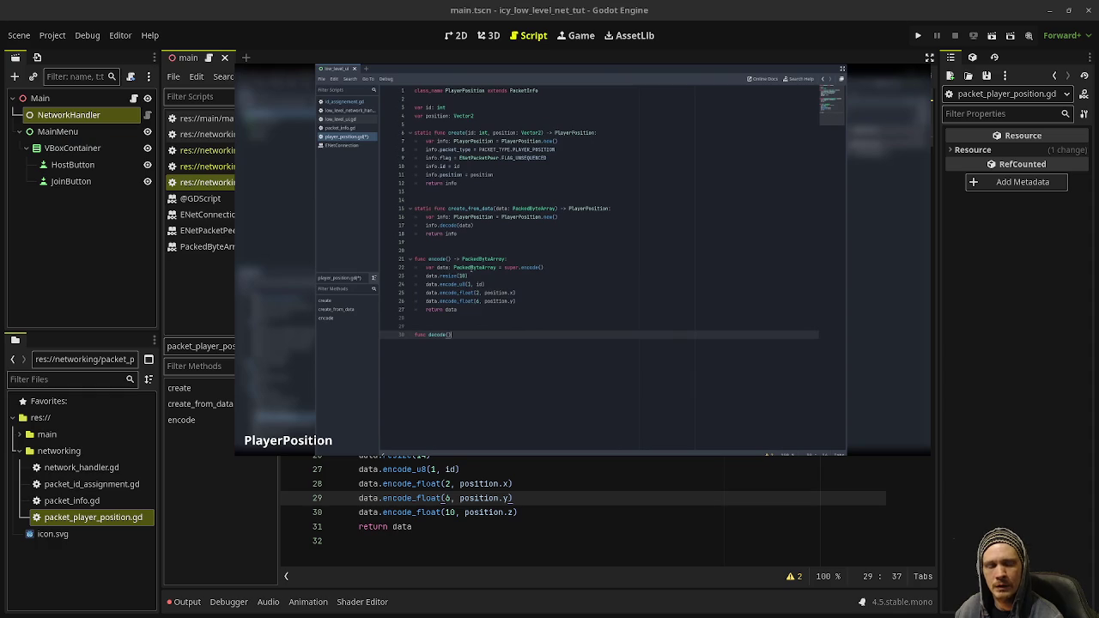
pyautogui.hotkey('alt', 'Tab')
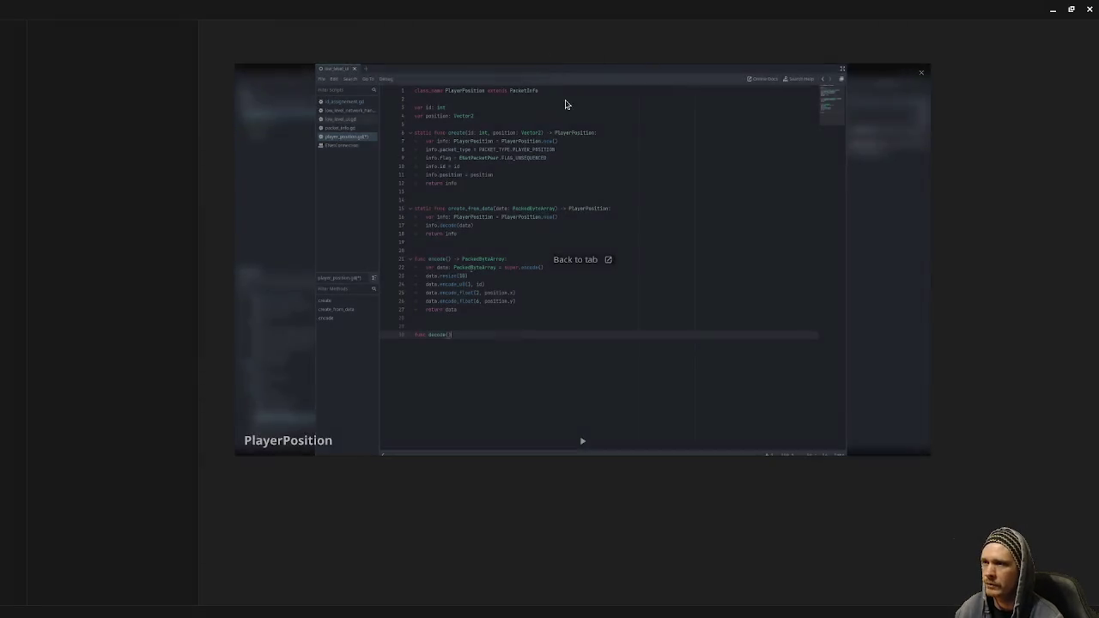
# Drag the tutorial video to the screen bottom to reveal VS Code.
pyautogui.moveTo(565, 104); pyautogui.dragTo(565, 613)
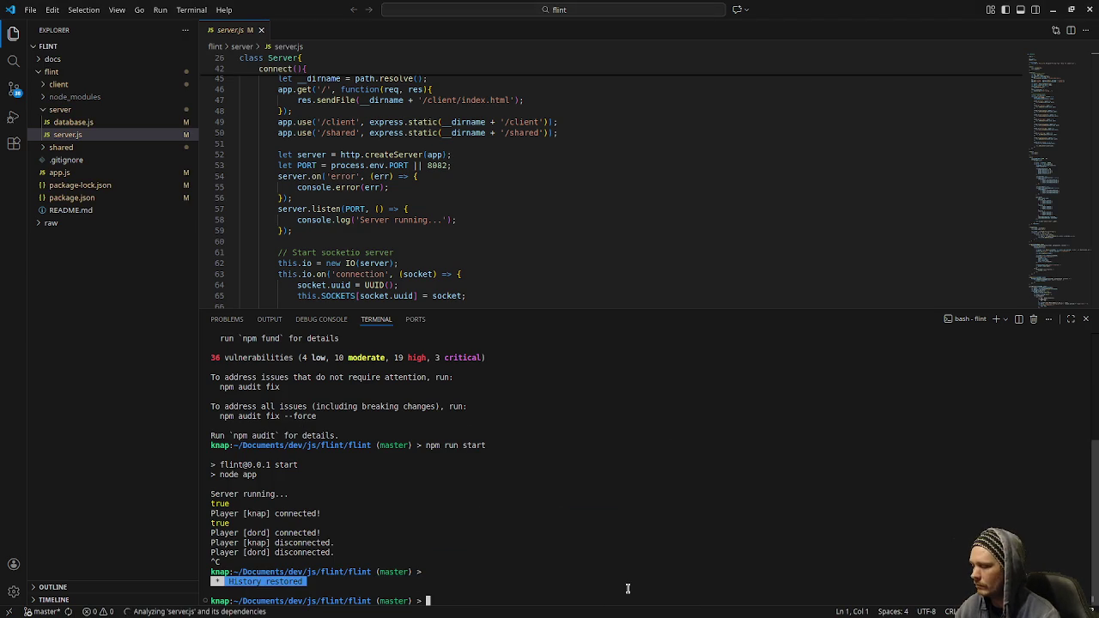
# Clear the terminal and run npm run start until the server reports it is running.
pyautogui.write('c')
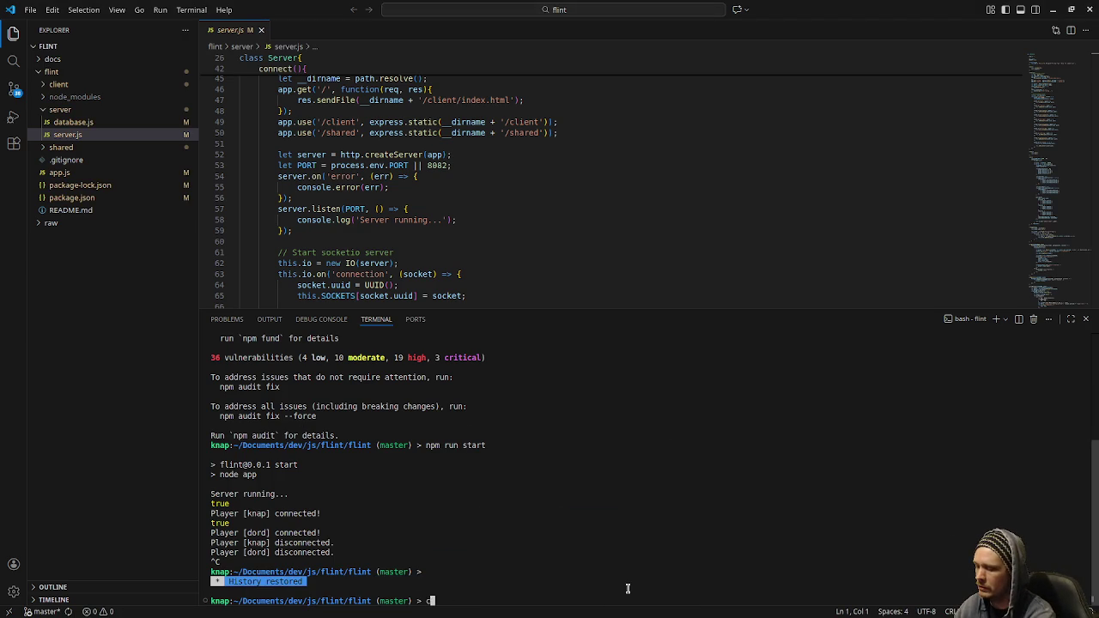
pyautogui.write('lear')
pyautogui.press('Return')
pyautogui.write('n')
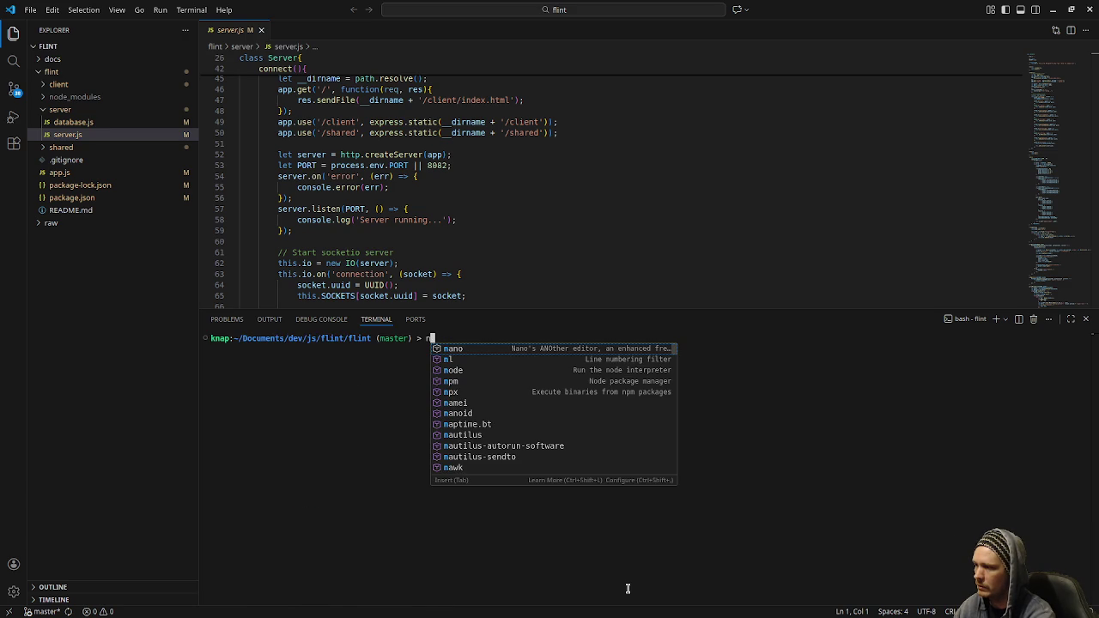
pyautogui.write('pm ')
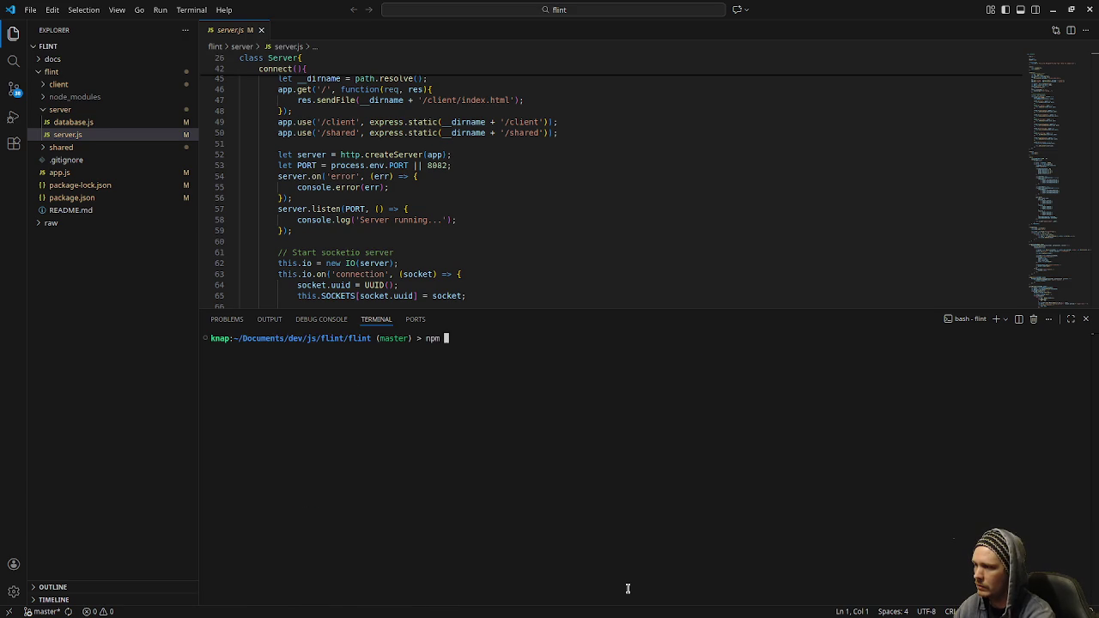
pyautogui.write('run start')
pyautogui.press('Return')
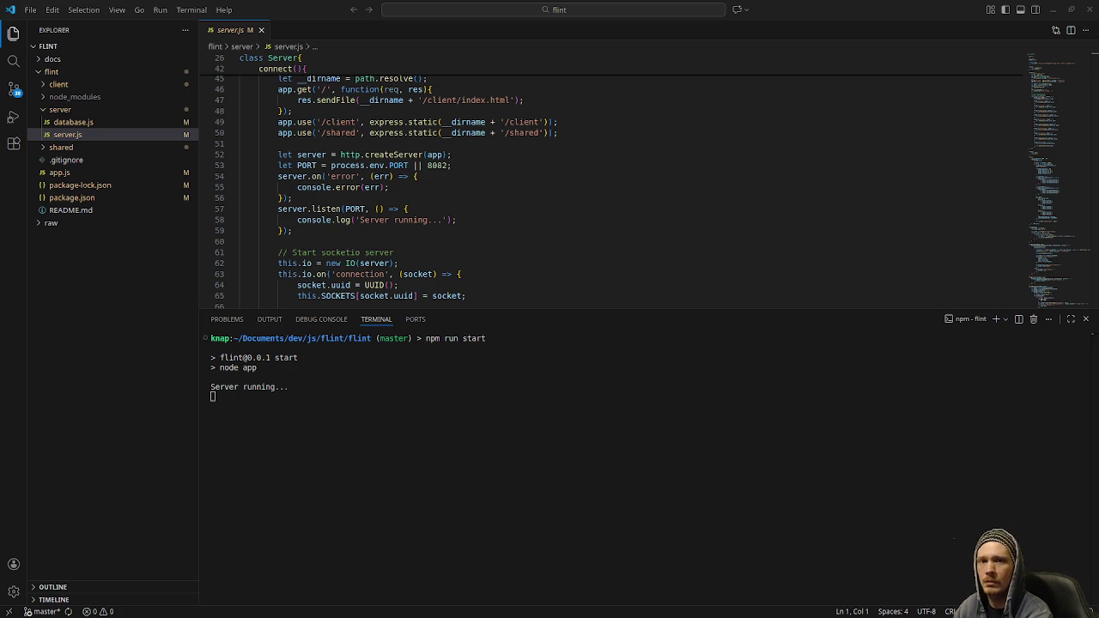
pyautogui.hotkey('alt', 'Tab')
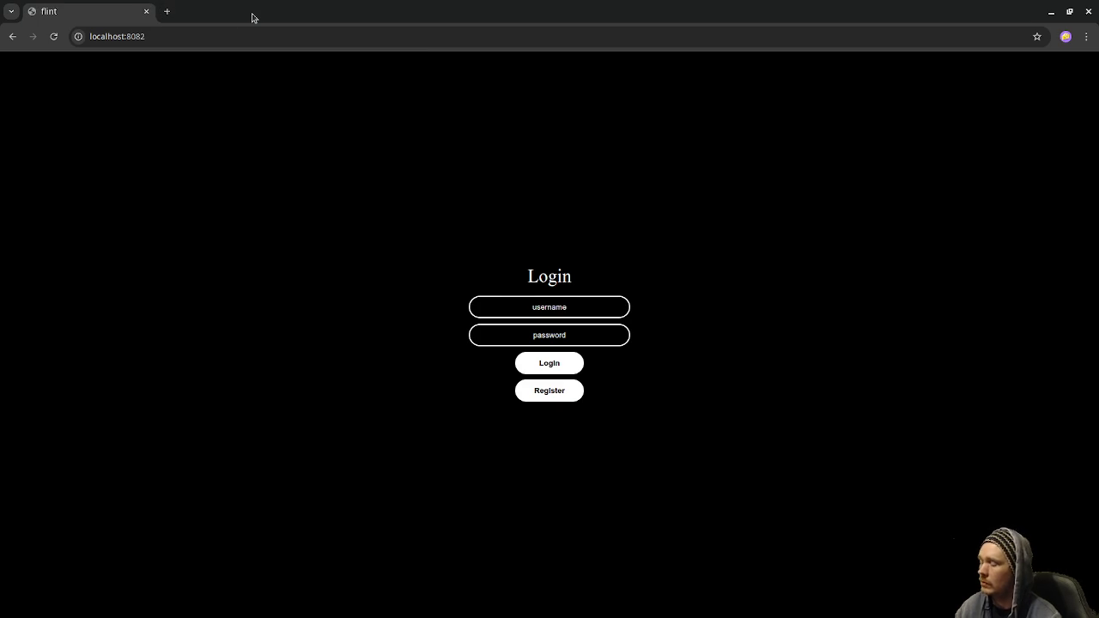
# Snap Chrome left and duplicate the flint tab into a second window snapped right.
pyautogui.press('super+Left')
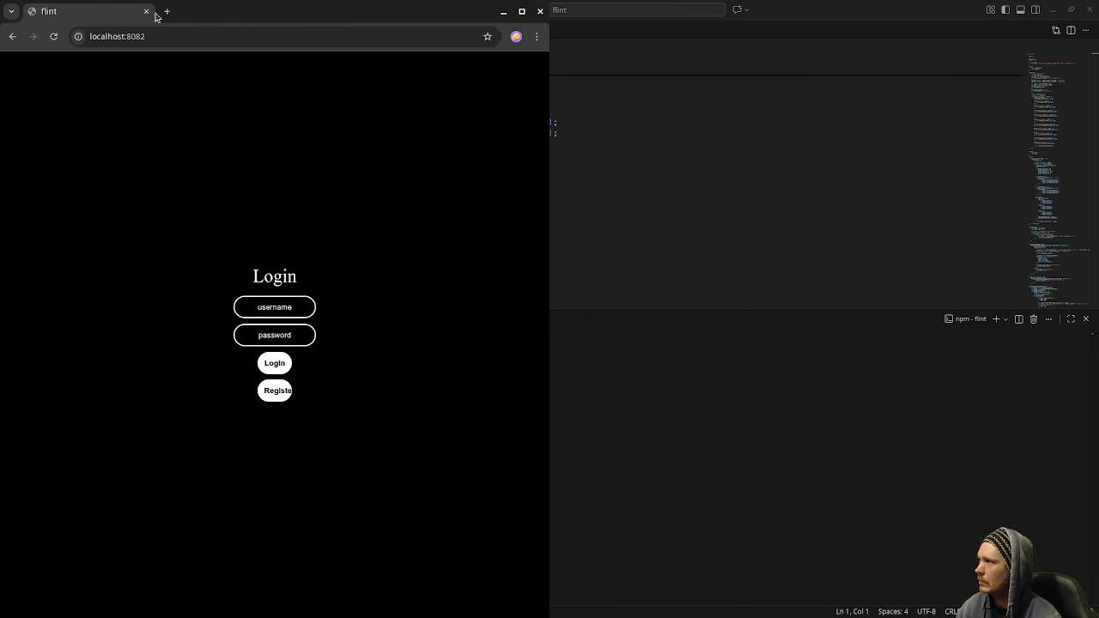
pyautogui.rightClick(120, 15)
pyautogui.click(155, 140)
pyautogui.moveTo(208, 19)
pyautogui.mouseDown()
pyautogui.moveTo(346, 91)
pyautogui.moveTo(563, 152)
pyautogui.mouseUp()
pyautogui.press('super+Right')
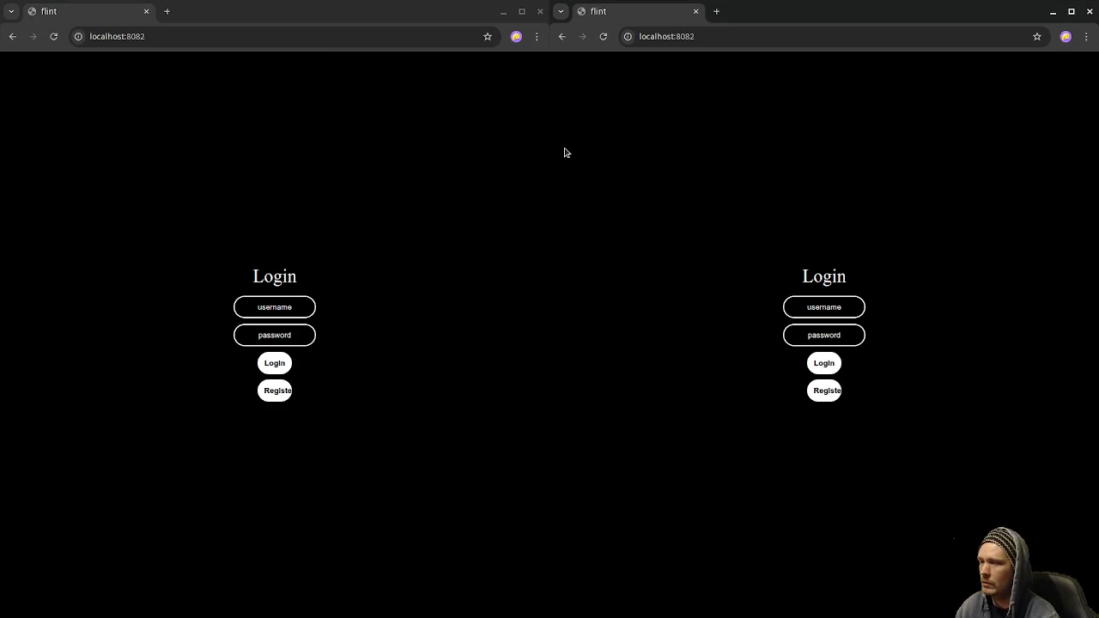
# Log the first player in on the left window with its username and password.
pyautogui.click(297, 310)
pyautogui.write('knap')
pyautogui.press('Tab')
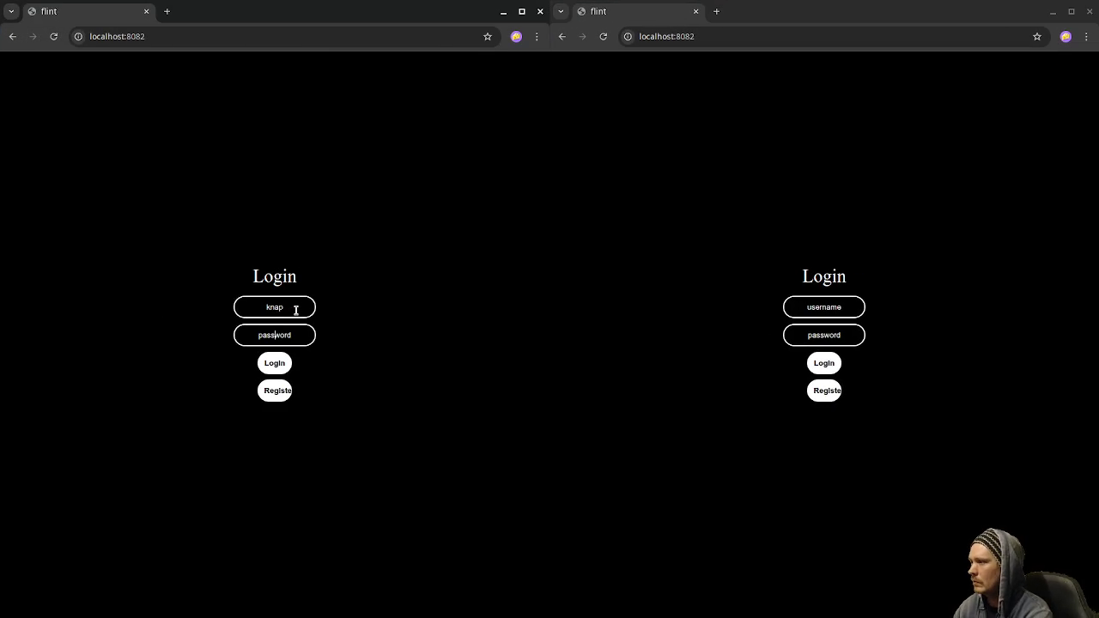
pyautogui.write('knap')
pyautogui.click(265, 370)
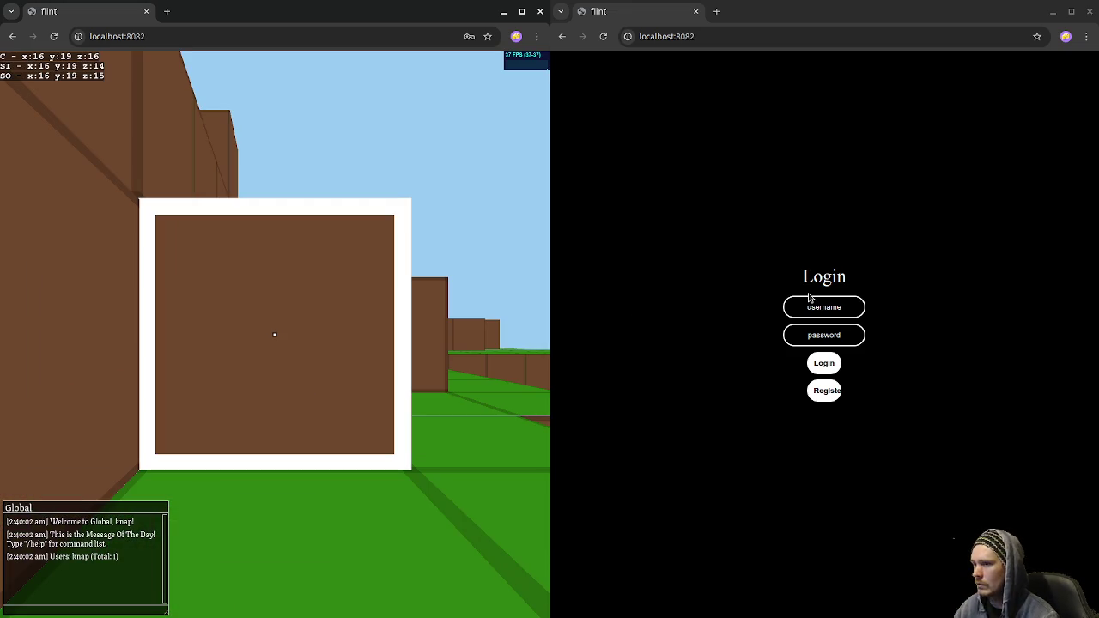
# Enter the second player's username in the right window's login form.
pyautogui.click(812, 302)
pyautogui.write('dord')
pyautogui.press('Tab')
# Enter the second player's password and log in on the right window.
pyautogui.write('dor')
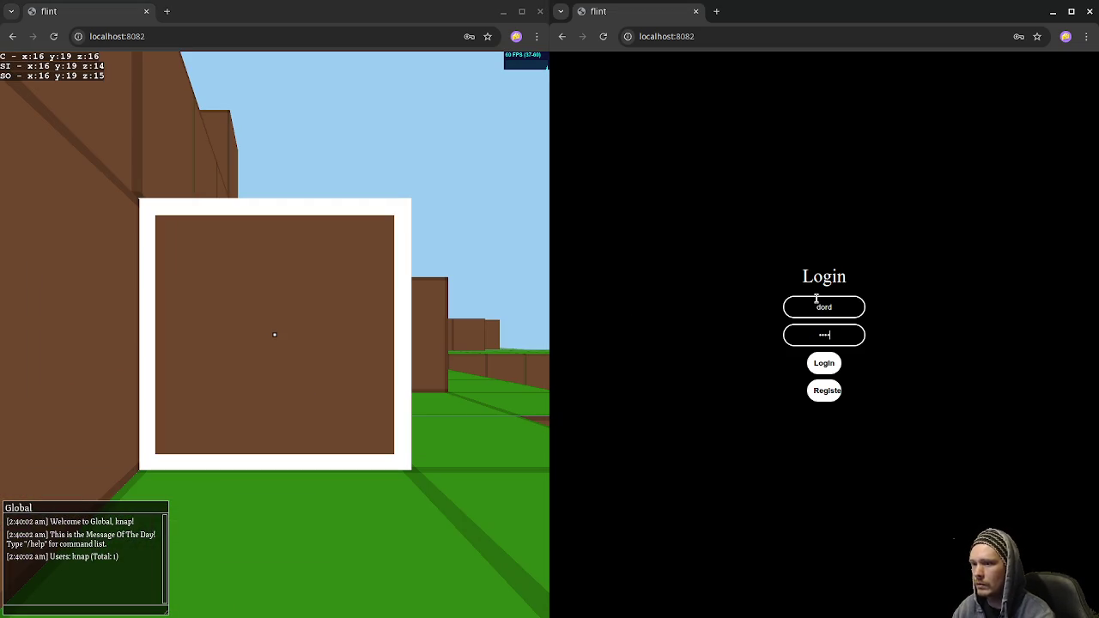
pyautogui.click(828, 363)
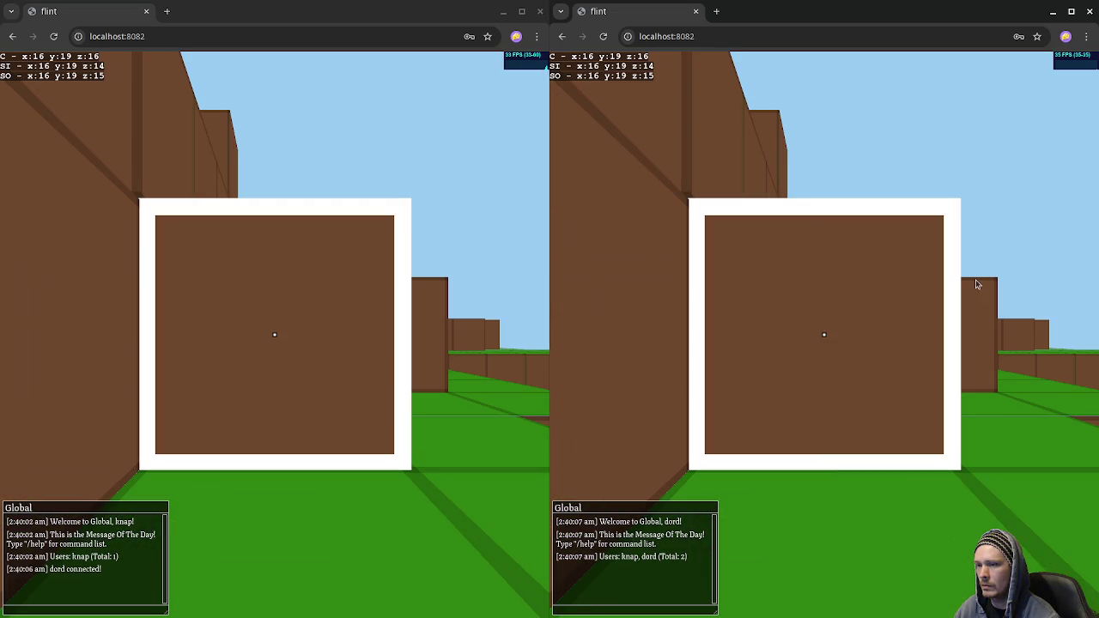
pyautogui.click(986, 275)
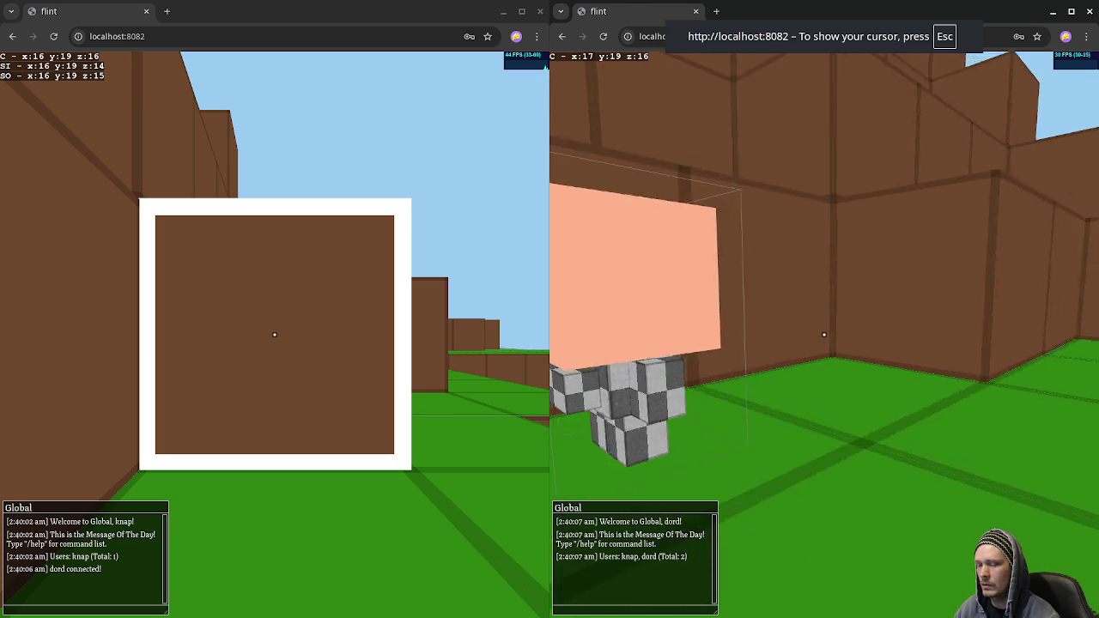
pyautogui.press('Escape')
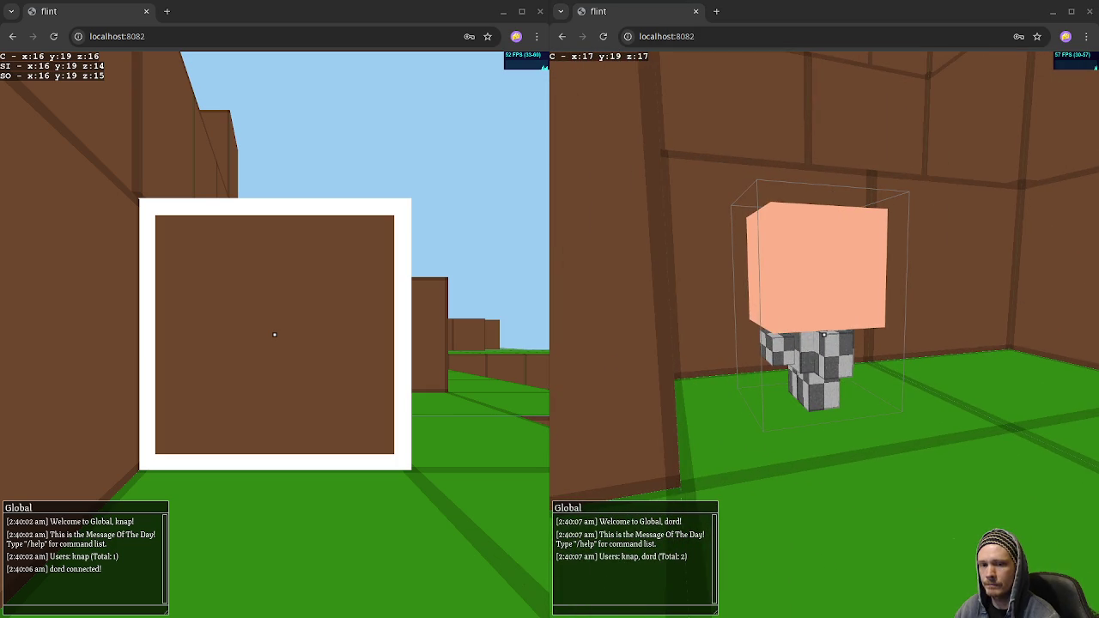
# Walk the right player around the left player's avatar and start placing a floor block.
pyautogui.click(524, 305)
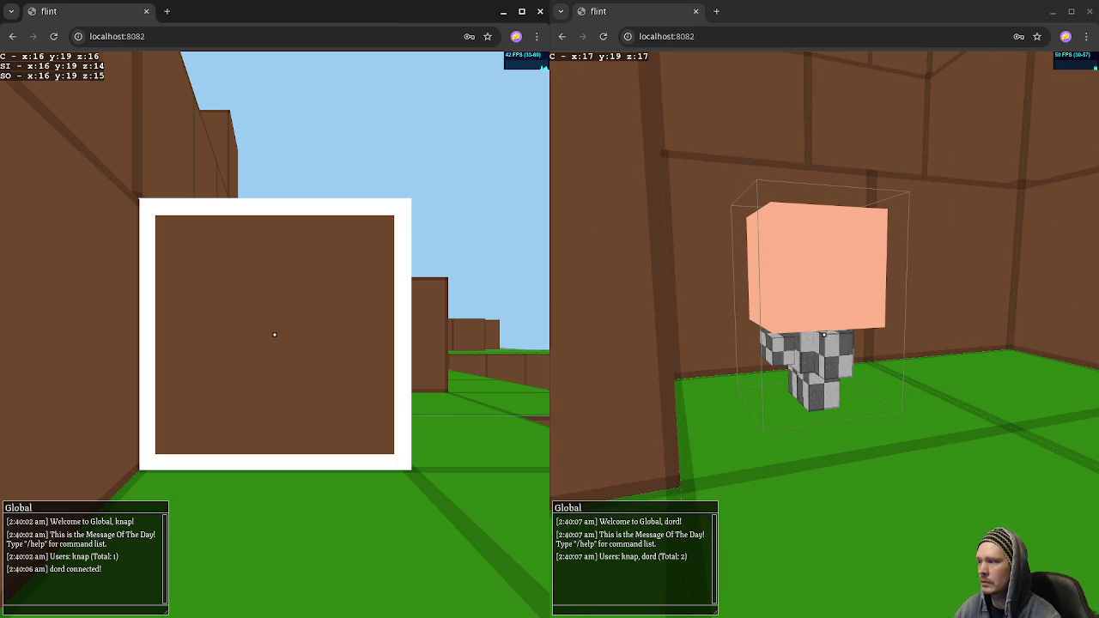
pyautogui.press('w')
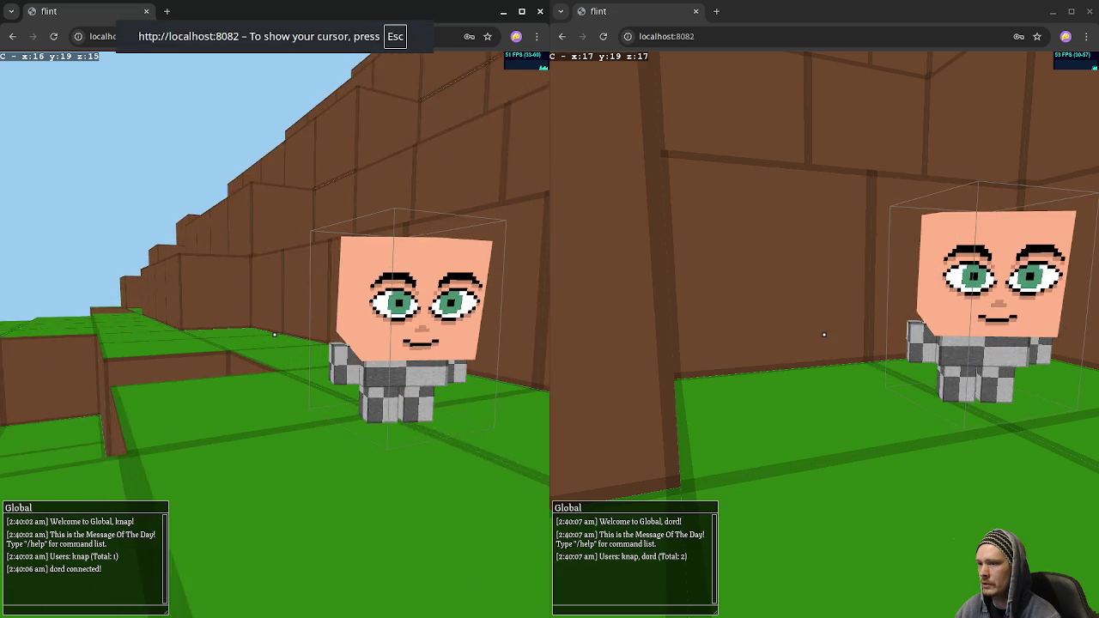
pyautogui.click(812, 290)
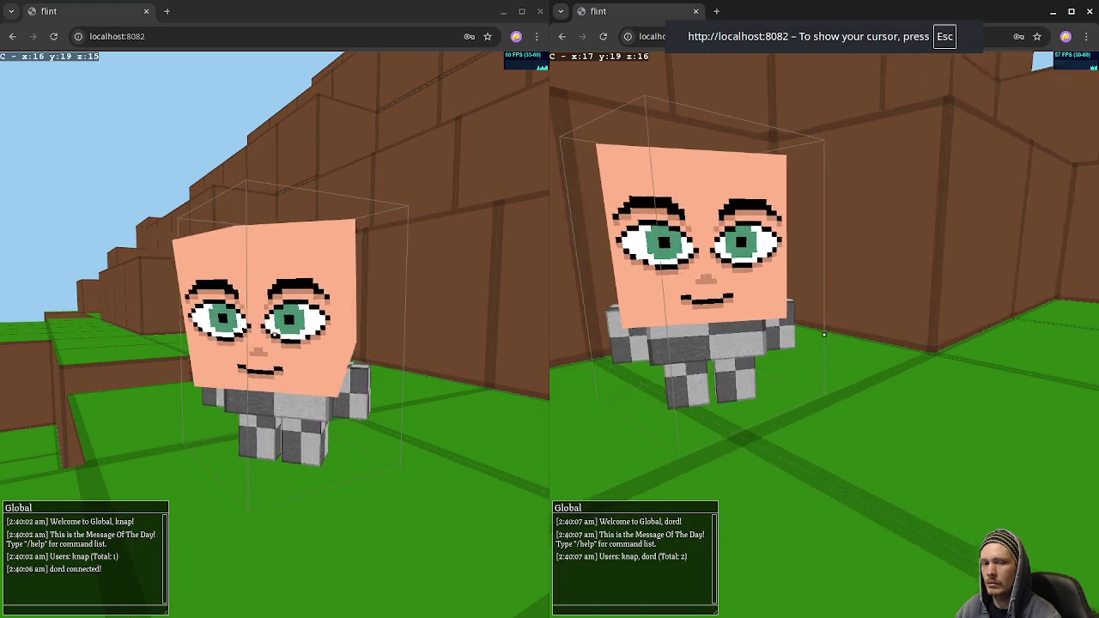
pyautogui.press('w')
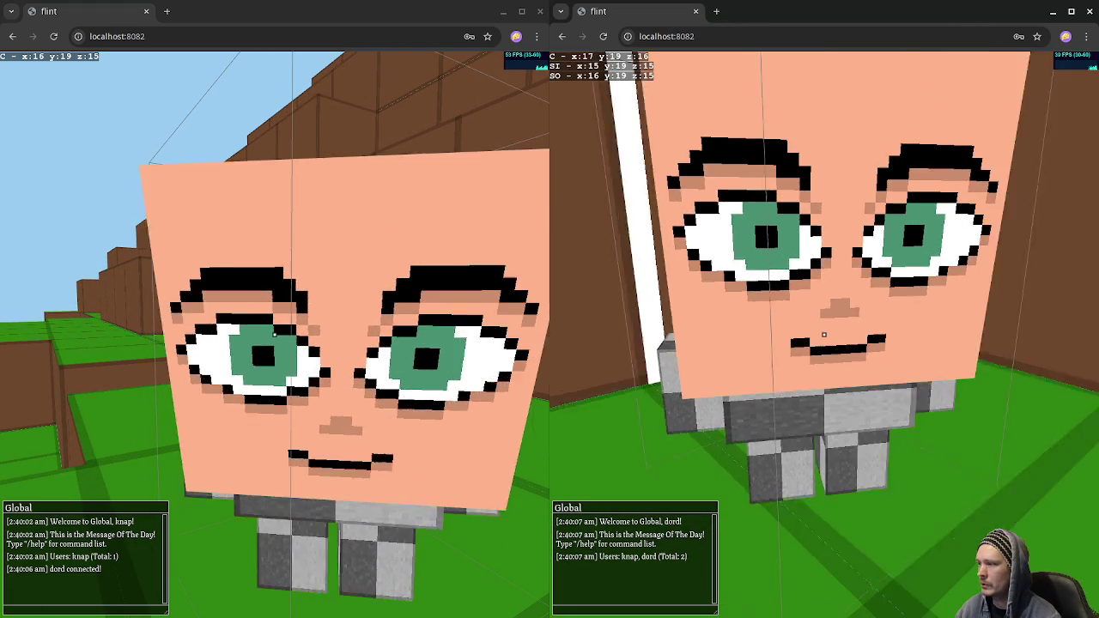
pyautogui.press('w')
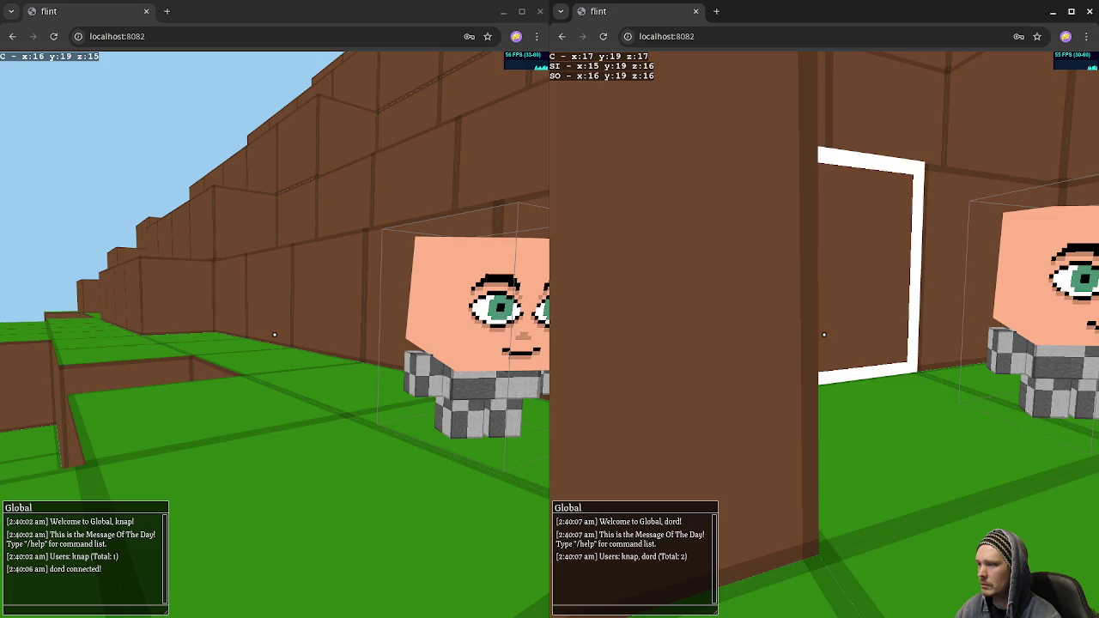
pyautogui.press('s')
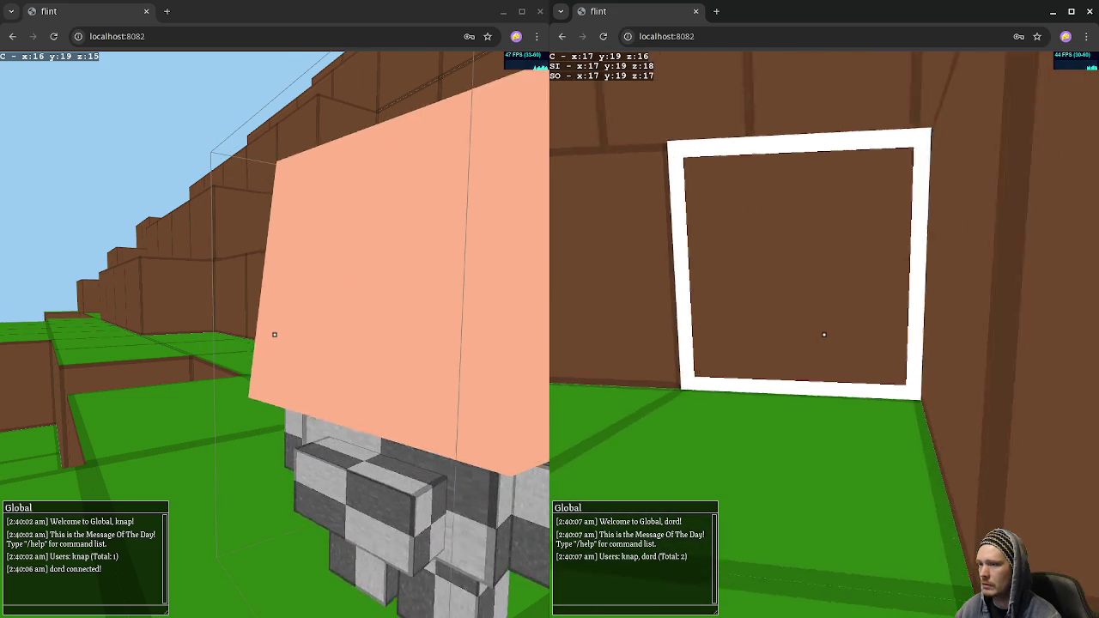
pyautogui.moveTo(823, 335)
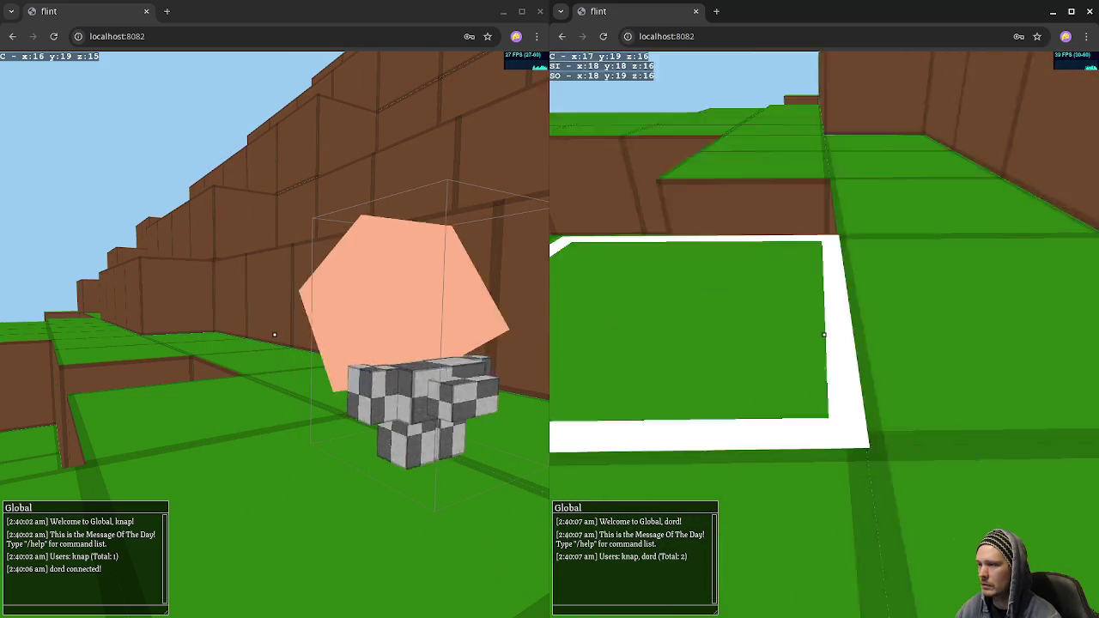
pyautogui.click(824, 335)
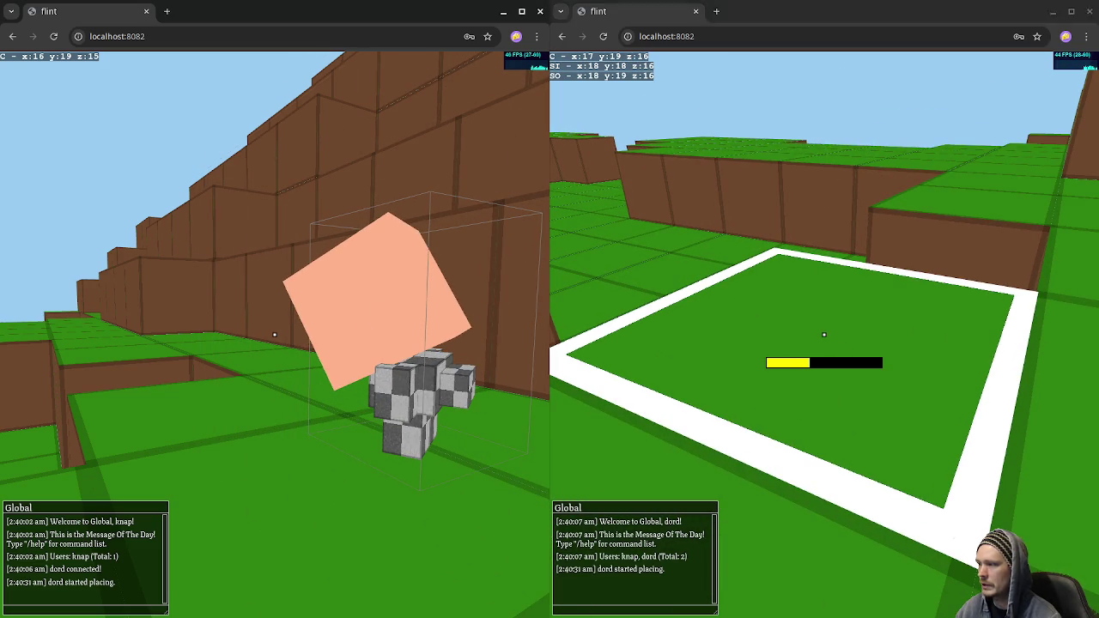
# Mine the newly placed terrain blocks in the right game window.
pyautogui.click(515, 335)
pyautogui.moveTo(274, 335)
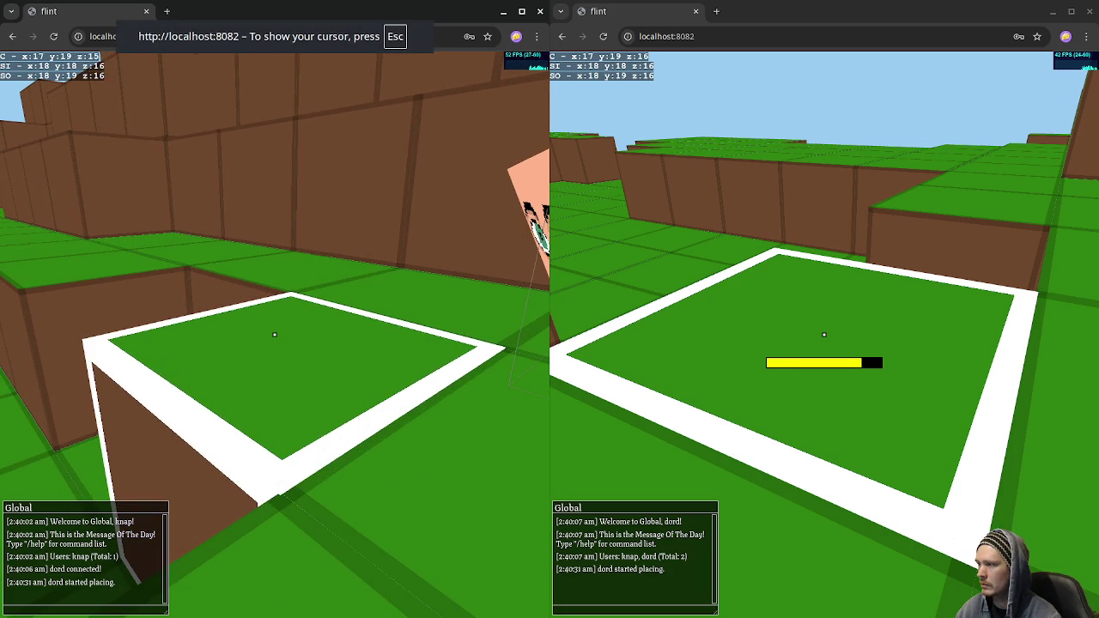
pyautogui.press('Escape')
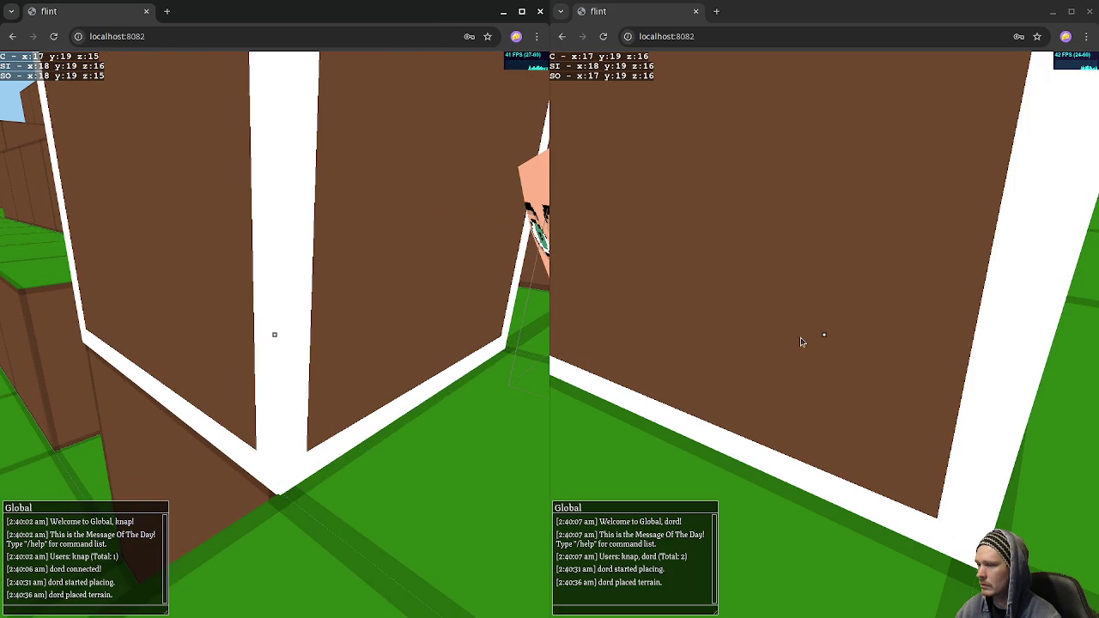
pyautogui.click(814, 315)
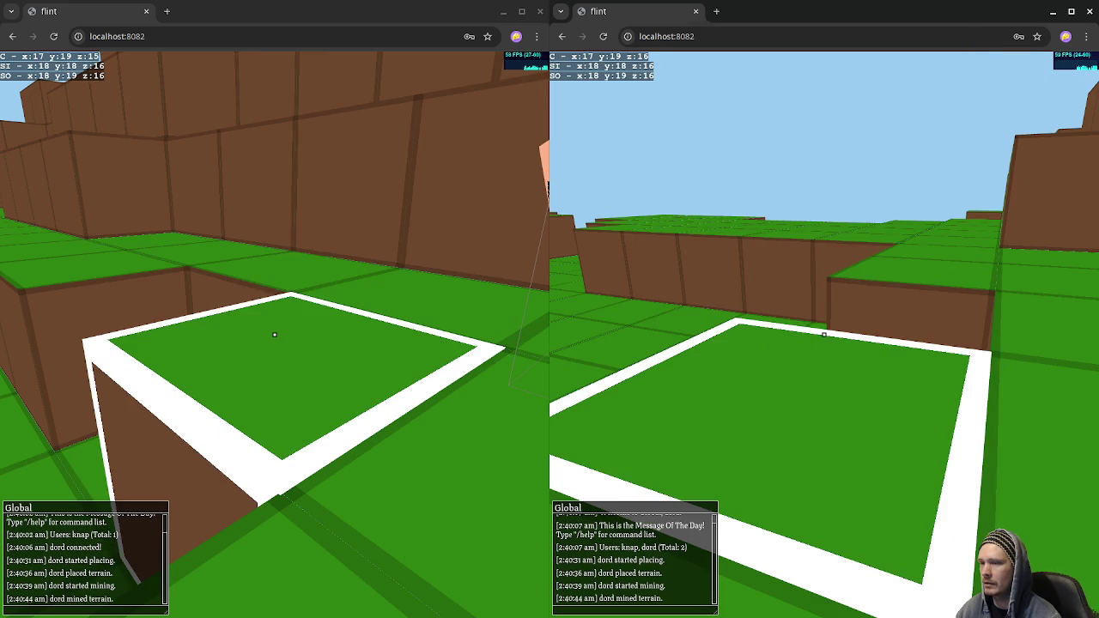
pyautogui.click(825, 334)
pyautogui.click(824, 334)
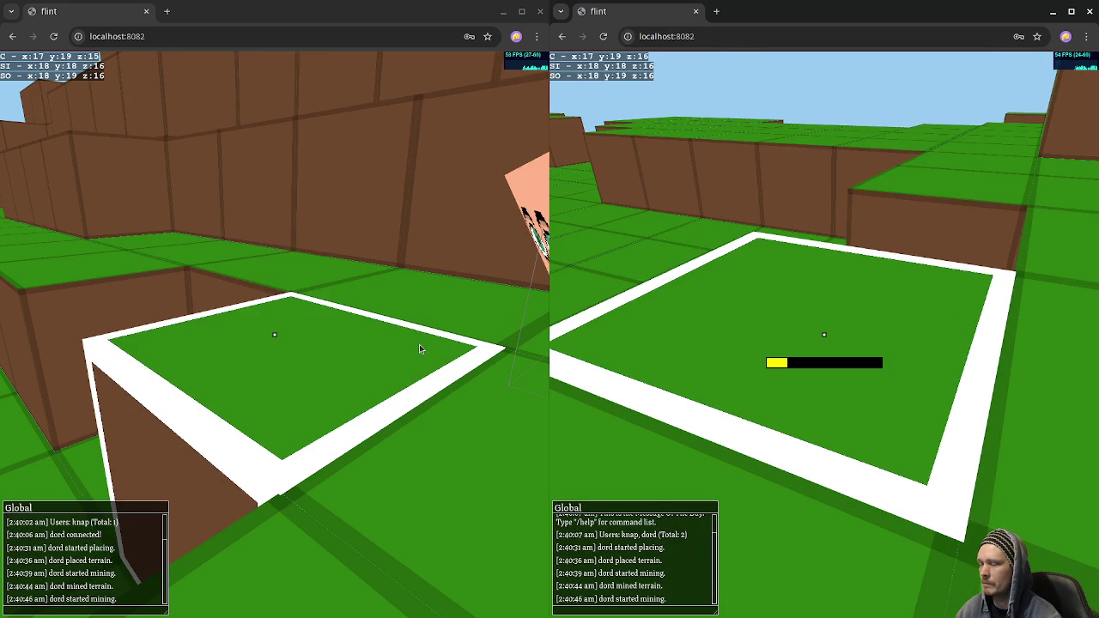
pyautogui.click(421, 350)
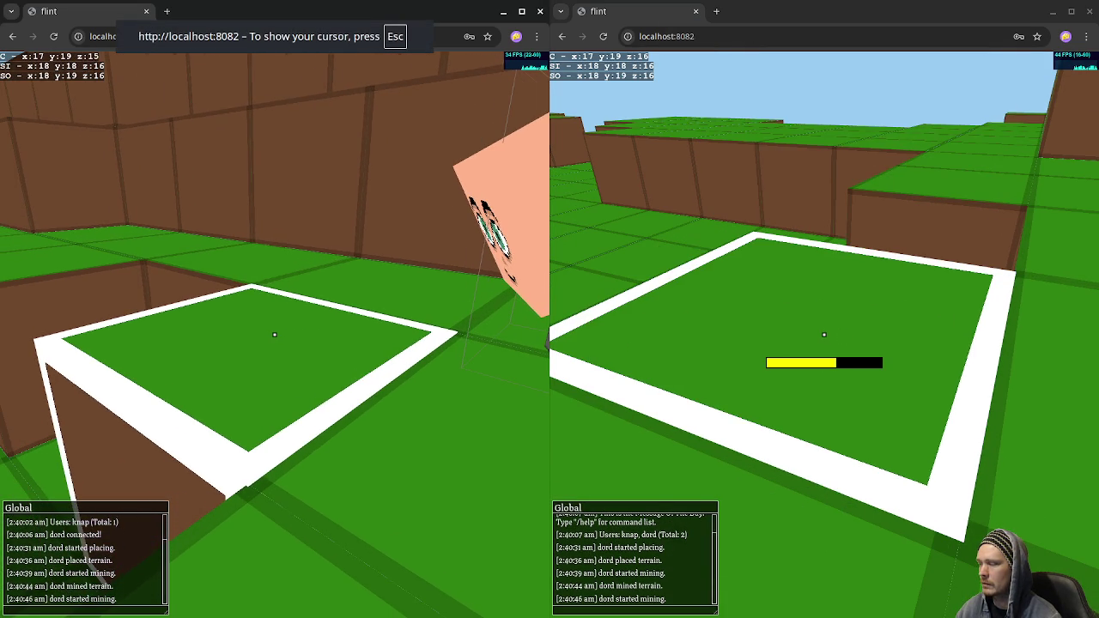
pyautogui.press('Escape')
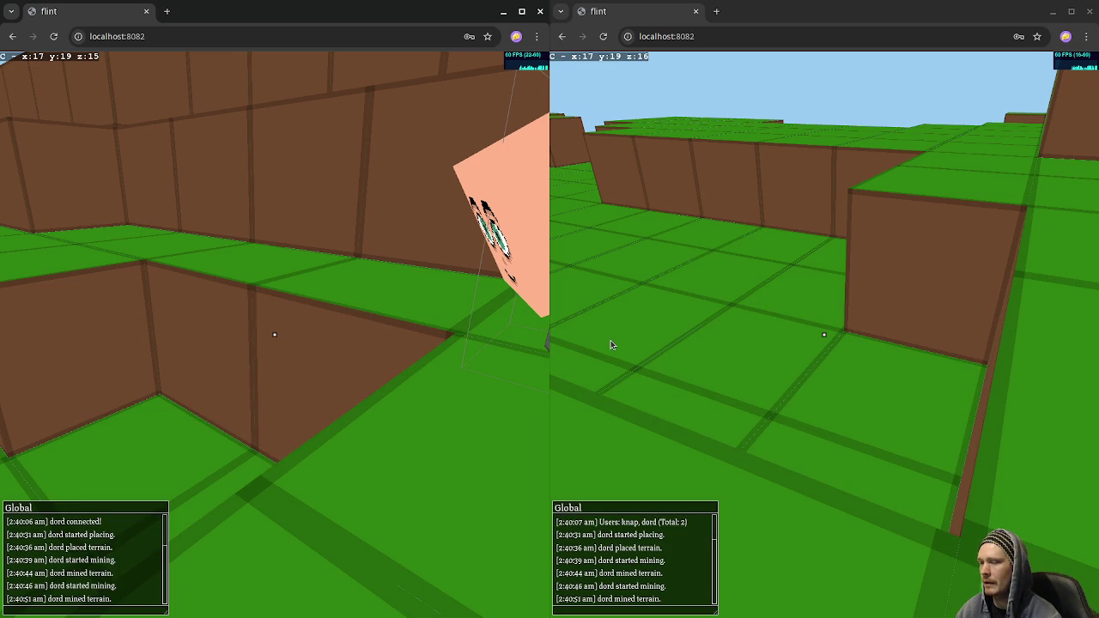
# Walk the left player along the ridge and over the stepped terrain.
pyautogui.click(380, 362)
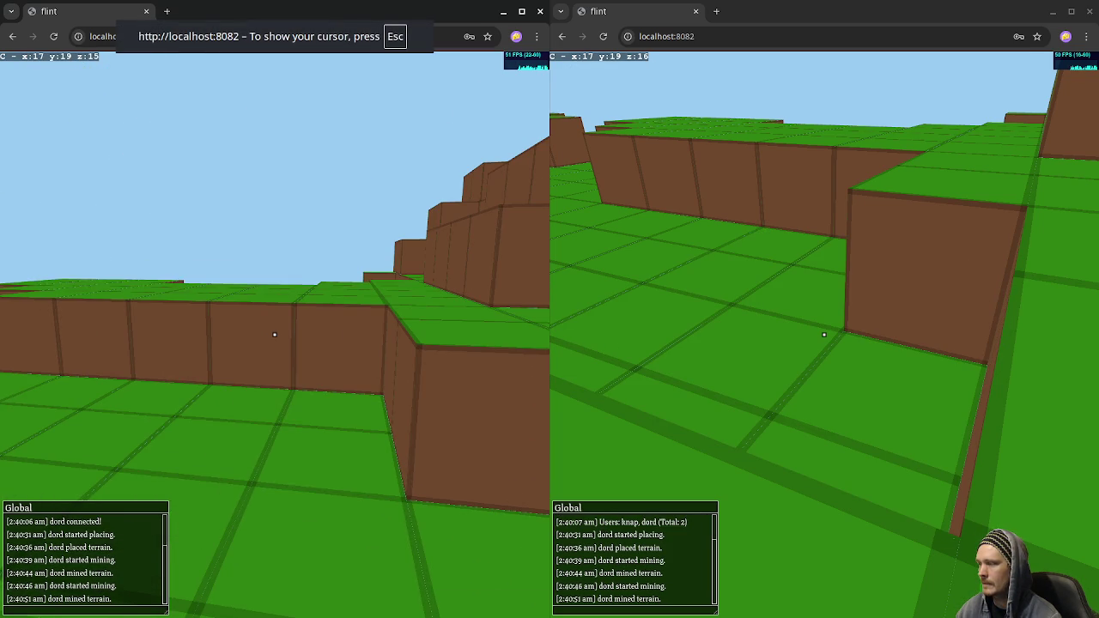
pyautogui.click(392, 342)
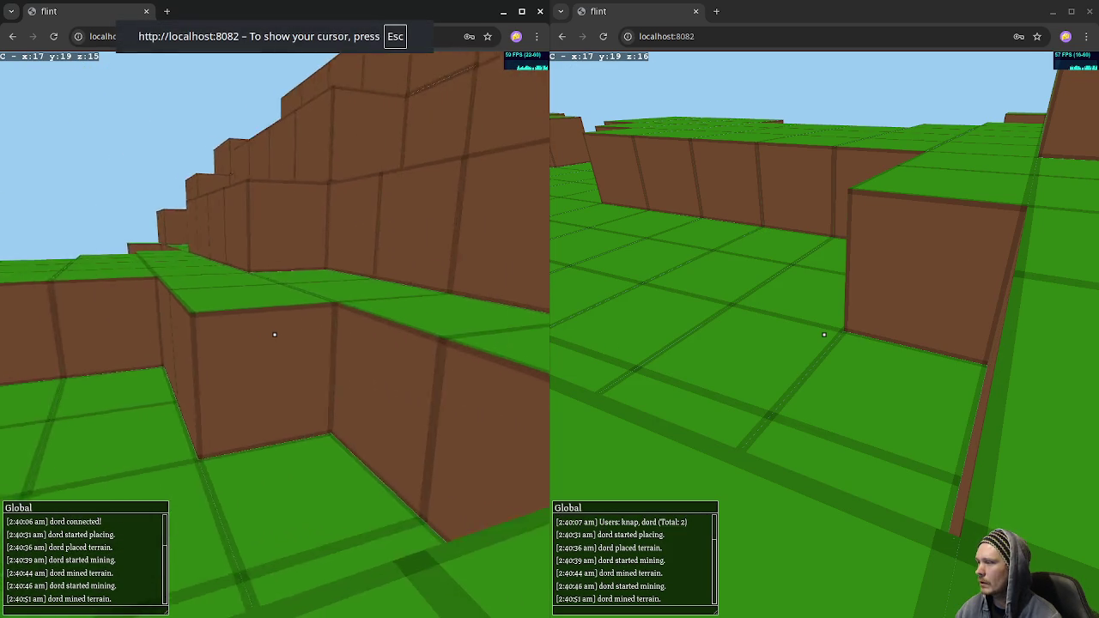
pyautogui.moveTo(275, 335)
pyautogui.press('s')
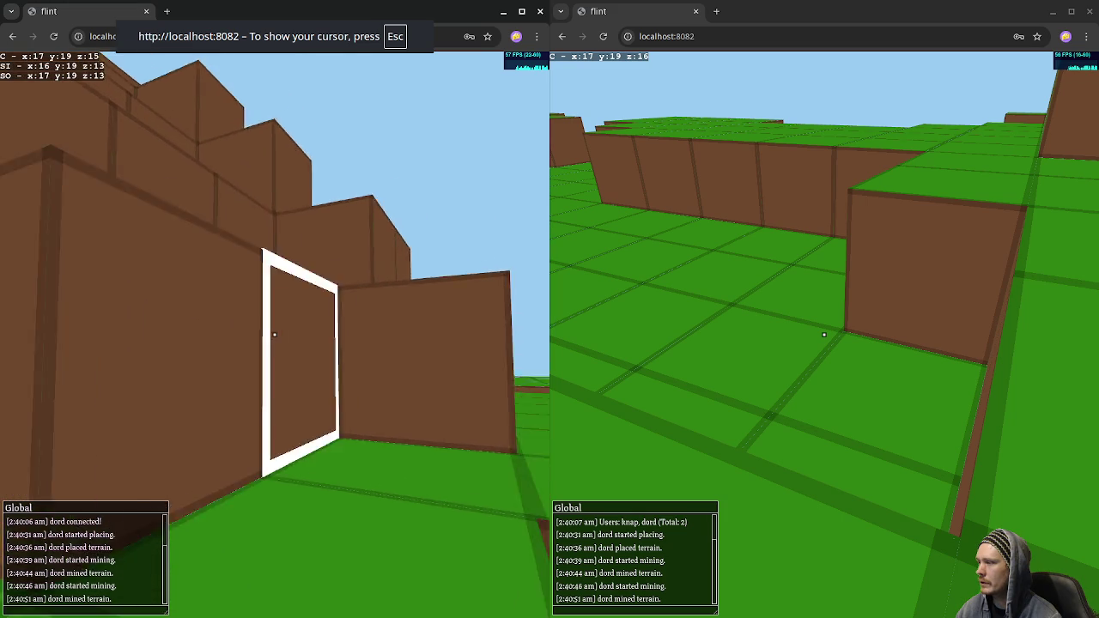
pyautogui.press('w')
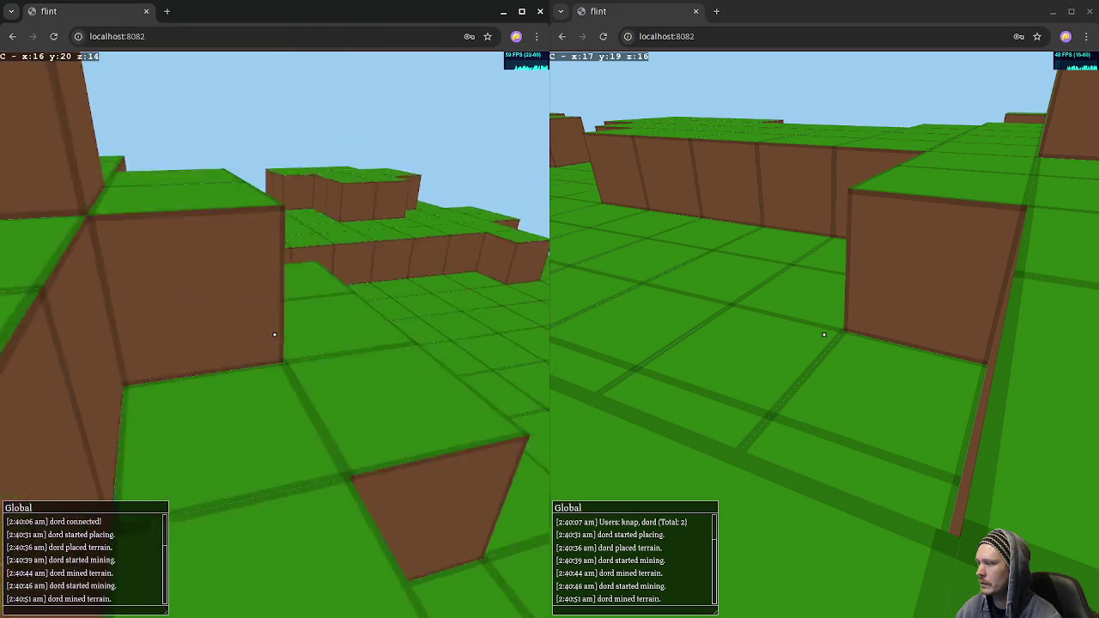
pyautogui.press('s')
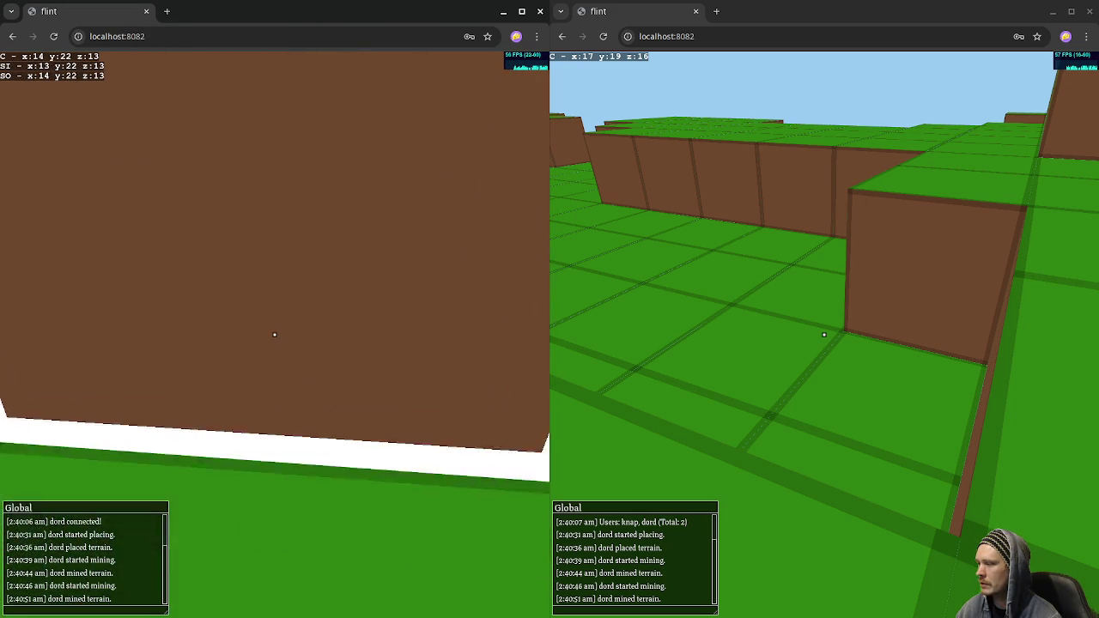
pyautogui.press('w')
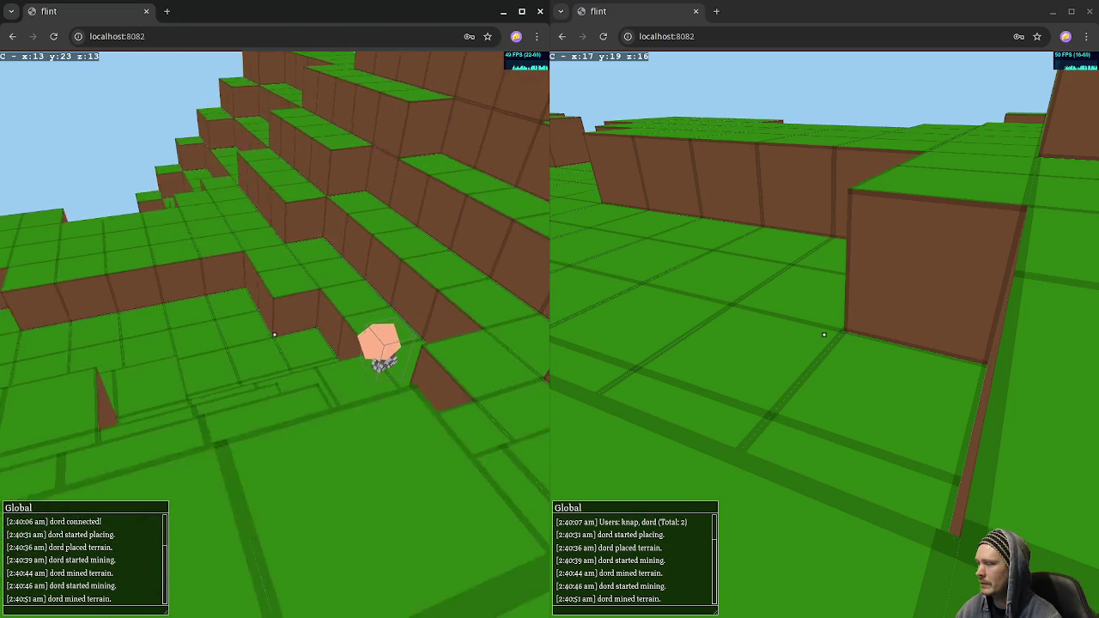
# Walk the left player toward the other avatar and mine a nearby wall block.
pyautogui.press('w')
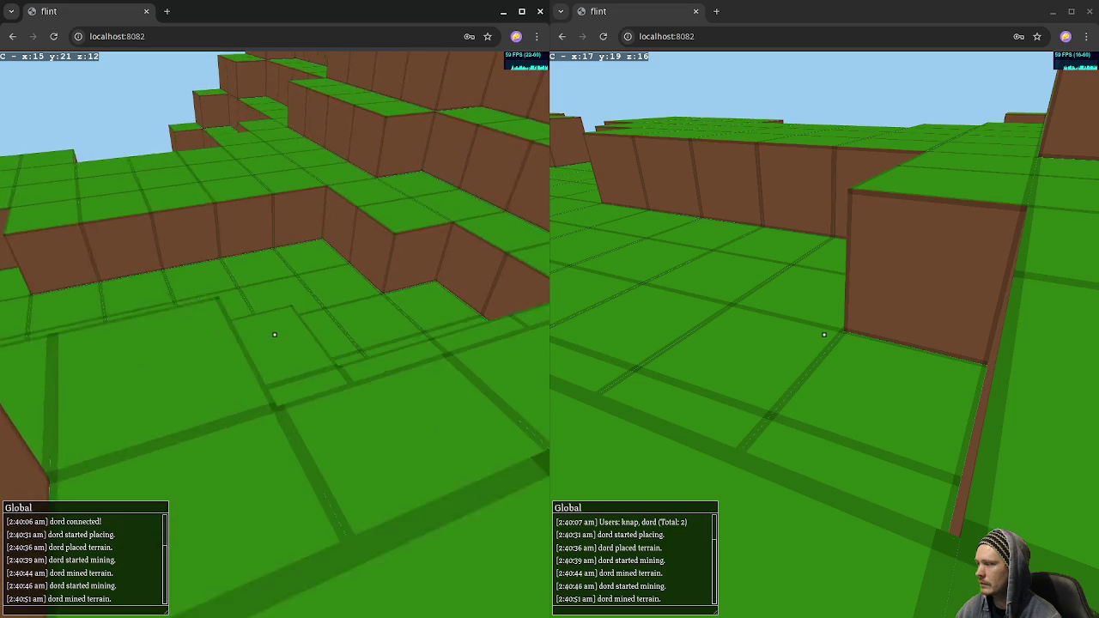
pyautogui.press('w')
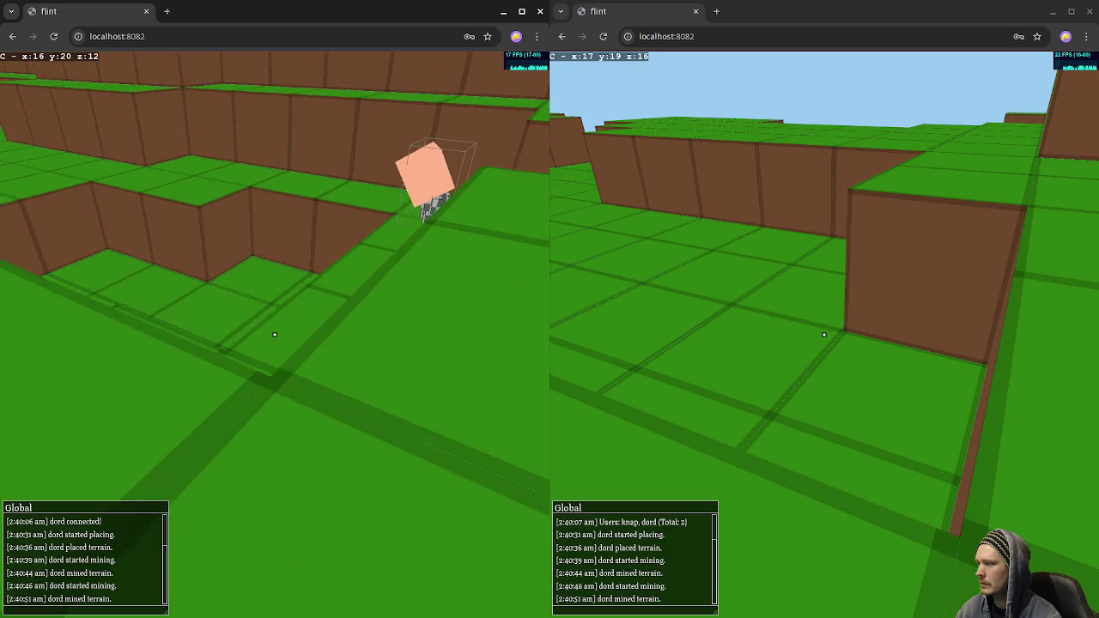
pyautogui.press('w')
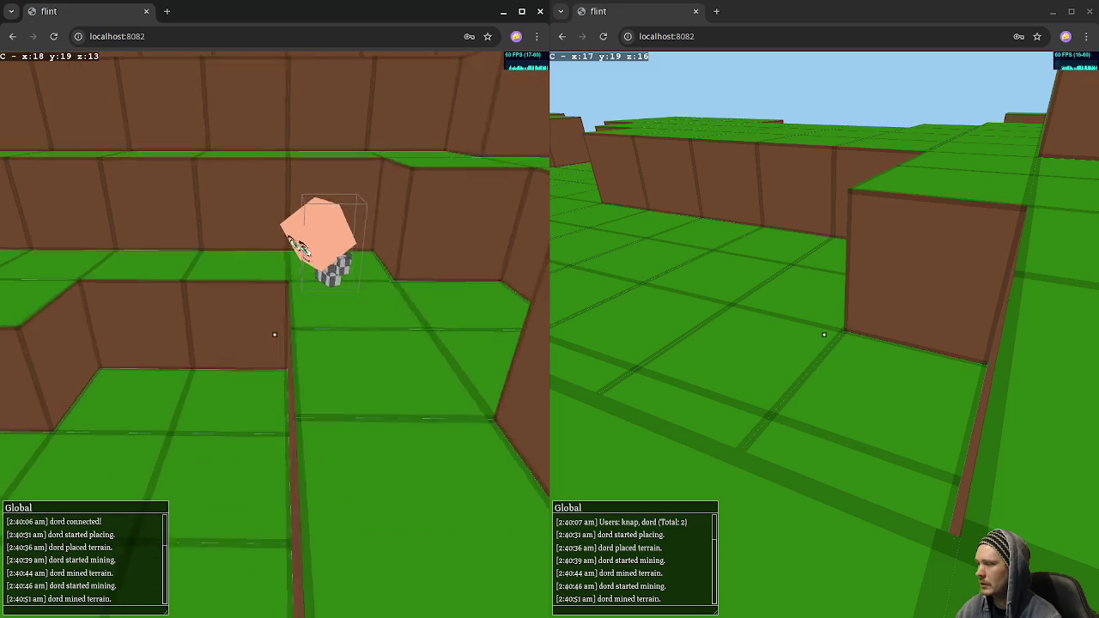
pyautogui.press('w')
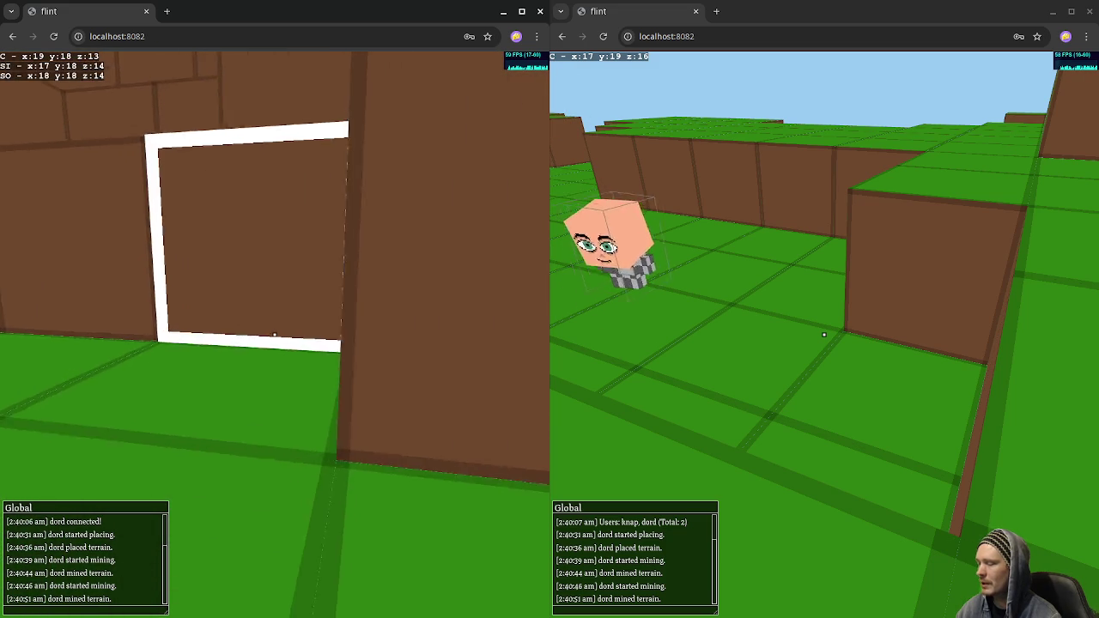
pyautogui.press('w')
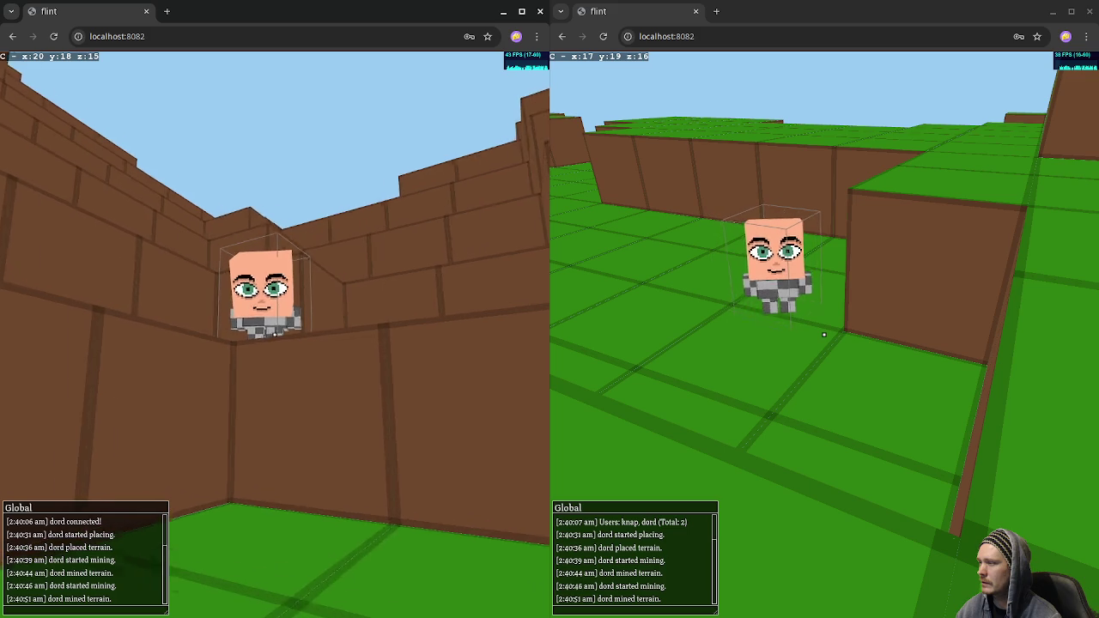
pyautogui.press('w')
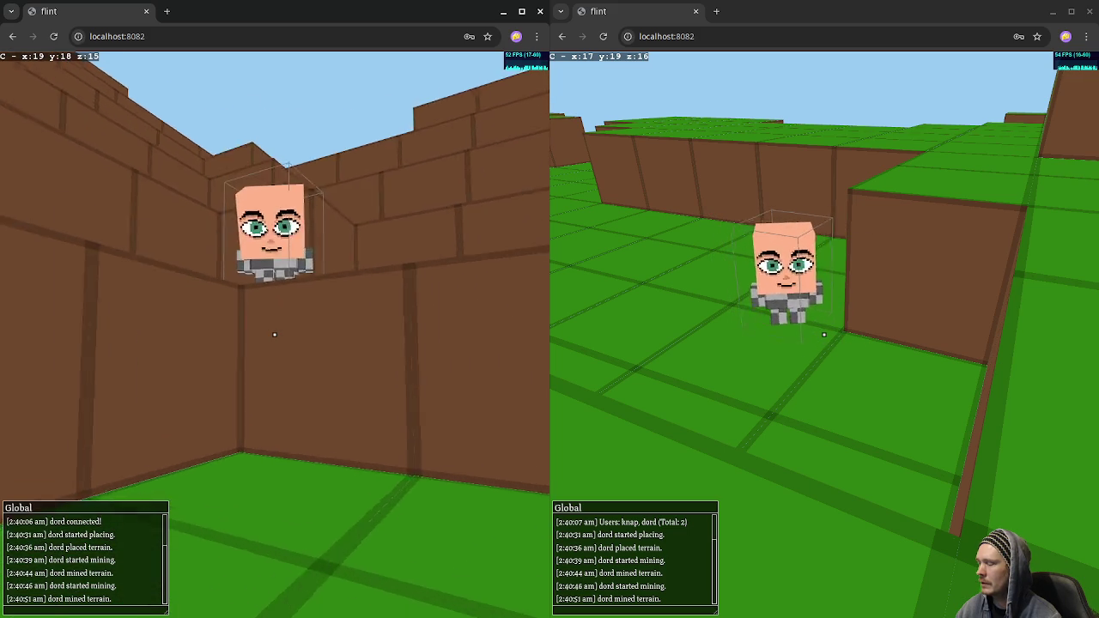
pyautogui.click(345, 328)
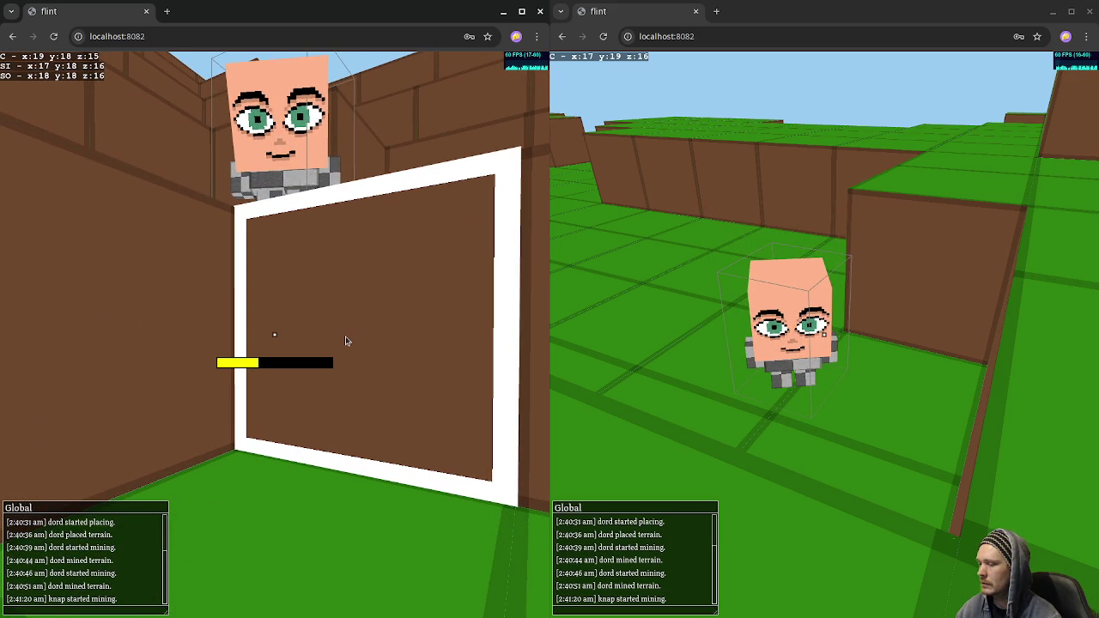
# Mine a block in the left game and turn the right player to face the other character.
pyautogui.click(824, 335)
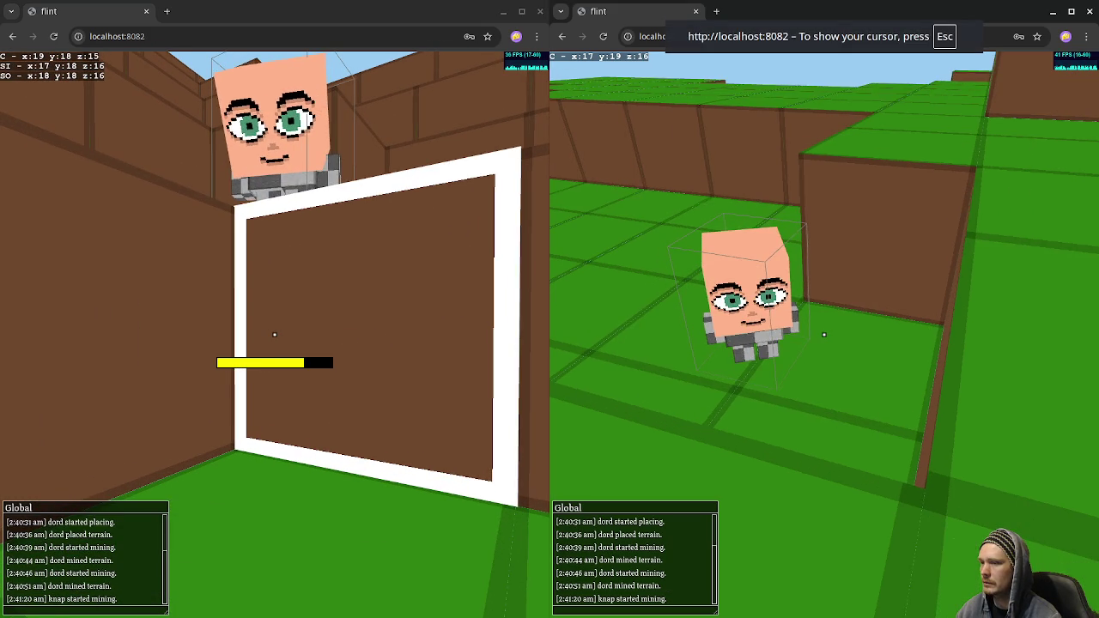
pyautogui.press('Escape')
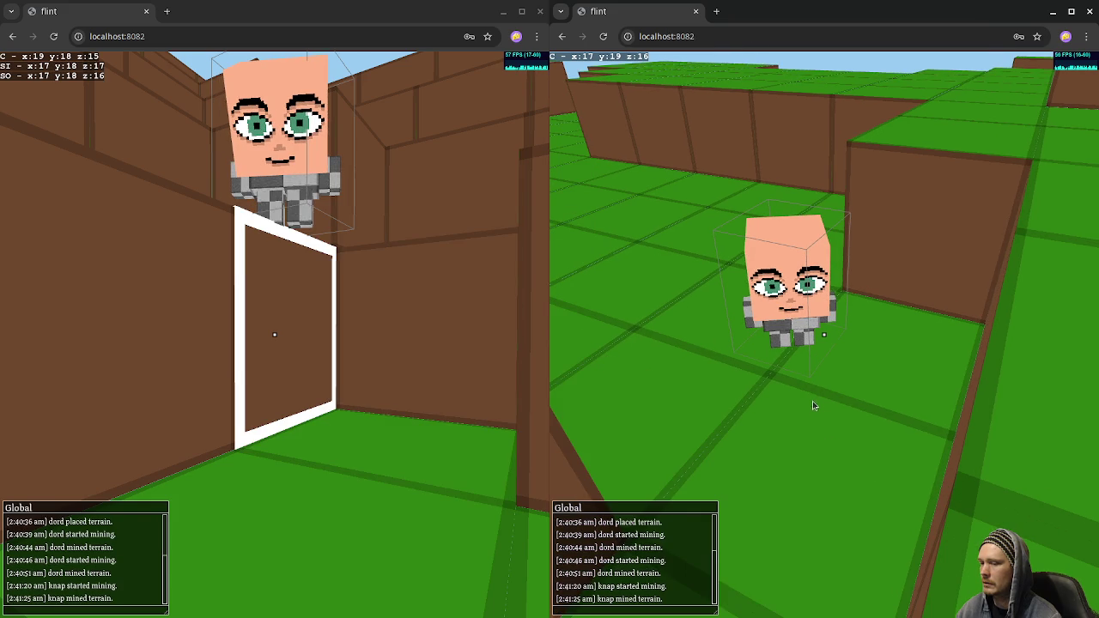
pyautogui.click(374, 326)
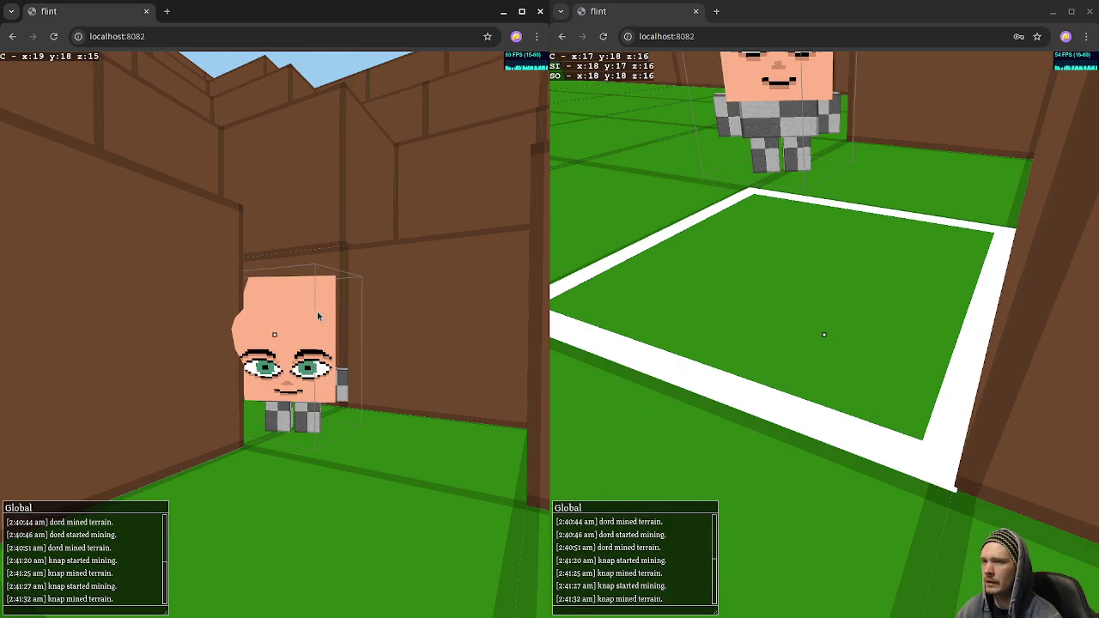
pyautogui.click(320, 316)
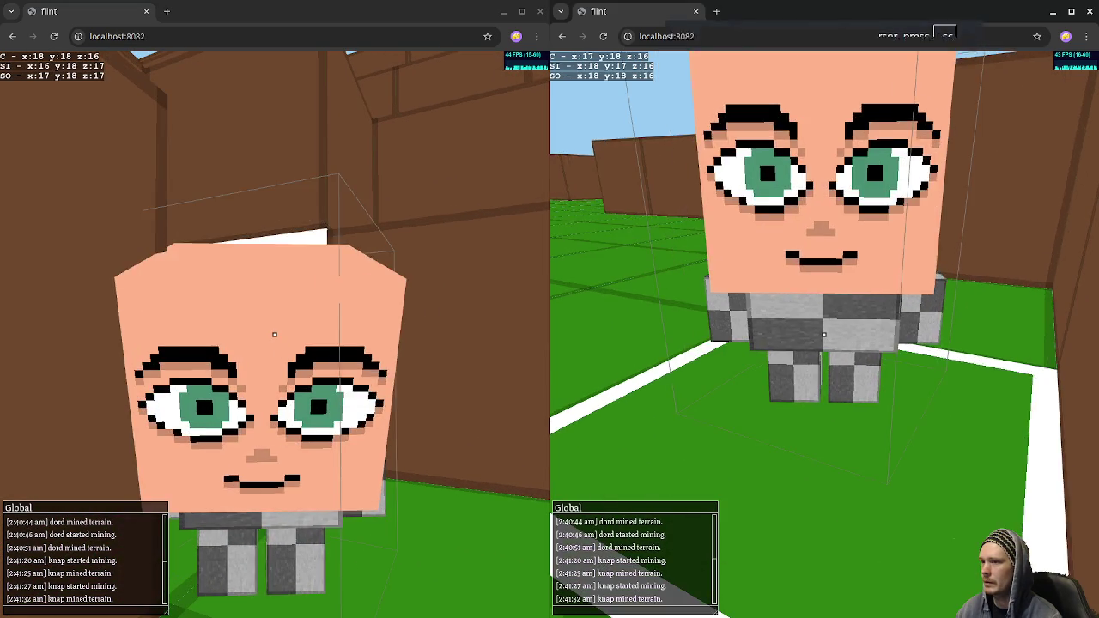
pyautogui.click(713, 53)
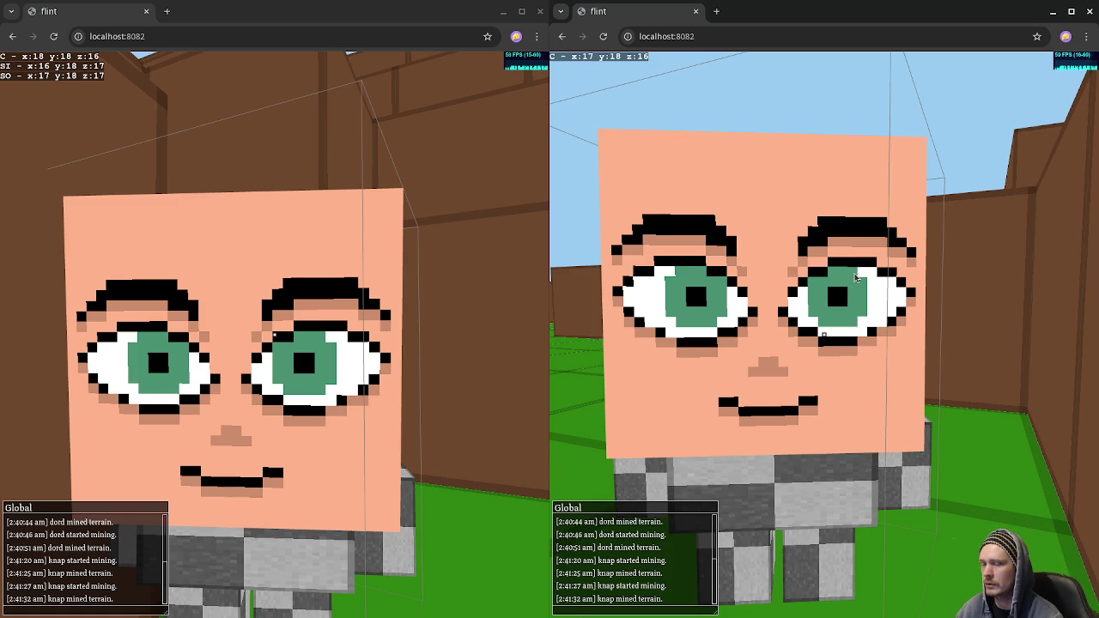
# Close both flint game windows, stop the npm server with Ctrl+C, and close VS Code.
pyautogui.click(695, 11)
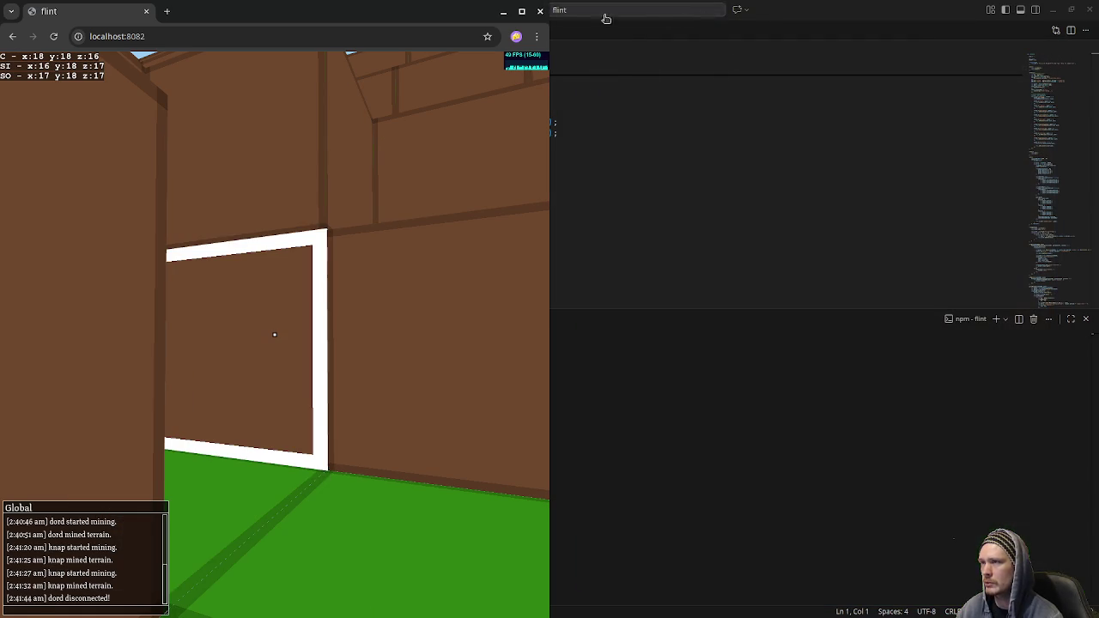
pyautogui.click(146, 11)
pyautogui.click(592, 218)
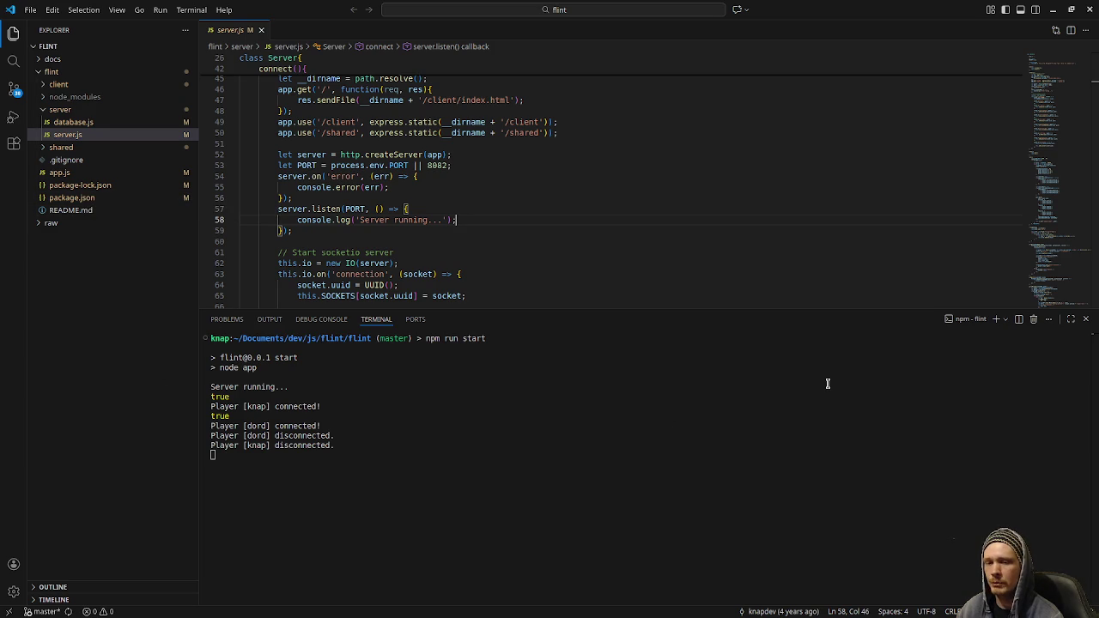
pyautogui.click(462, 452)
pyautogui.hotkey('ctrl', 'c')
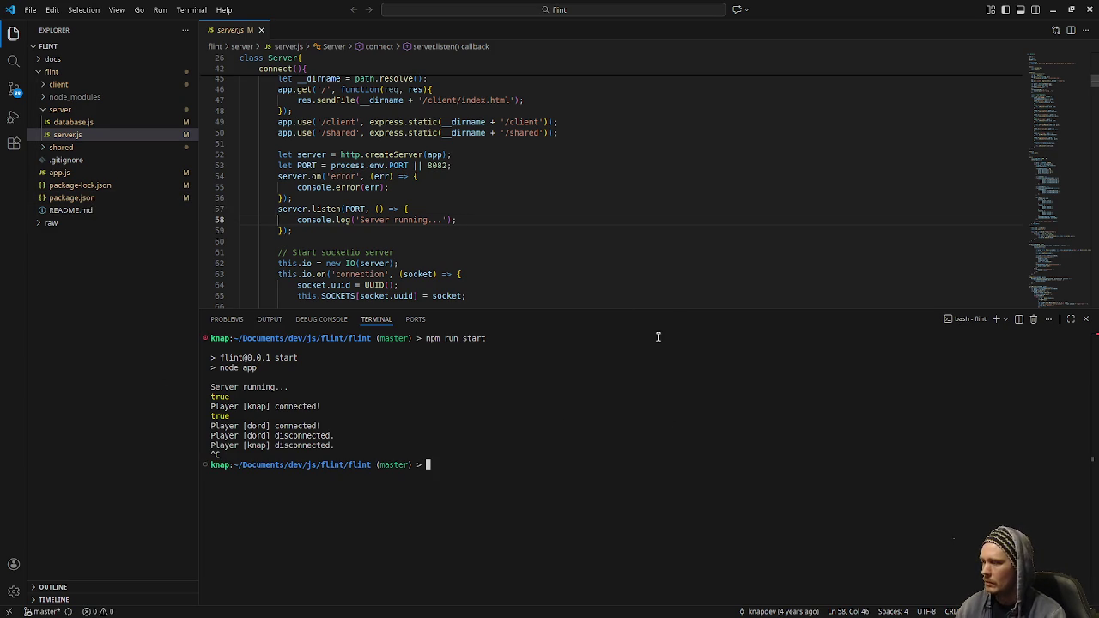
pyautogui.click(1089, 13)
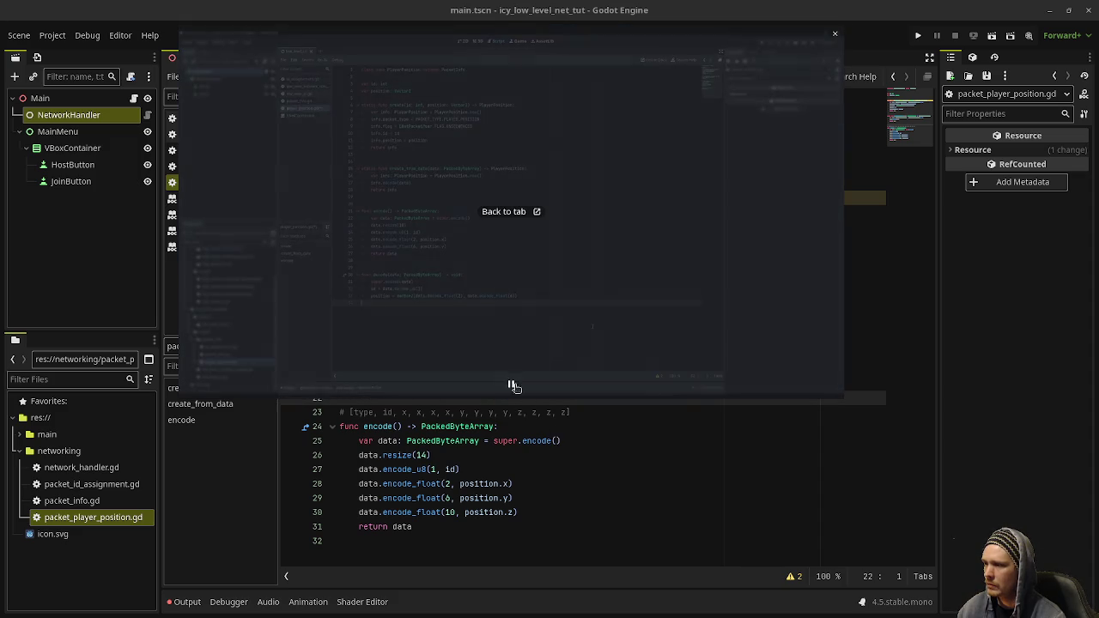
# Enlarge the picture-in-picture tutorial video and pause it at the decode function.
pyautogui.click(549, 483)
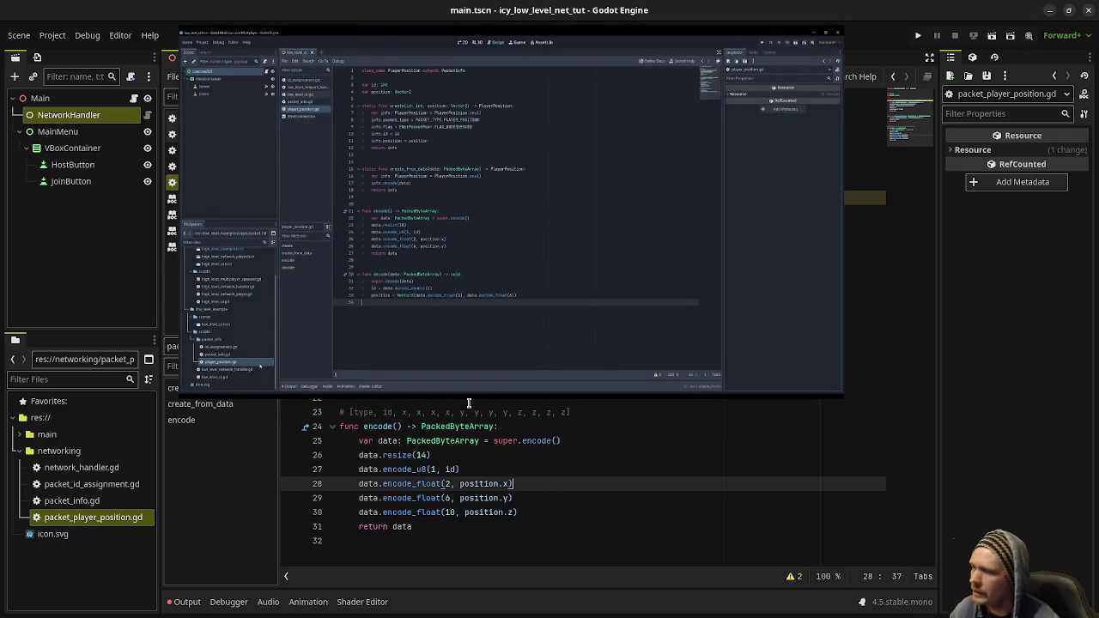
pyautogui.moveTo(469, 392)
pyautogui.moveTo(470, 393); pyautogui.dragTo(518, 508)
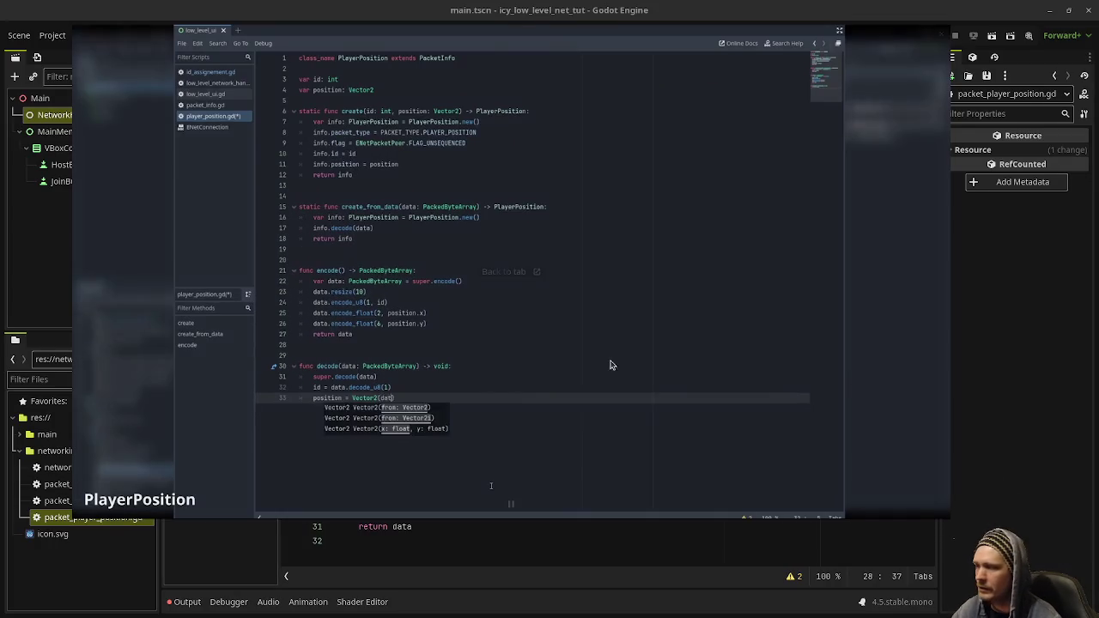
pyautogui.moveTo(486, 422)
pyautogui.click(511, 500)
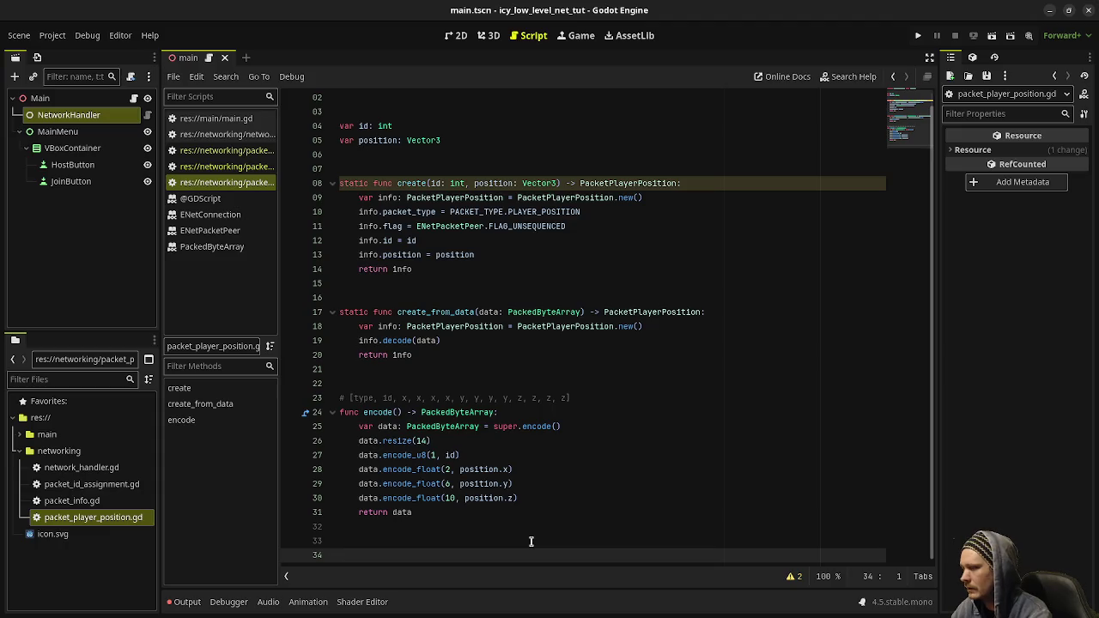
# Write decode(data: PackedByteArray) calling super.decode(data) and setting id from data.decode_u8.
pyautogui.write('func dec')
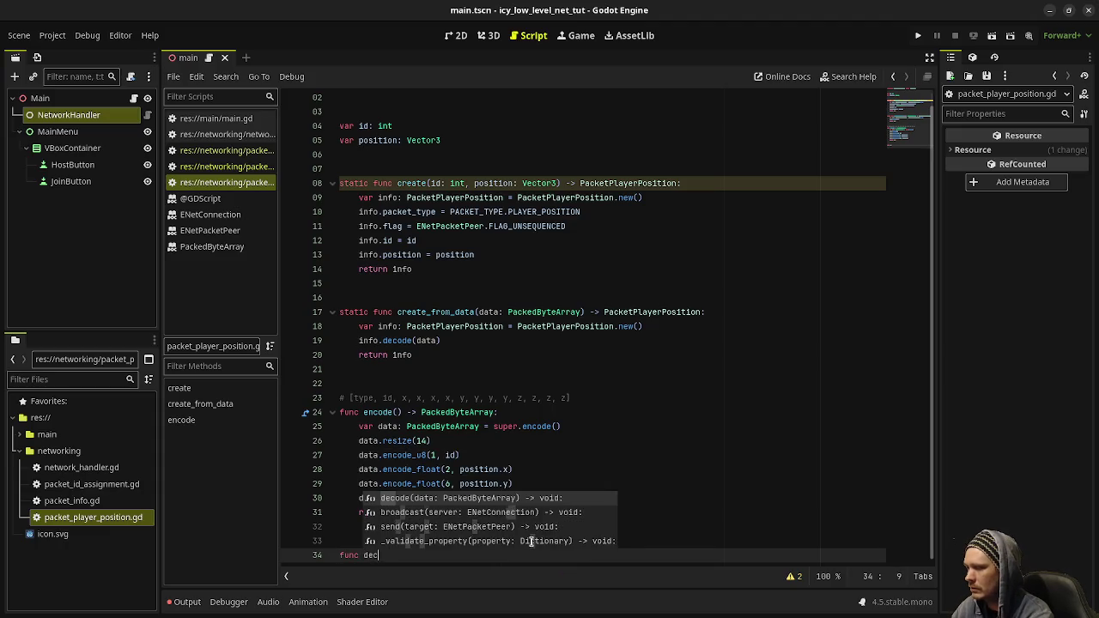
pyautogui.write('ode(d')
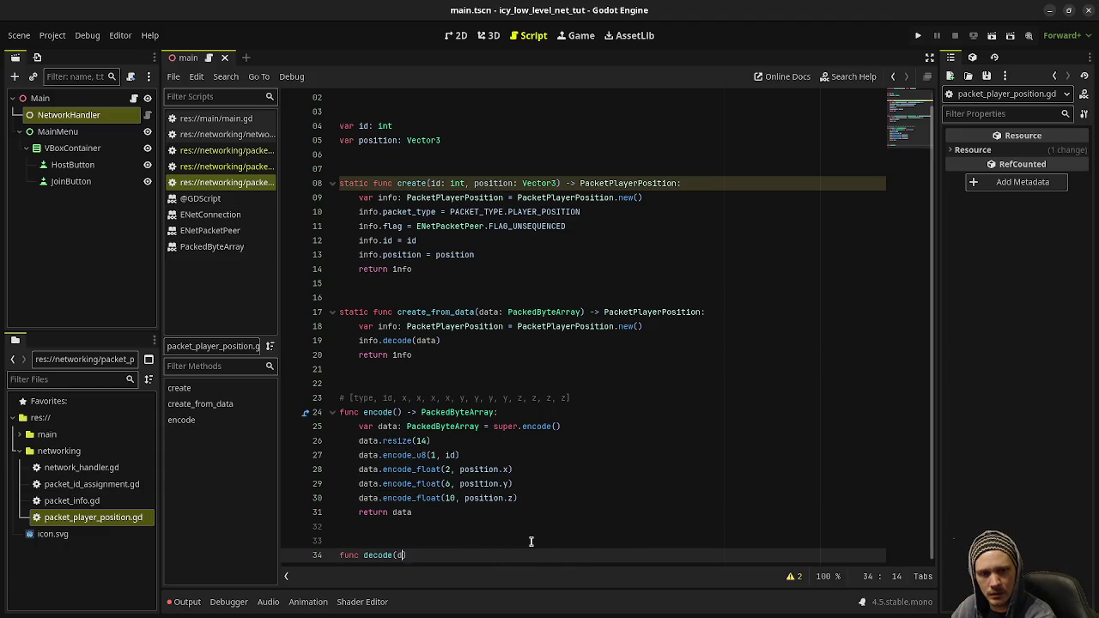
pyautogui.write('ata: PackedByteArray) -')
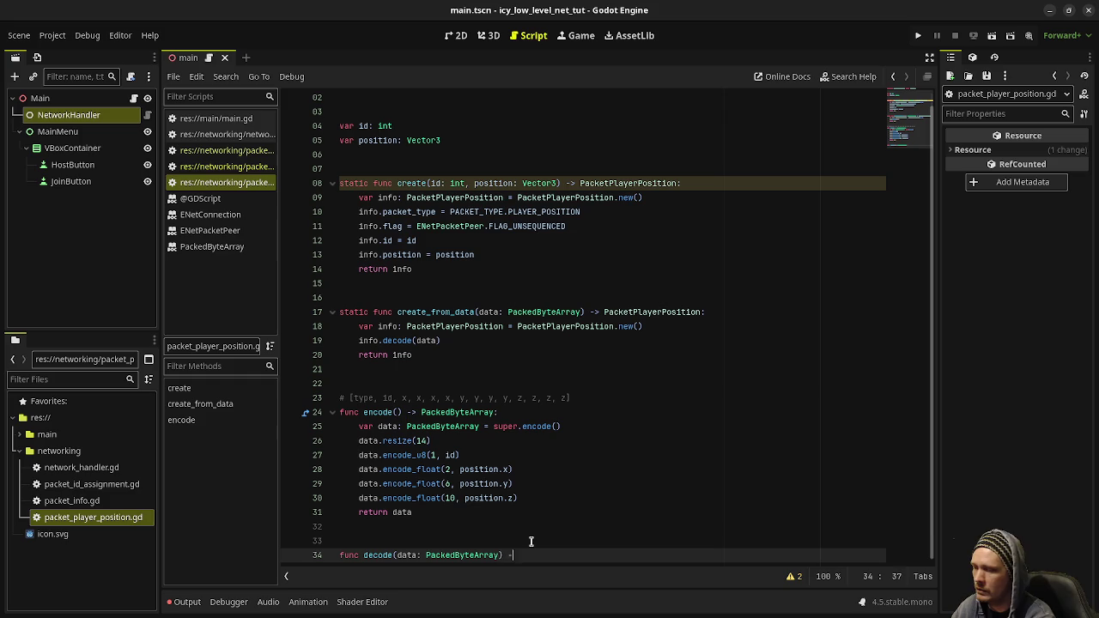
pyautogui.write('> void:')
pyautogui.press('Return')
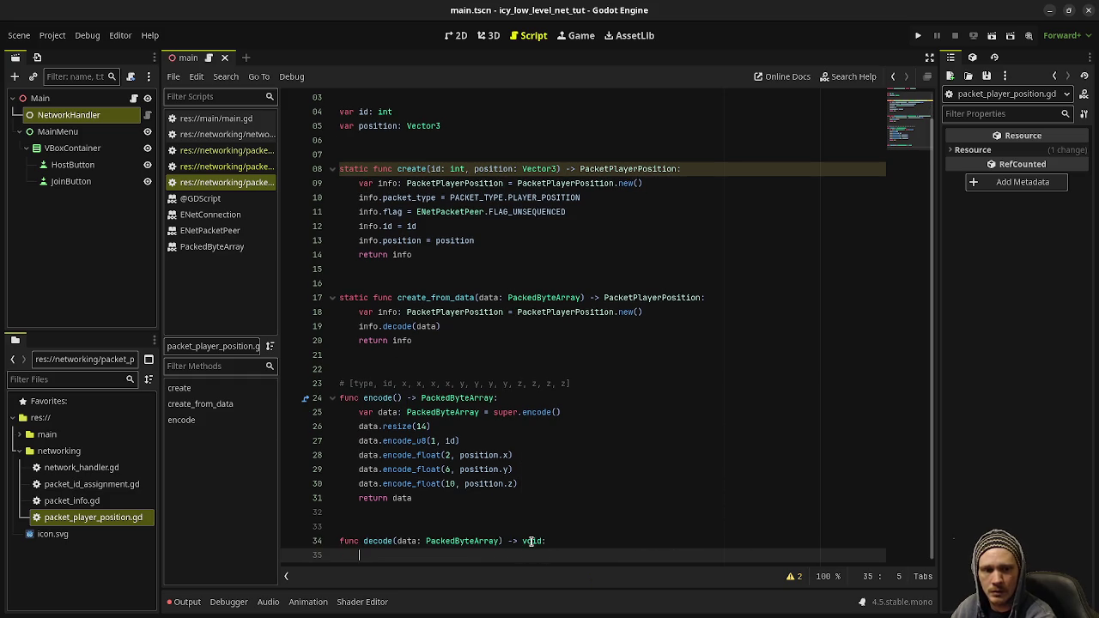
pyautogui.write('super.decode(')
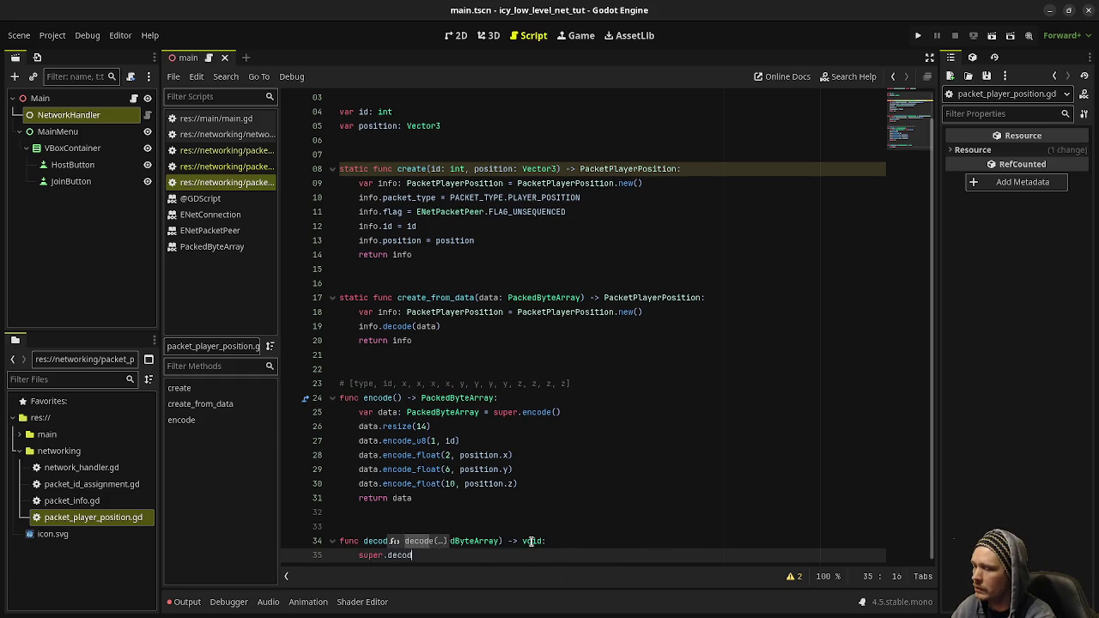
pyautogui.write('data)')
pyautogui.press('Return')
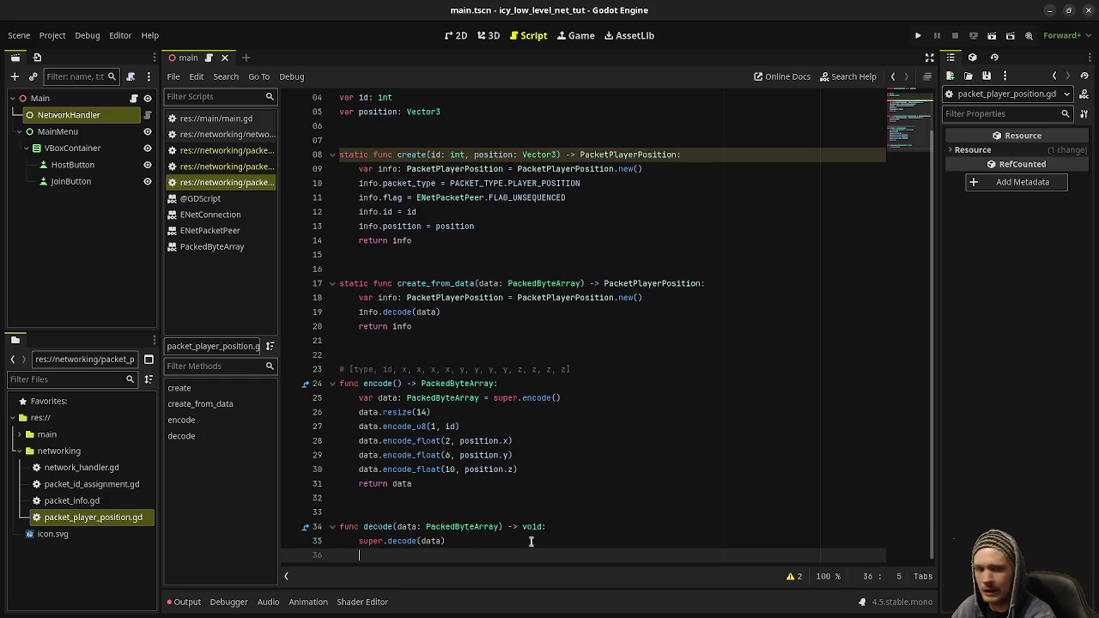
pyautogui.write('id = data.')
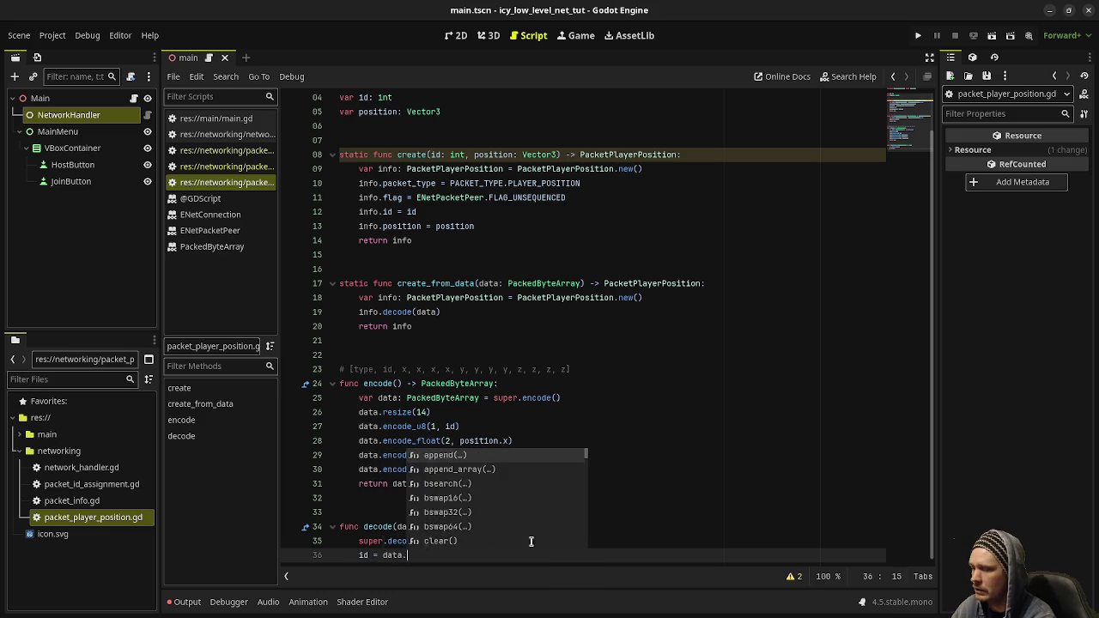
pyautogui.write('decode_u8')
pyautogui.press('Return')
pyautogui.write(')')
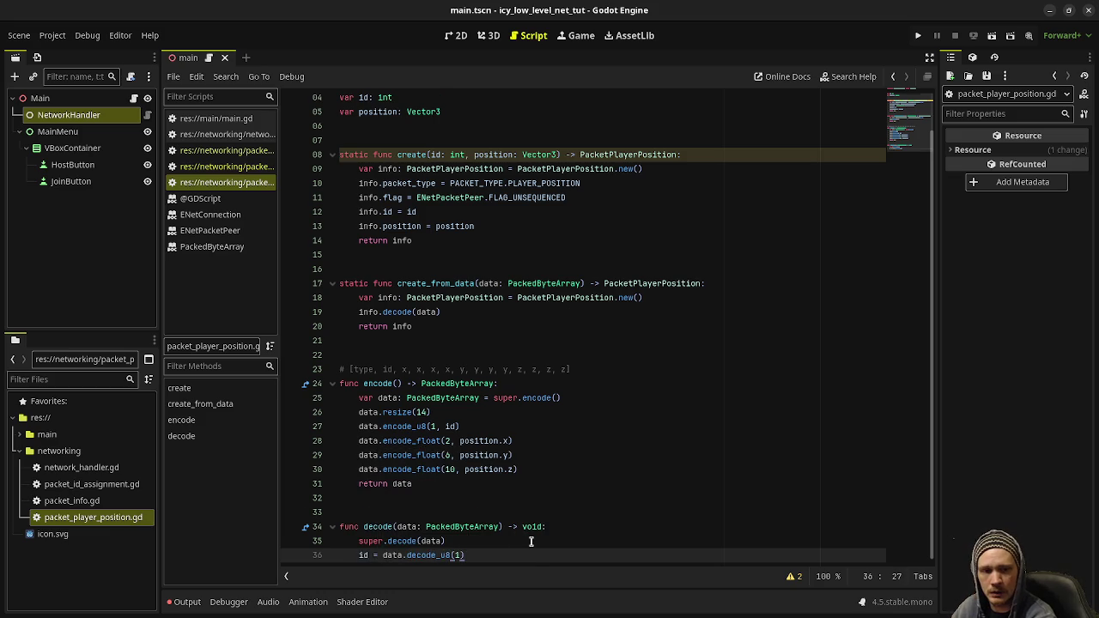
pyautogui.press('Return')
# Set position to a Vector3 of data.decode_float calls at offsets 2, 6 and 10.
pyautogui.write('position = Vector3(')
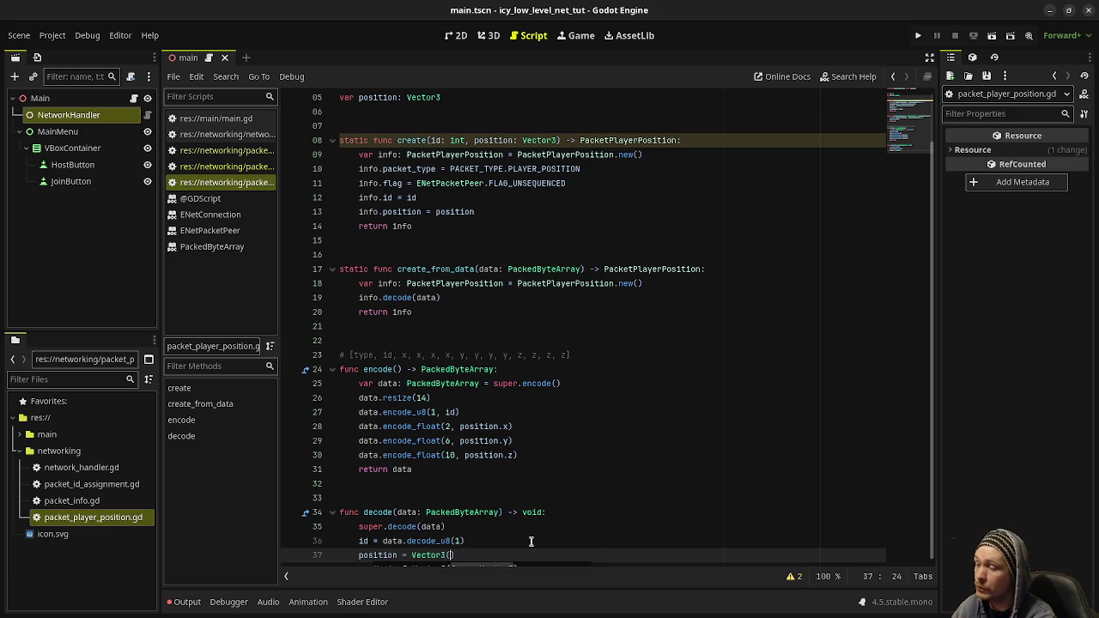
pyautogui.write('dta')
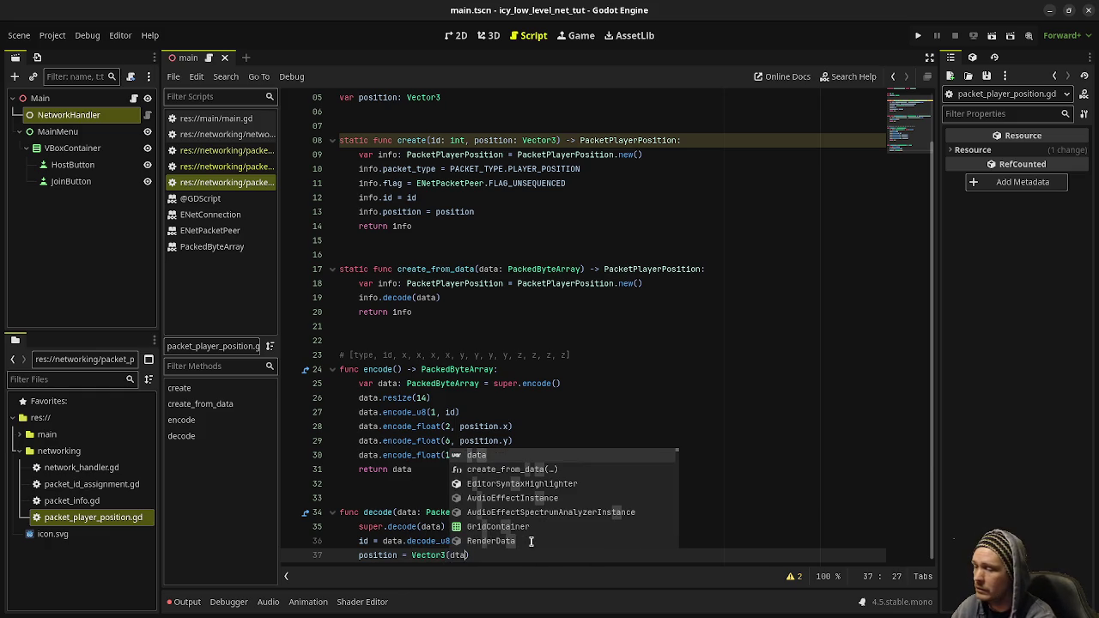
pyautogui.press('Return')
pyautogui.write('.decode')
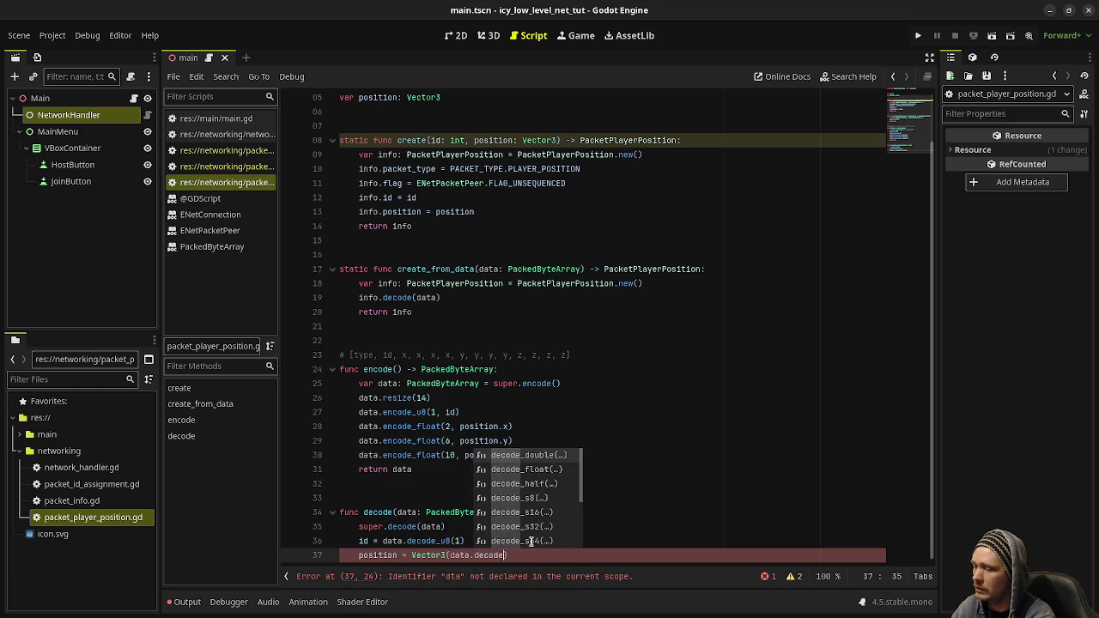
pyautogui.write('_fl')
pyautogui.press('Return')
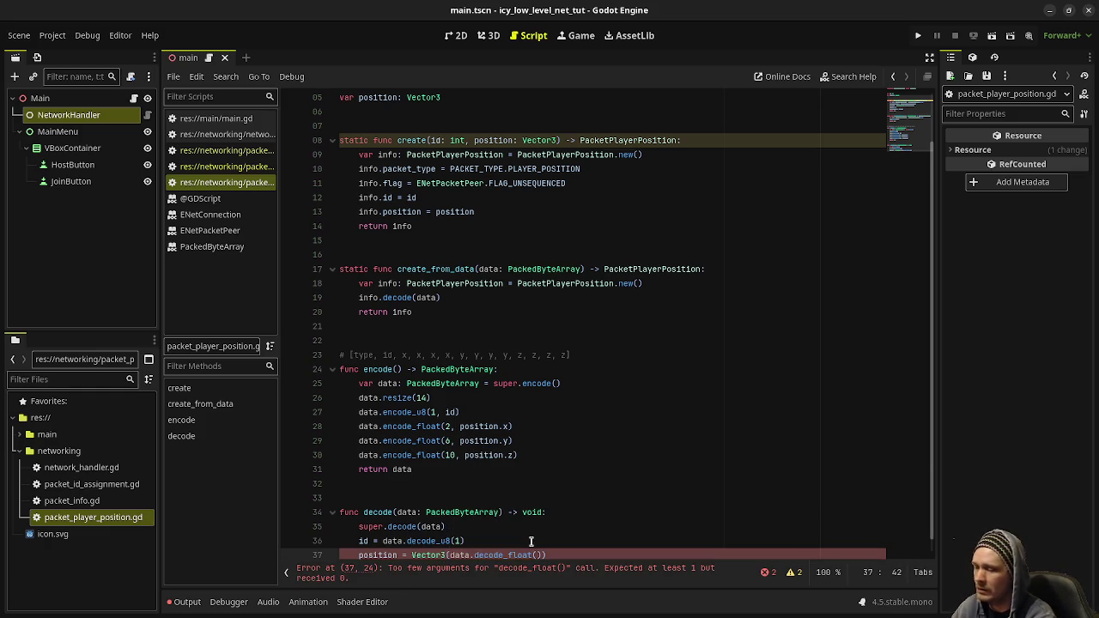
pyautogui.write('),')
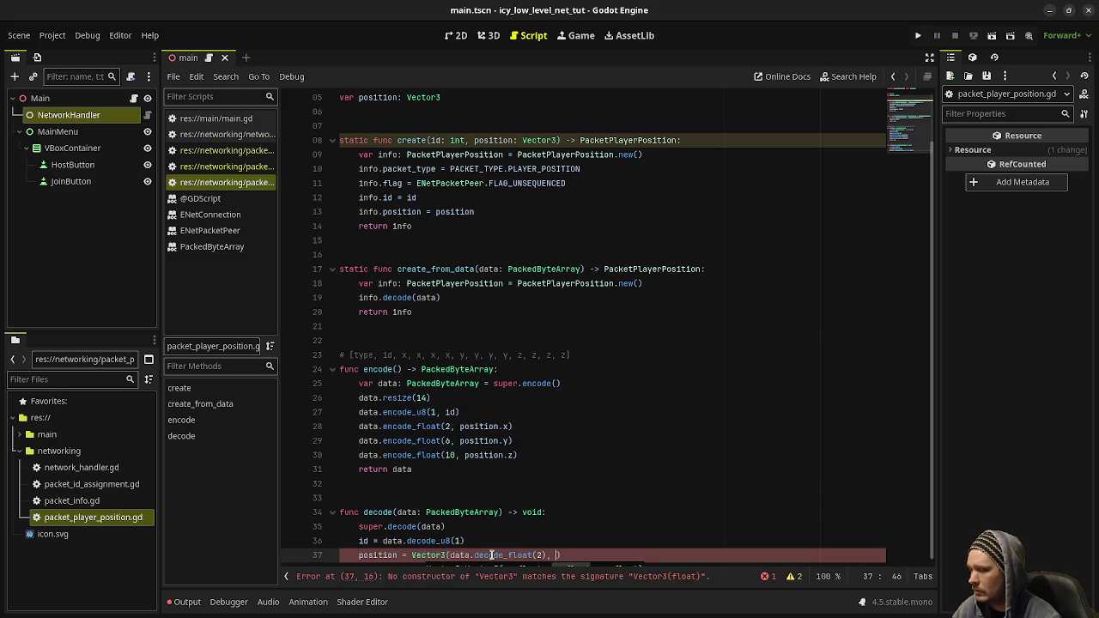
pyautogui.moveTo(447, 555); pyautogui.dragTo(545, 554)
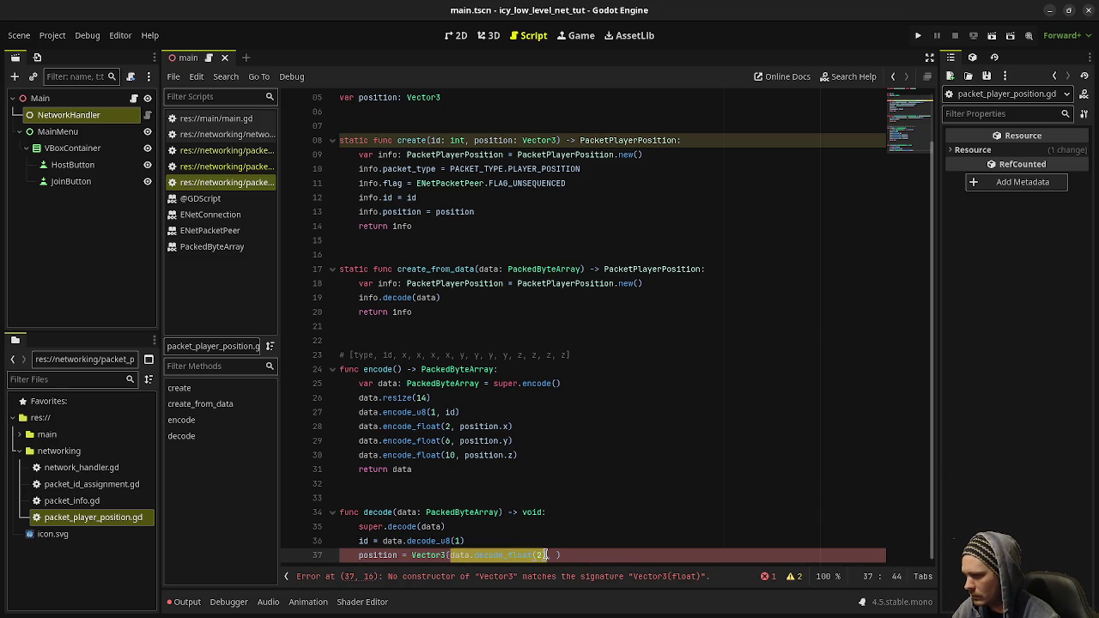
pyautogui.press('Right')
pyautogui.write('data.decode_float(2)')
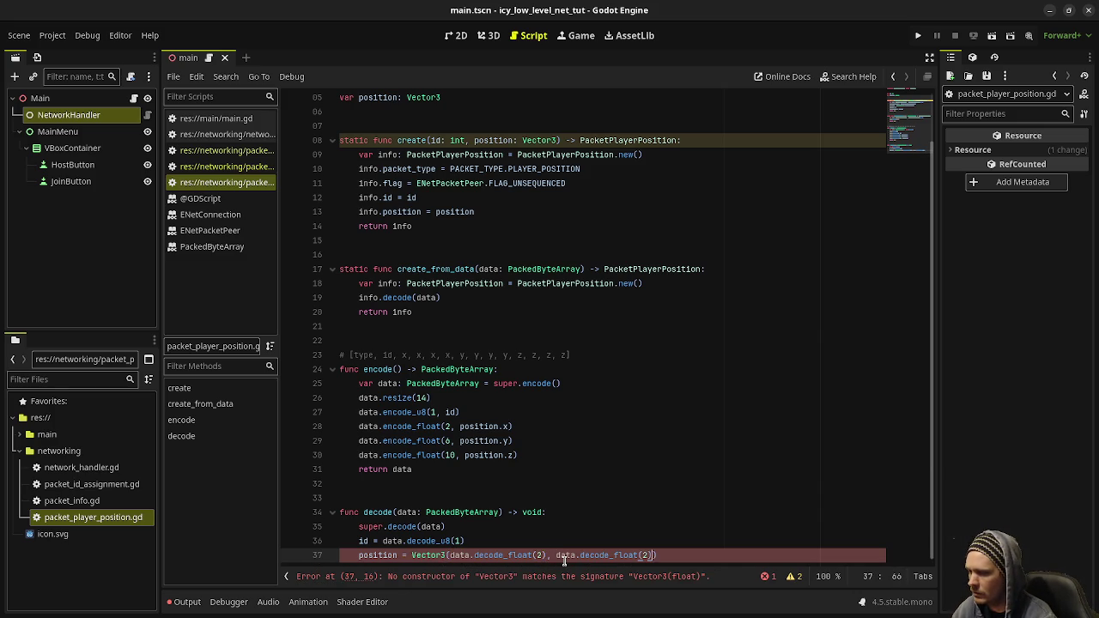
pyautogui.write(', data.decode_float(2')
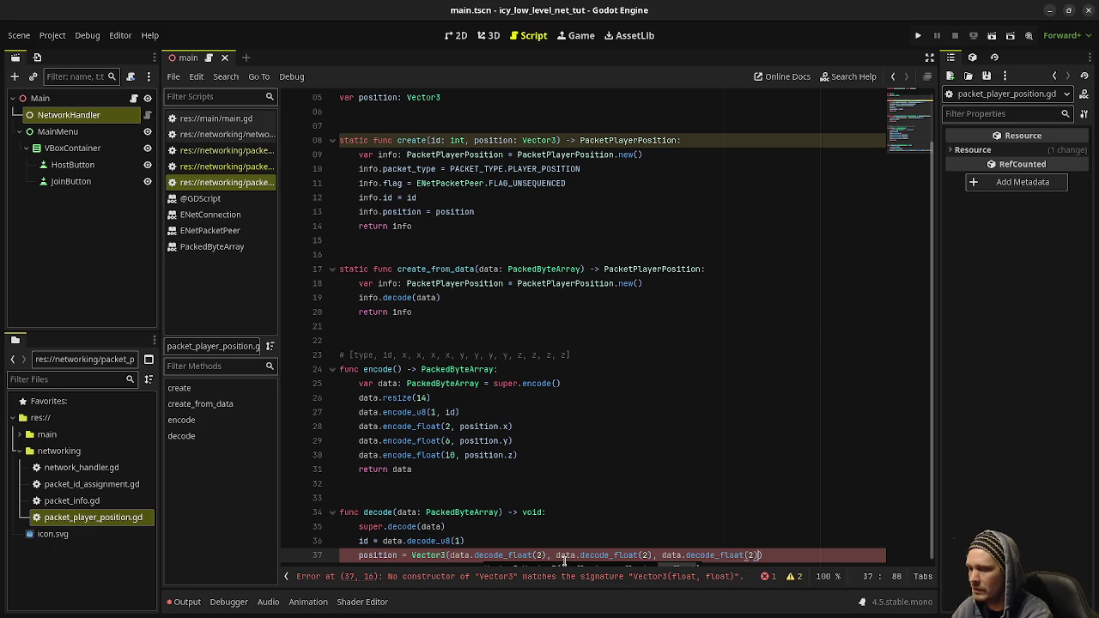
pyautogui.hotkey('ctrl', 'v')
pyautogui.click(642, 554)
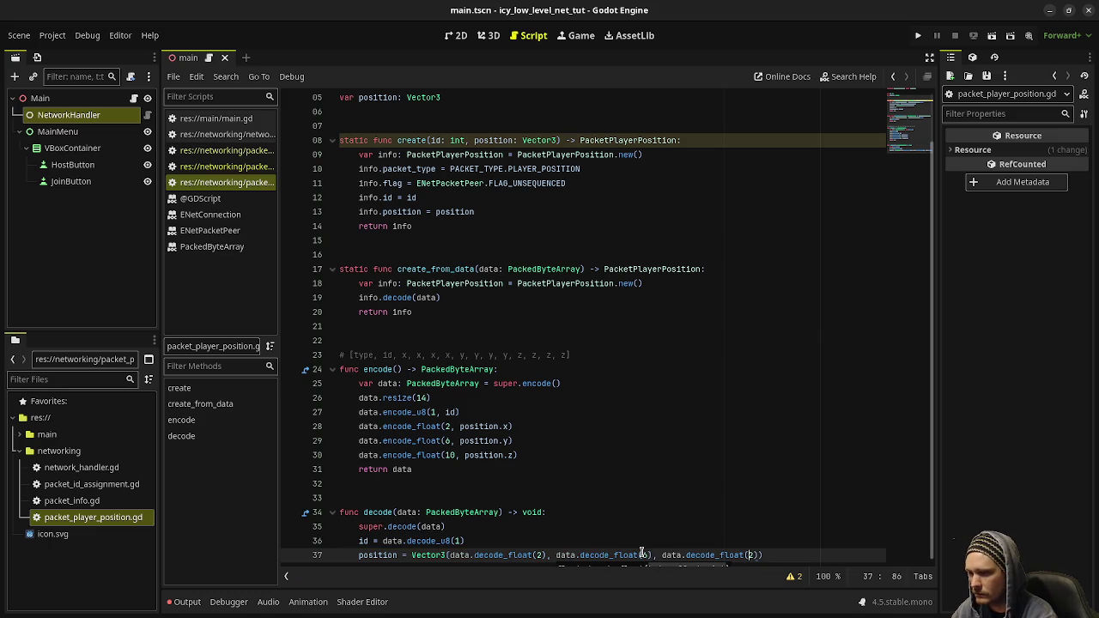
pyautogui.write('10')
pyautogui.click(639, 546)
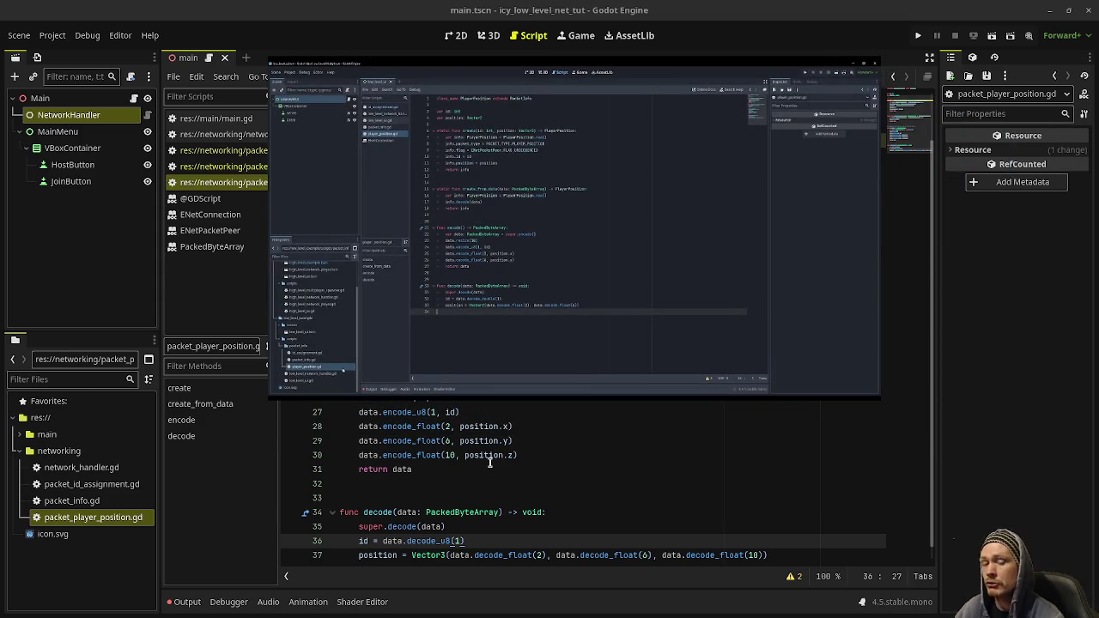
pyautogui.moveTo(507, 441)
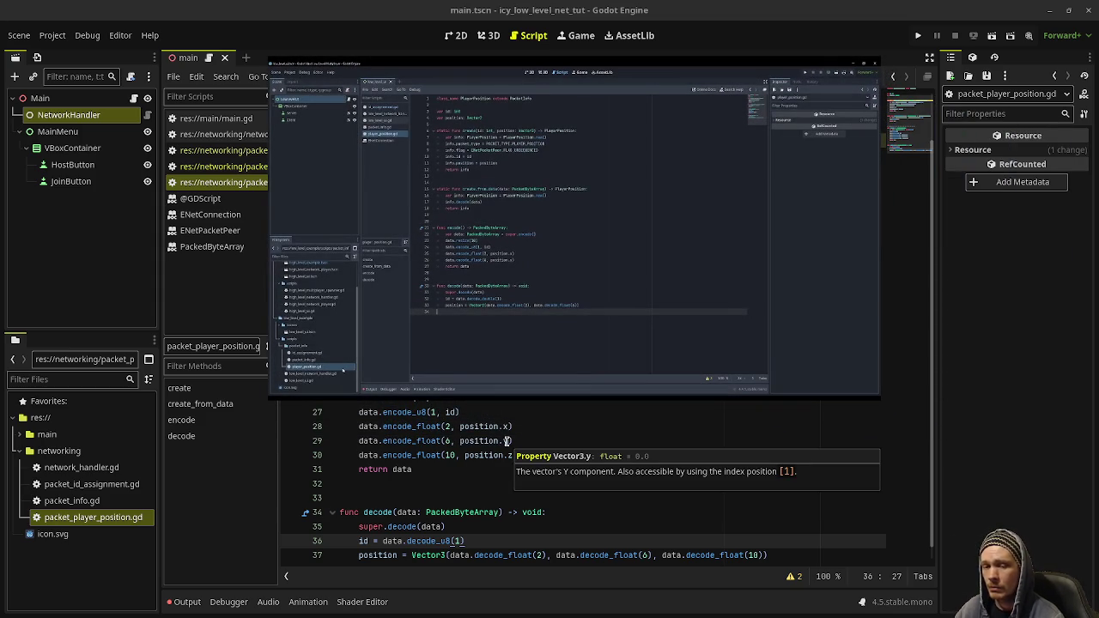
pyautogui.click(512, 427)
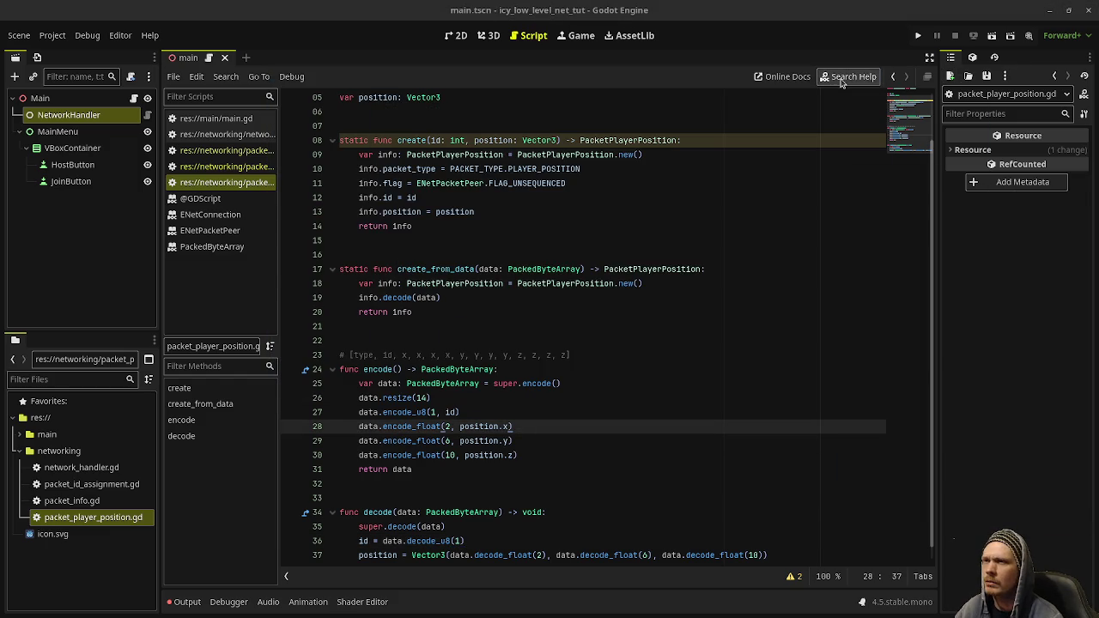
# Search Help for var_to_b and open the var_to_bytes documentation page.
pyautogui.click(847, 77)
pyautogui.write('var_to_b')
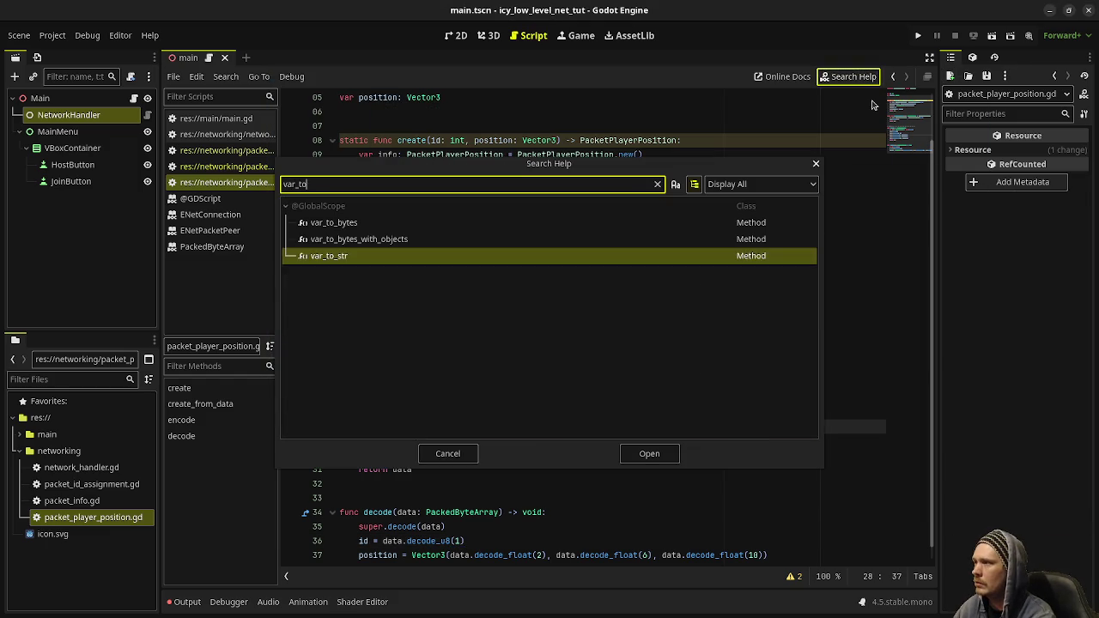
pyautogui.click(388, 223)
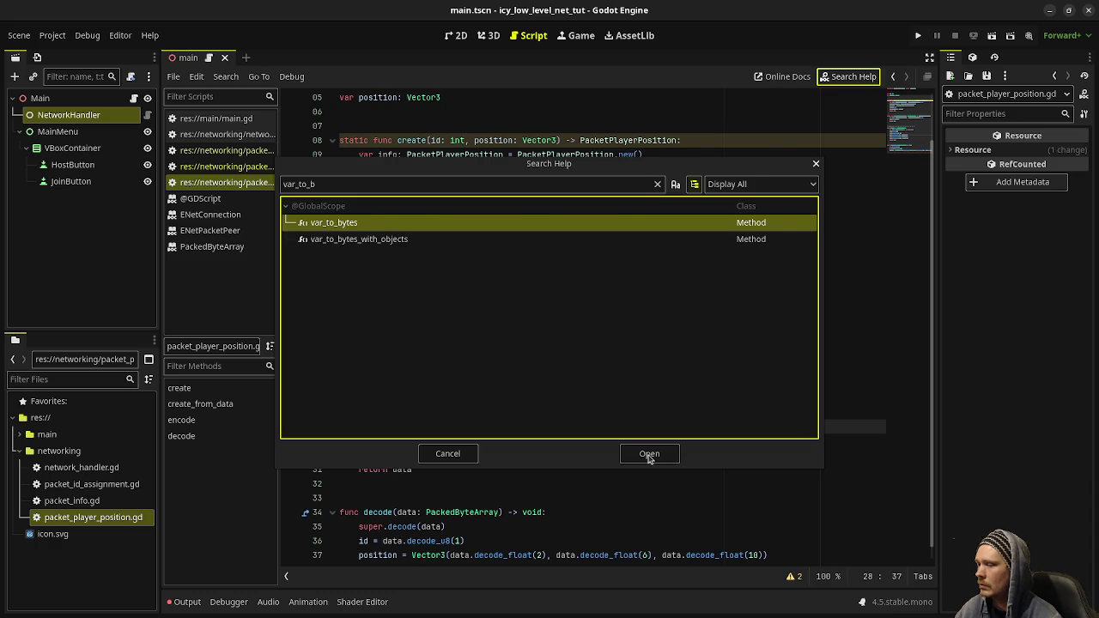
pyautogui.click(650, 458)
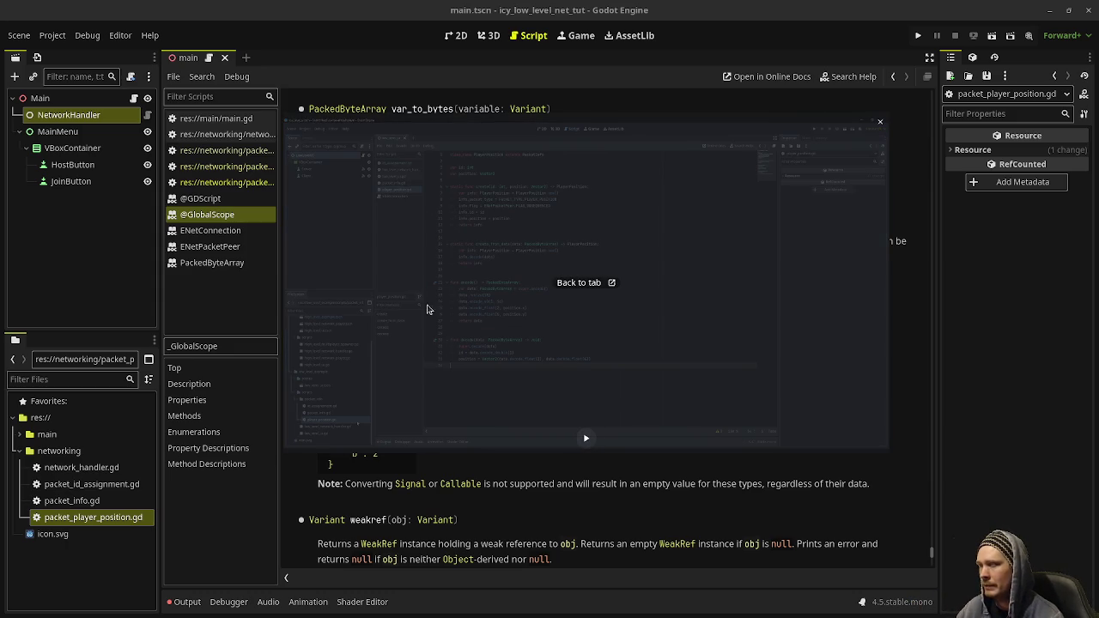
# Return to packet_player_position.gd, scroll to decode, and resume the tutorial video.
pyautogui.click(223, 165)
pyautogui.click(223, 182)
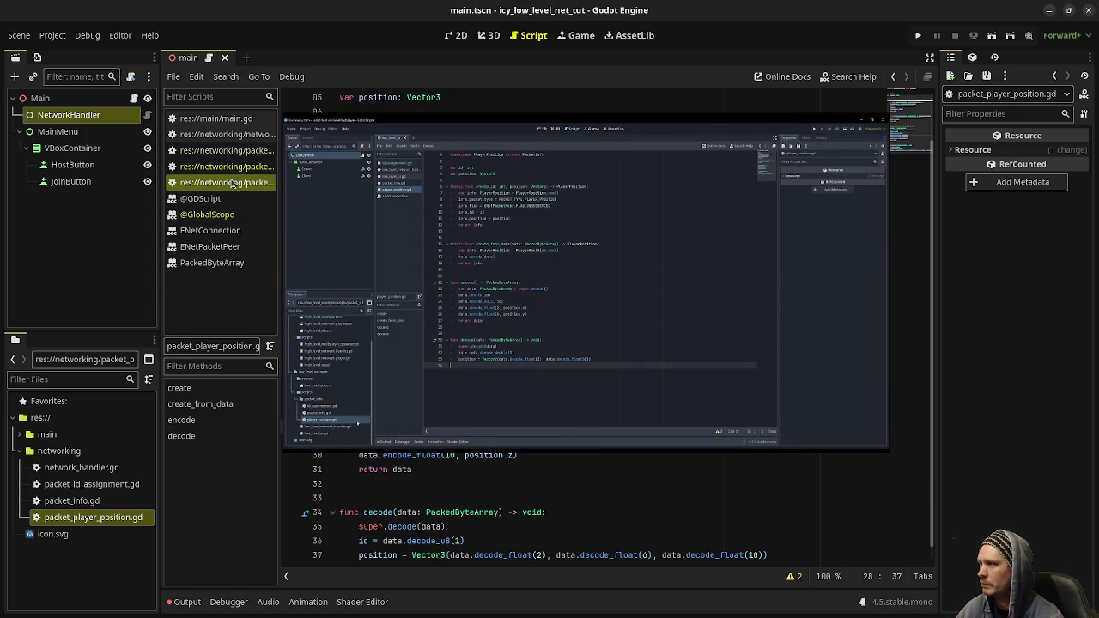
pyautogui.moveTo(490, 228); pyautogui.dragTo(519, 214)
pyautogui.scroll(-1, 500, 490)
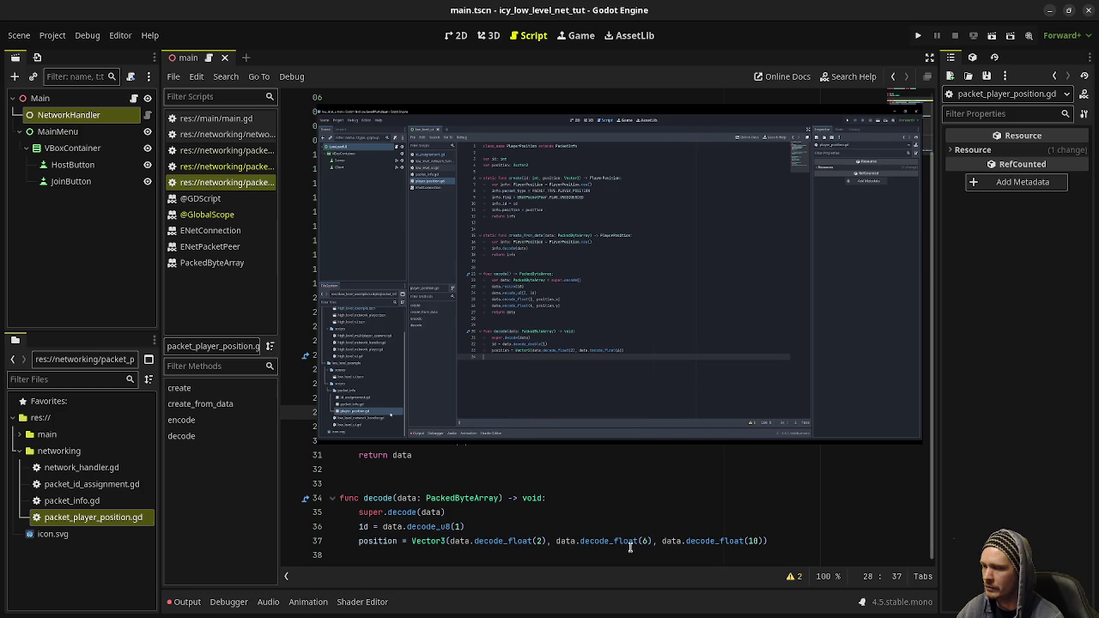
pyautogui.scroll(3, 513, 514)
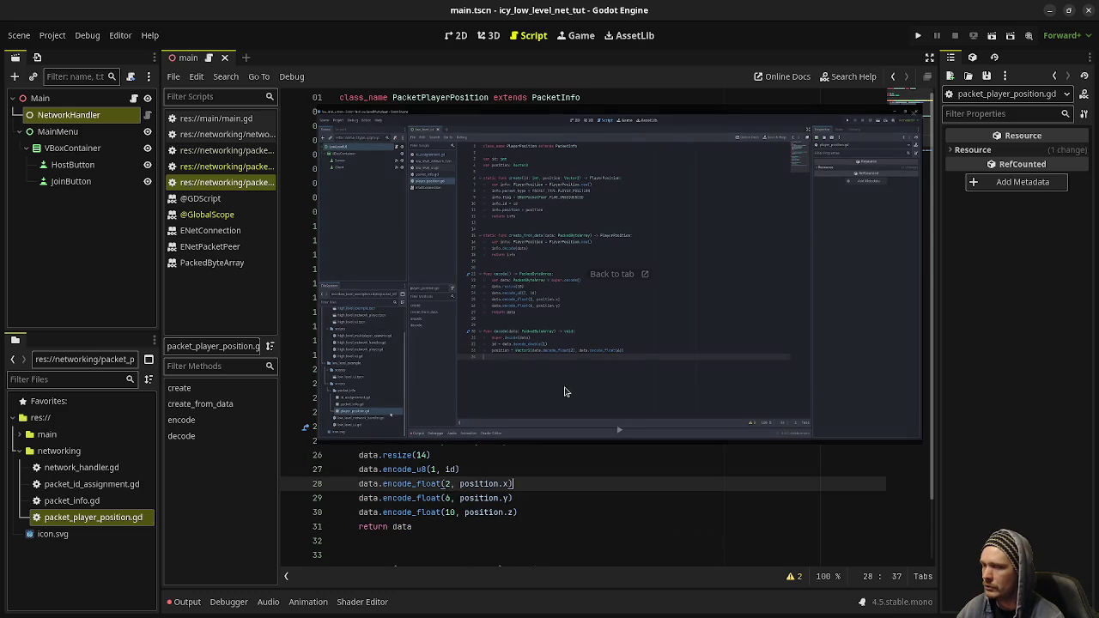
pyautogui.click(617, 428)
pyautogui.scroll(-2, 635, 512)
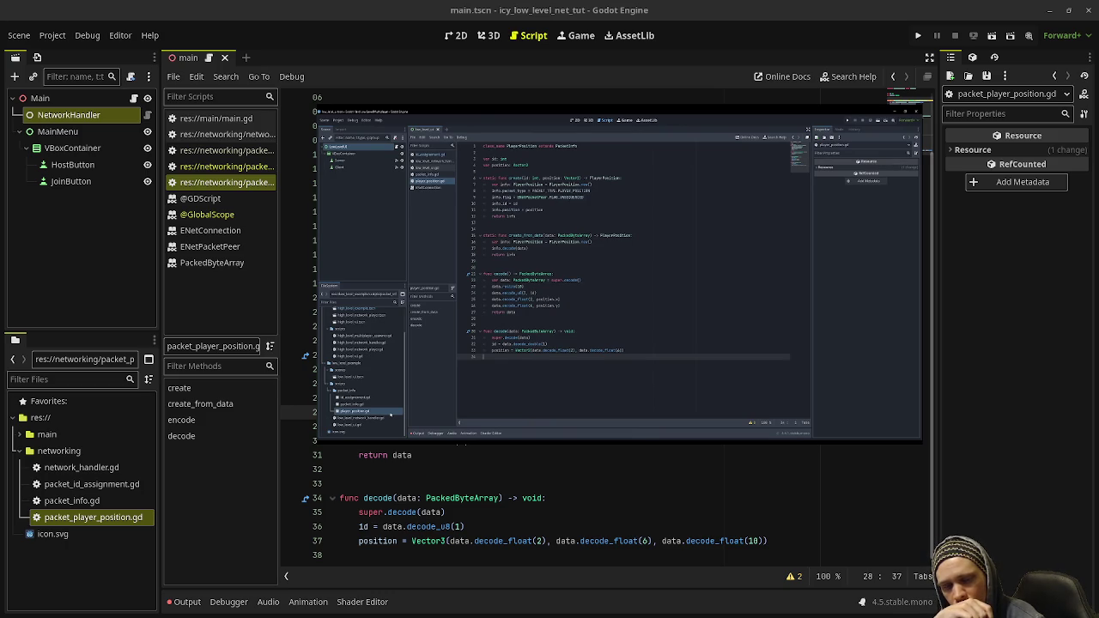
pyautogui.moveTo(615, 426)
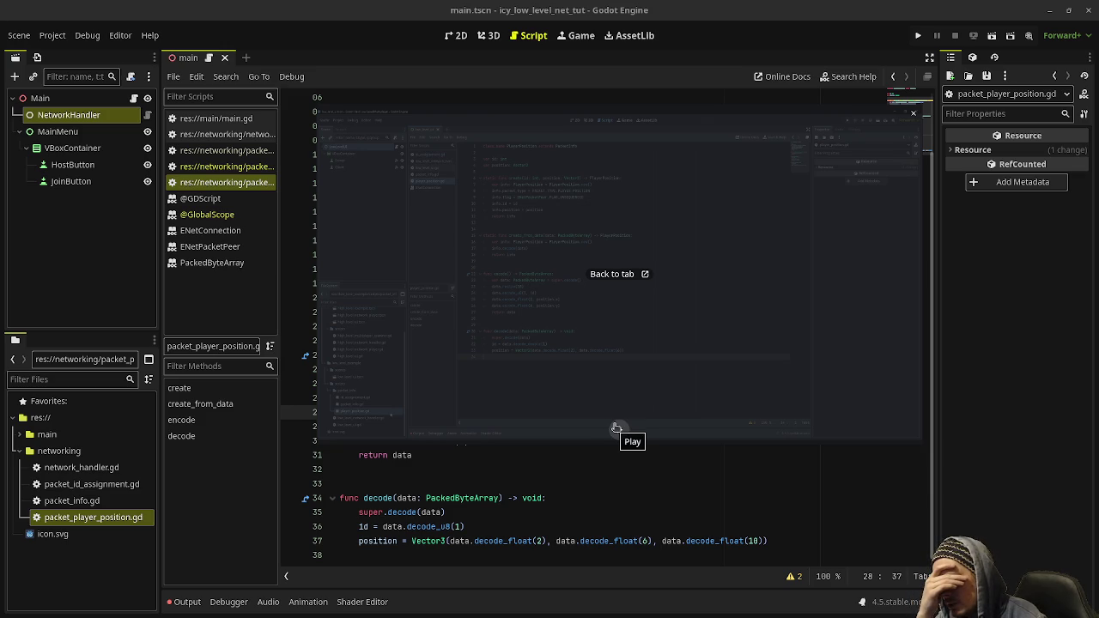
pyautogui.click(616, 427)
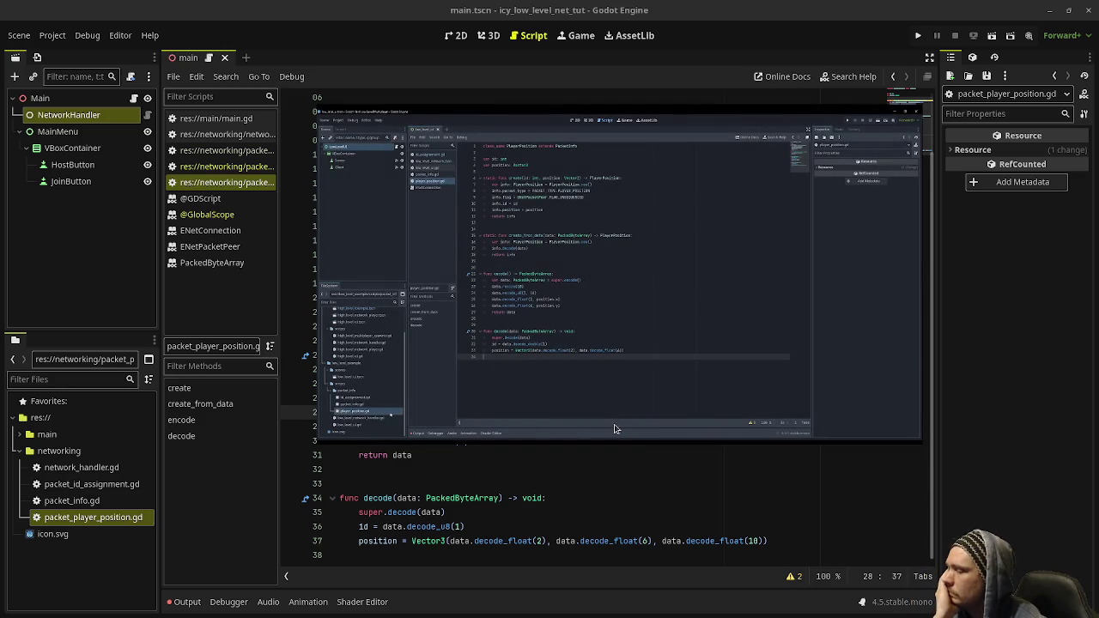
pyautogui.moveTo(618, 429)
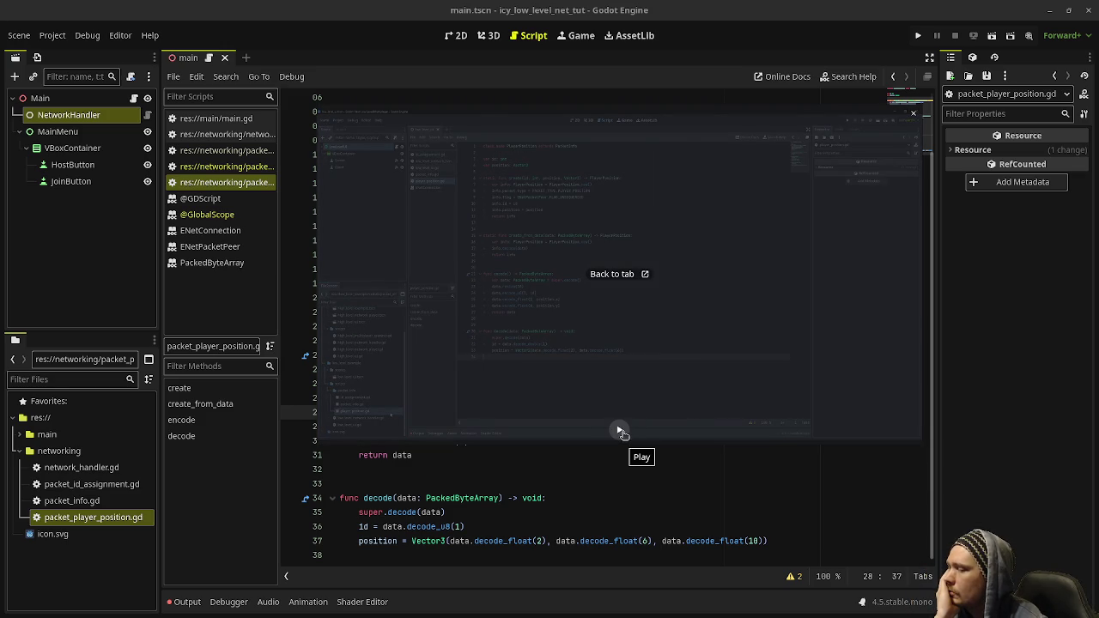
pyautogui.click(620, 430)
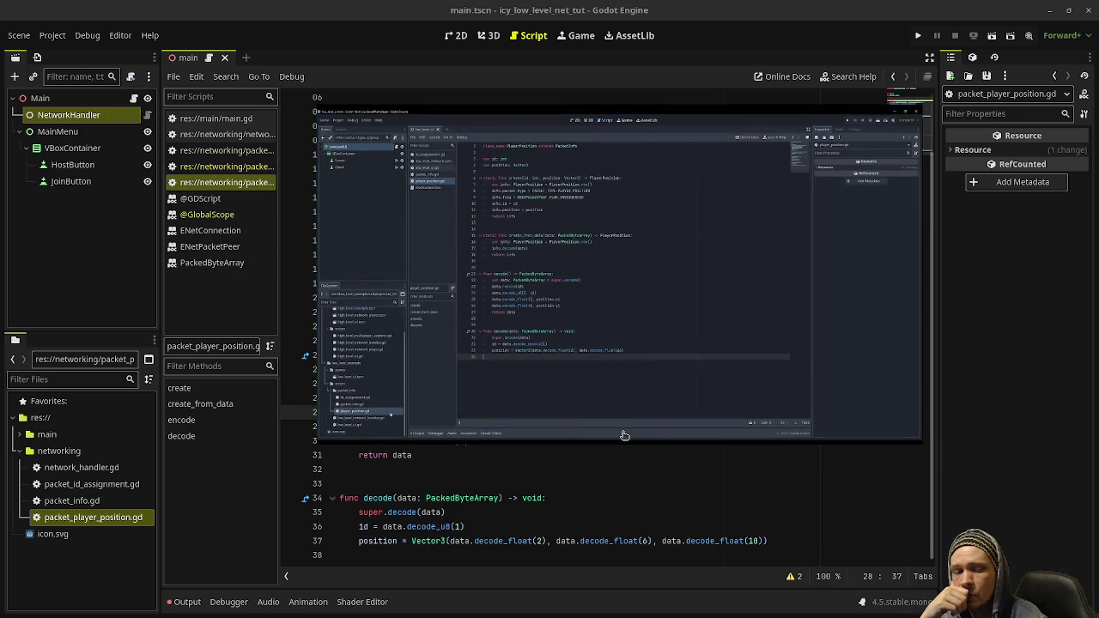
pyautogui.moveTo(619, 430)
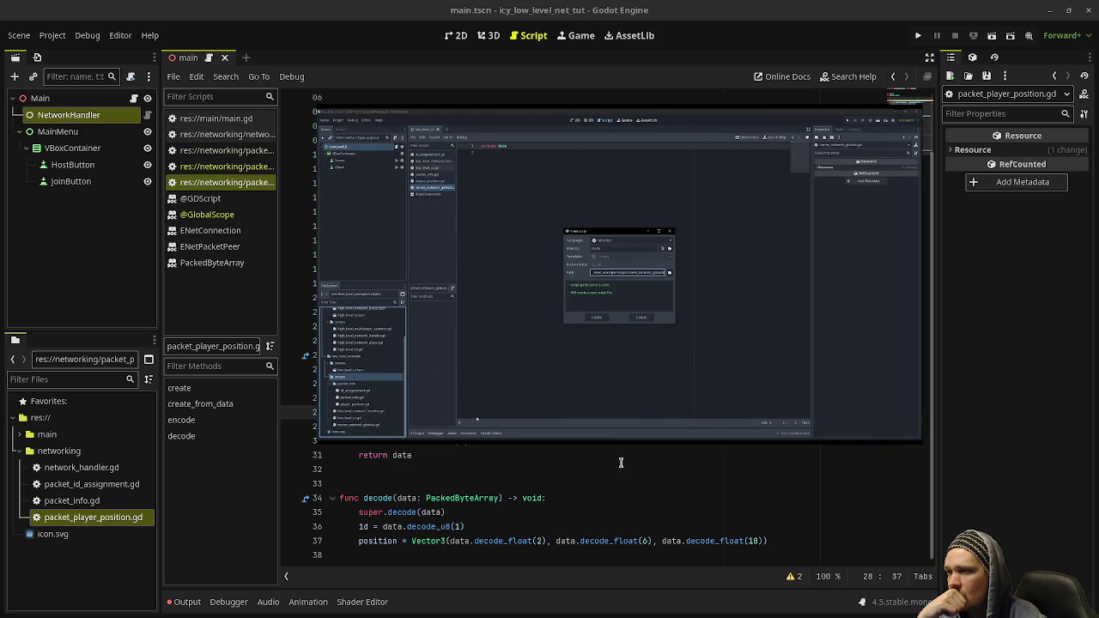
pyautogui.click(619, 430)
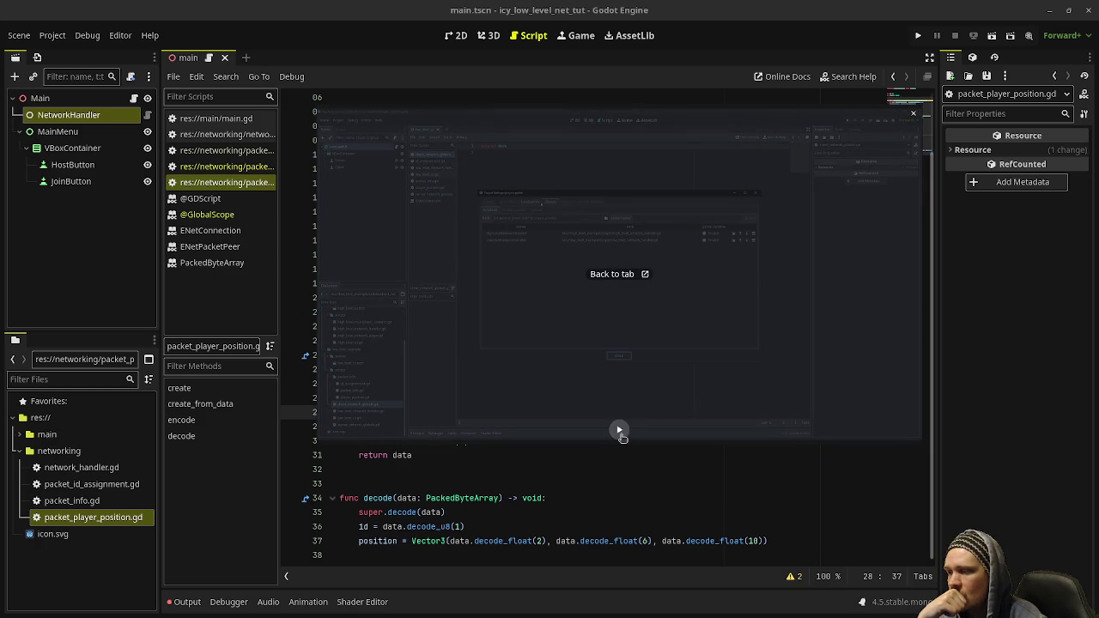
pyautogui.click(621, 434)
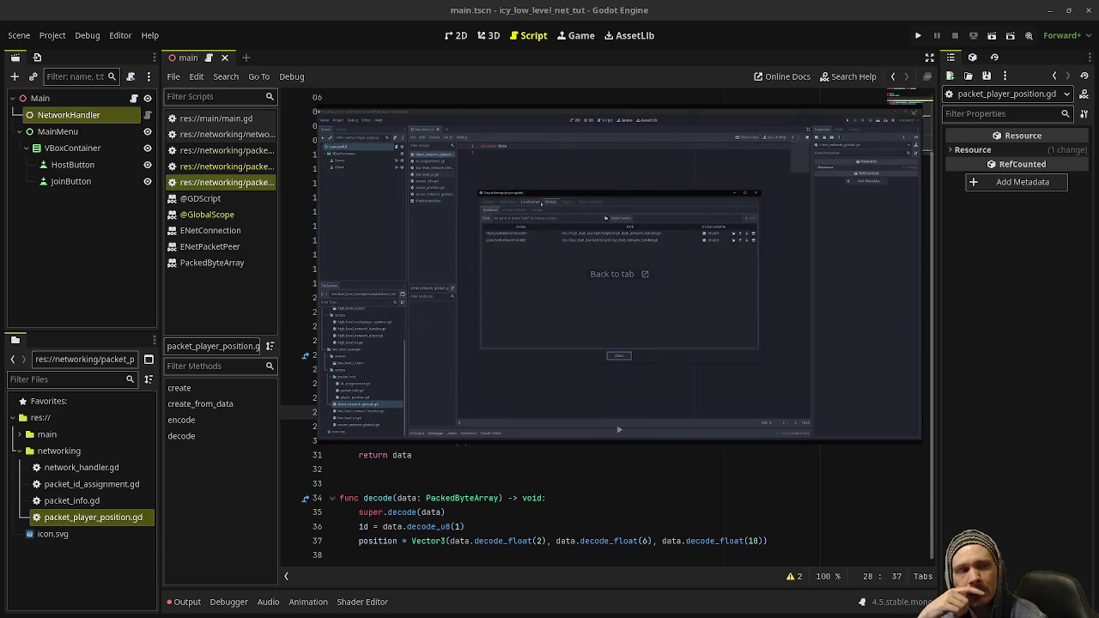
pyautogui.click(619, 430)
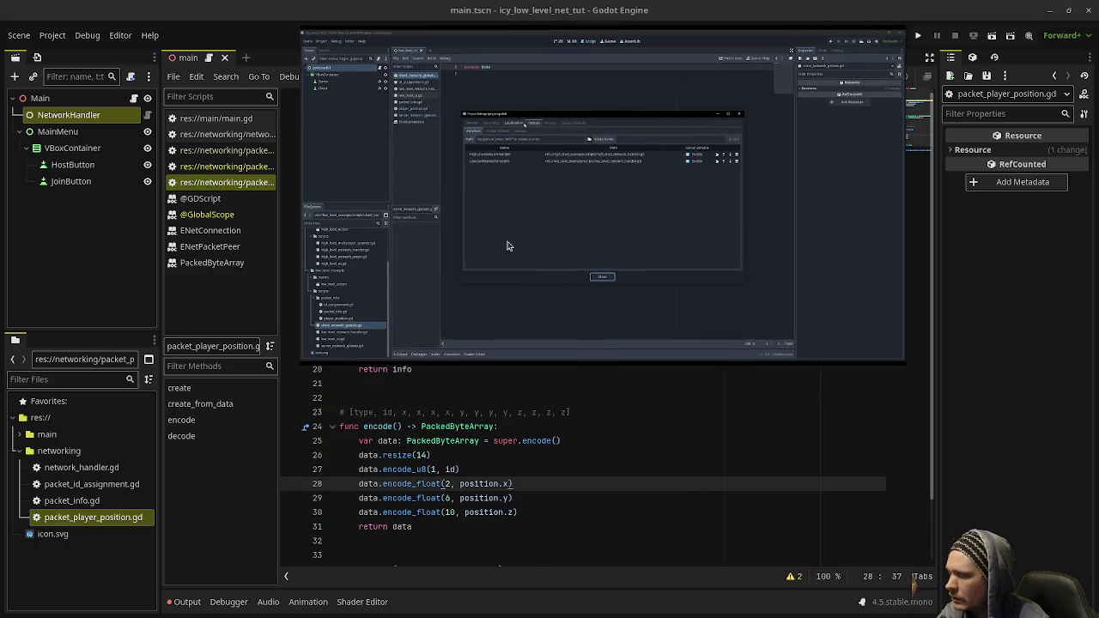
pyautogui.moveTo(349, 412); pyautogui.dragTo(570, 413)
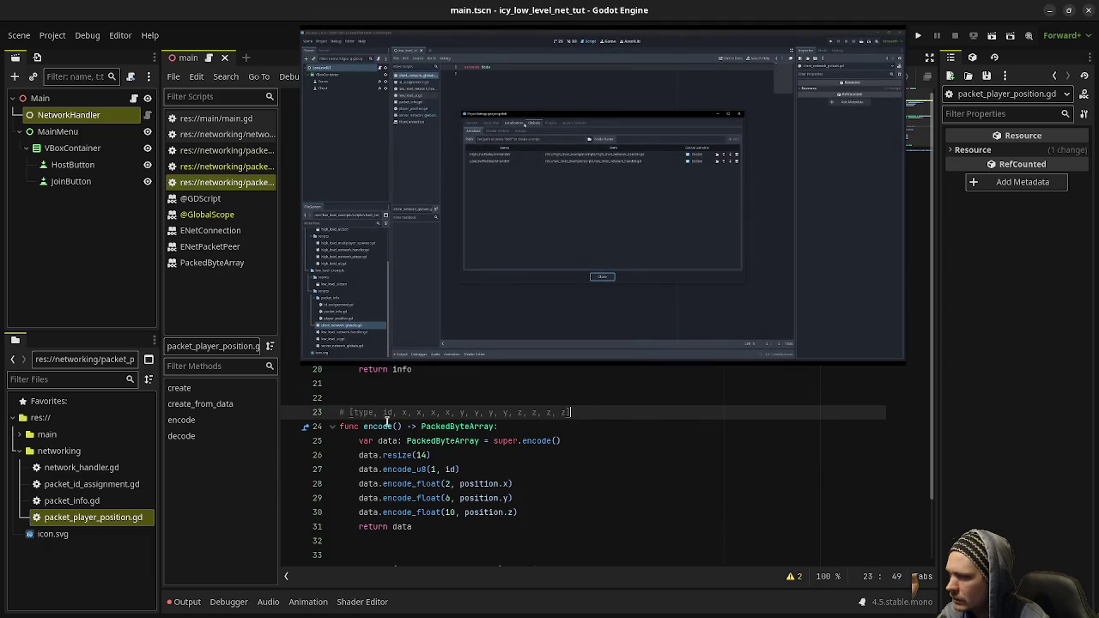
pyautogui.moveTo(403, 413); pyautogui.dragTo(573, 413)
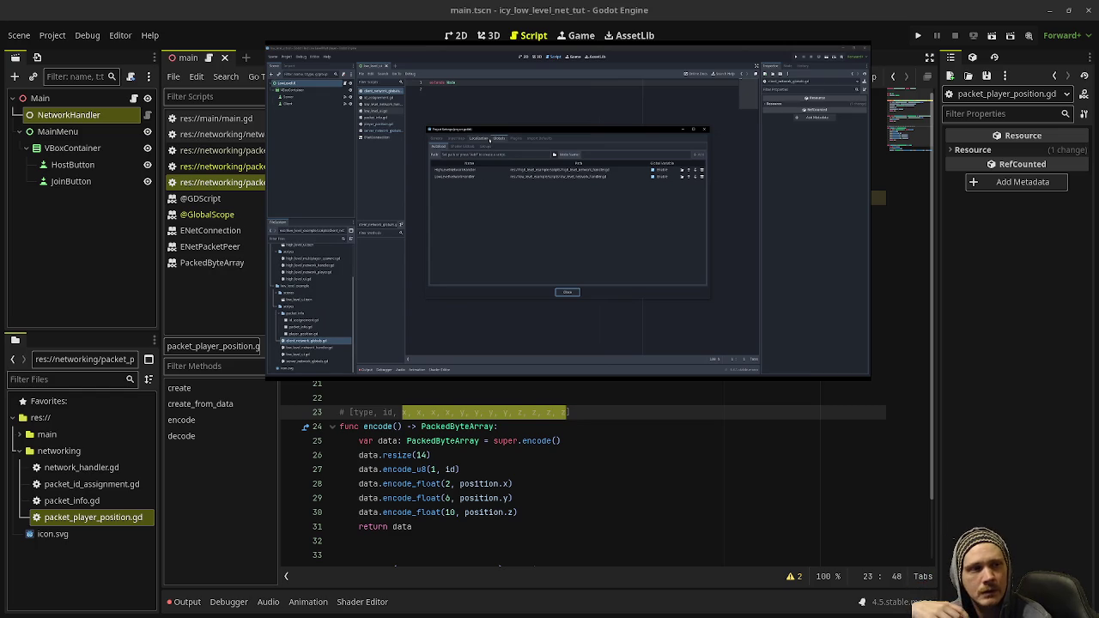
pyautogui.moveTo(567, 366)
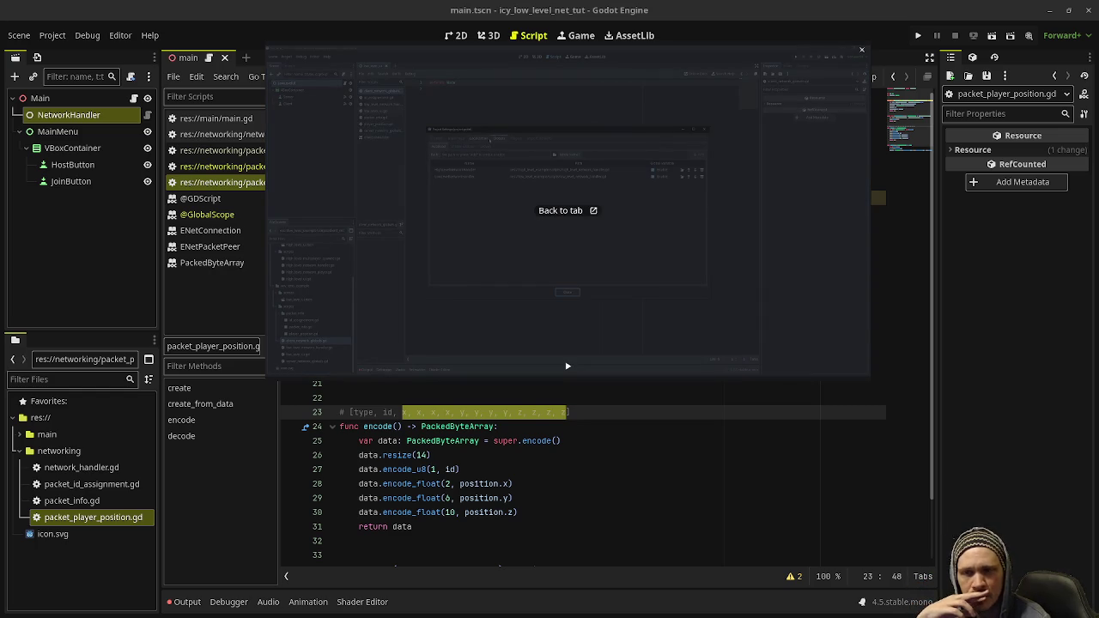
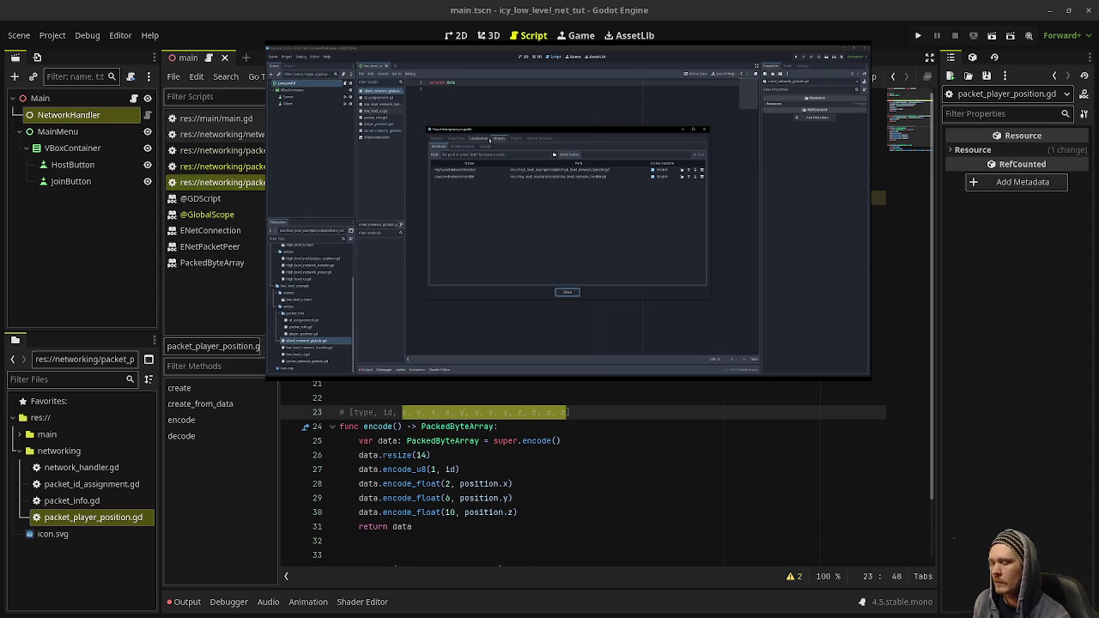
# Append 'z, r, r, r, r' to the byte-layout comment on line 23.
pyautogui.click(503, 459)
pyautogui.click(562, 412)
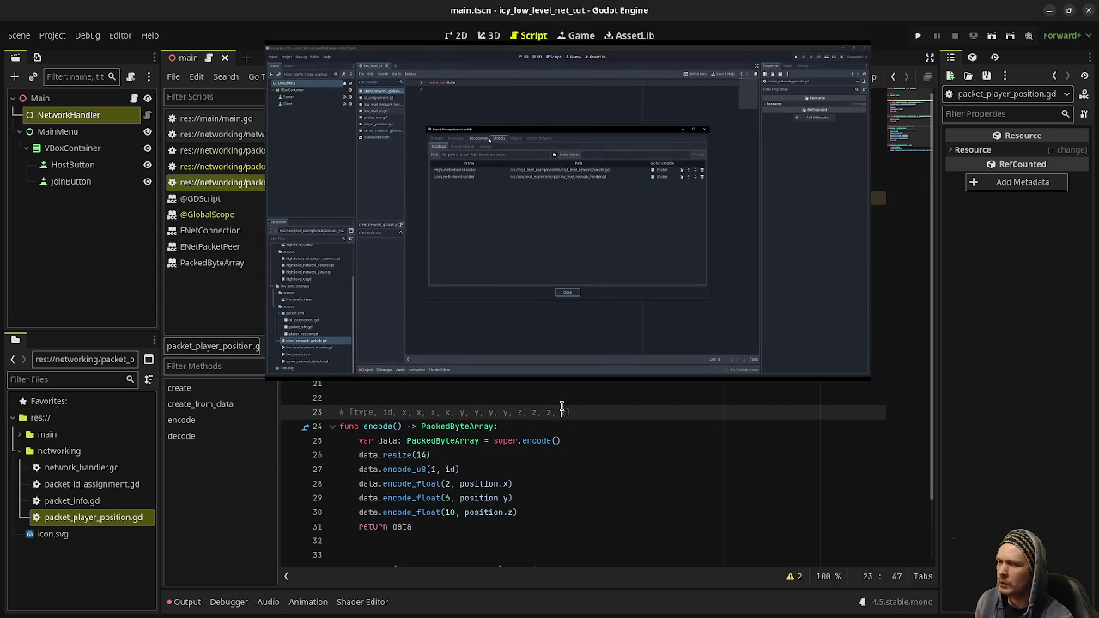
pyautogui.write('z')
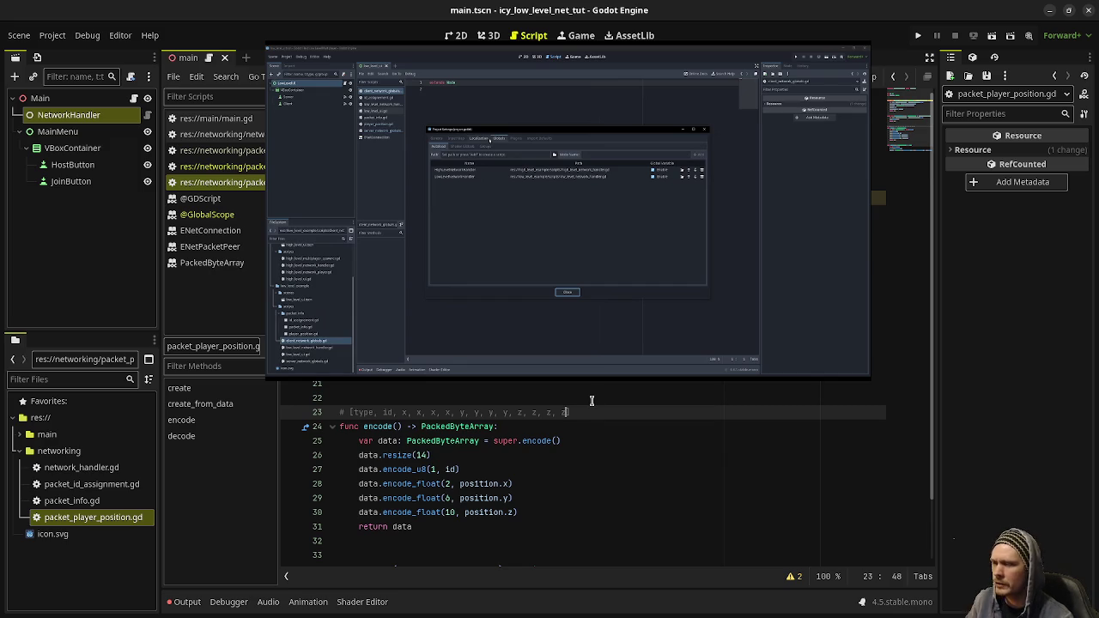
pyautogui.write(', r, r, r, r')
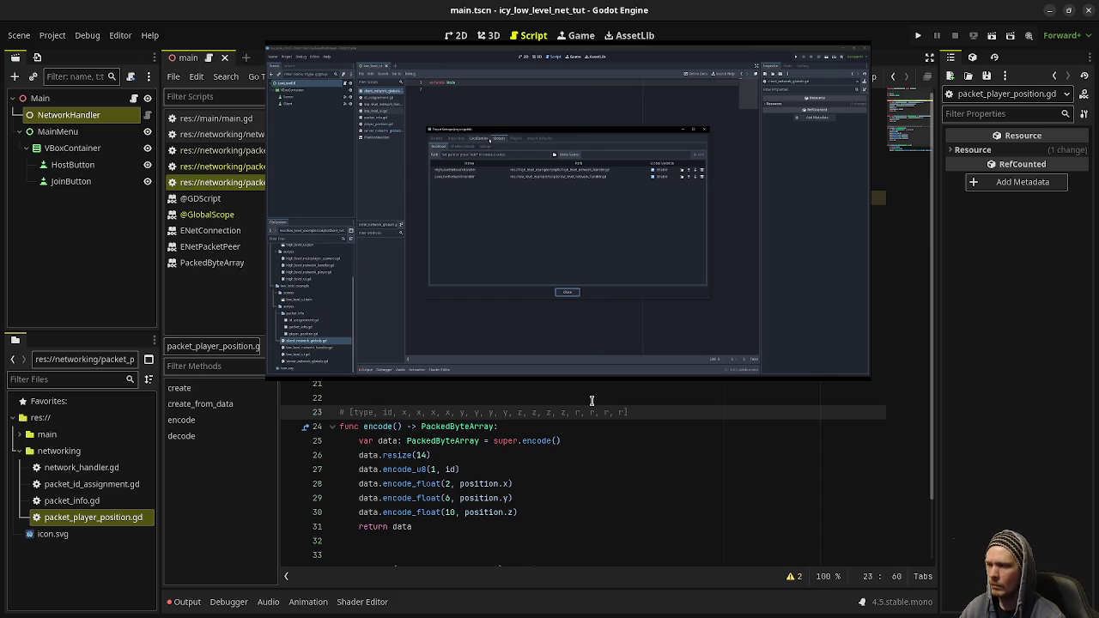
pyautogui.click(592, 402)
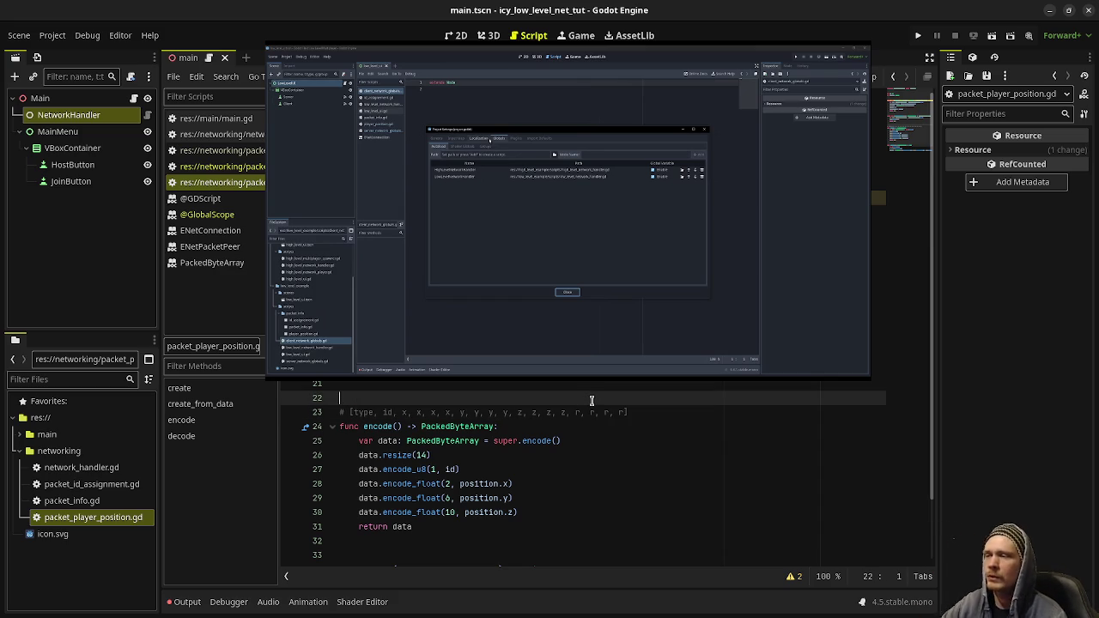
pyautogui.moveTo(621, 304)
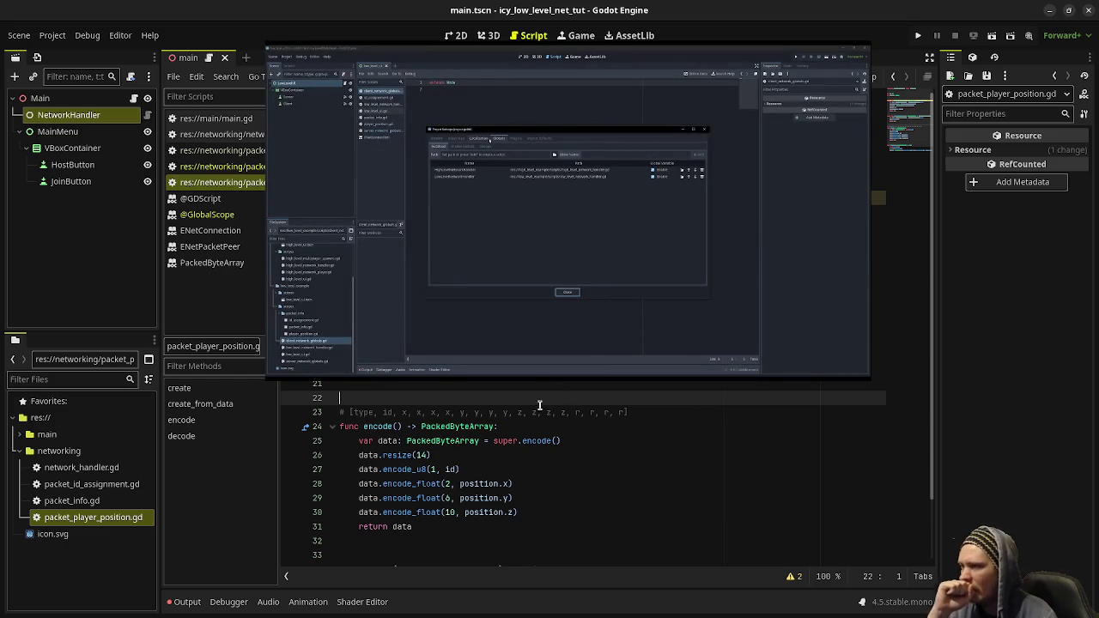
# Create an empty script named network_server.gd in the networking folder.
pyautogui.click(468, 470)
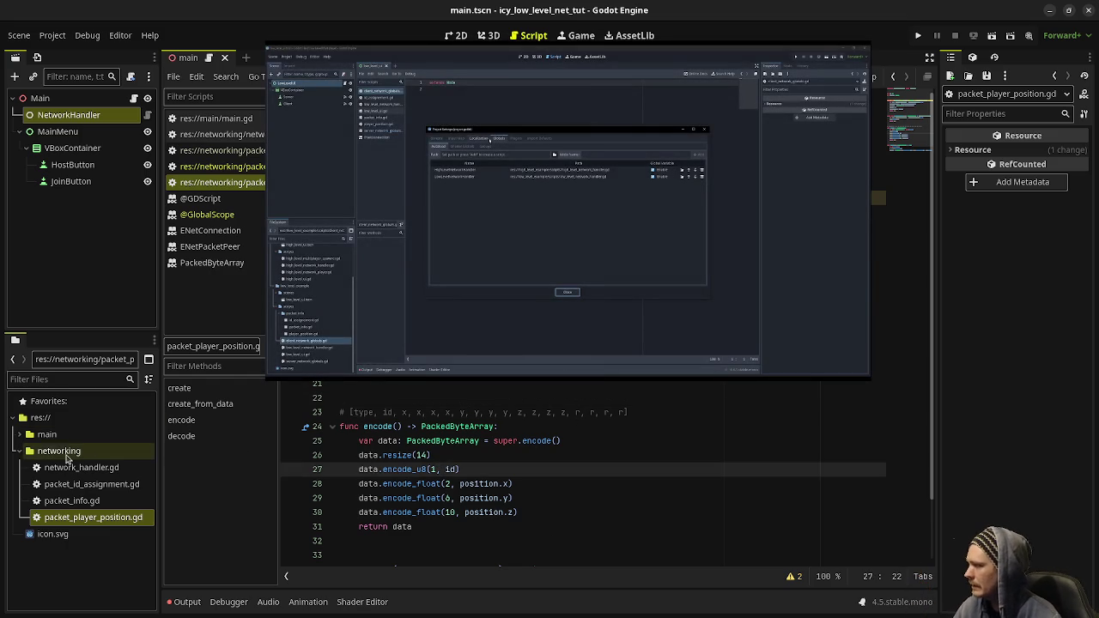
pyautogui.rightClick(68, 451)
pyautogui.moveTo(178, 380)
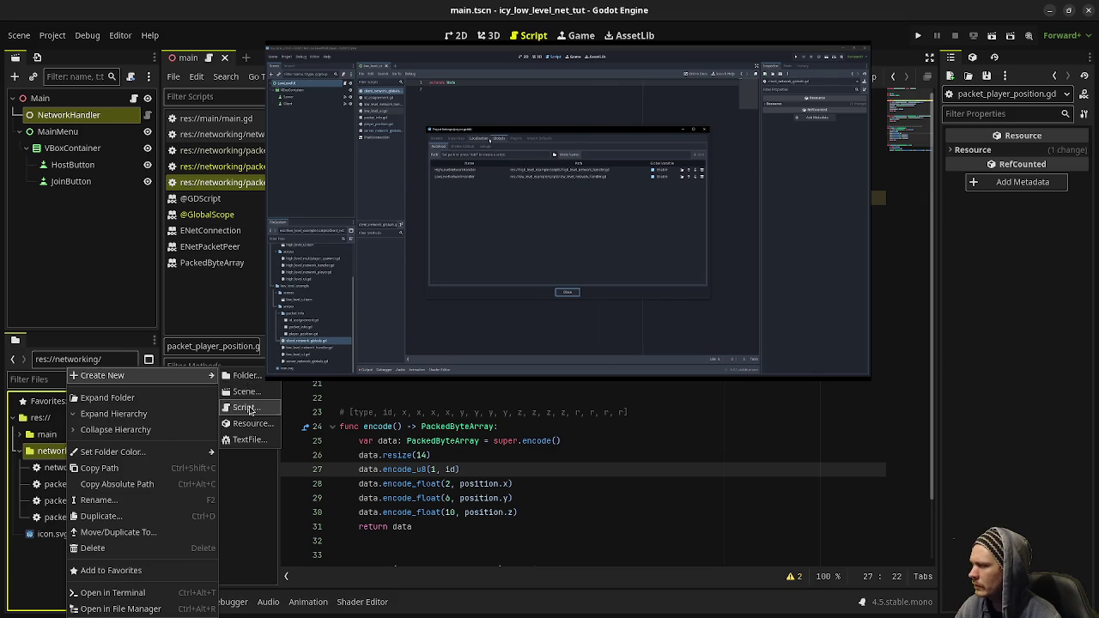
pyautogui.click(246, 407)
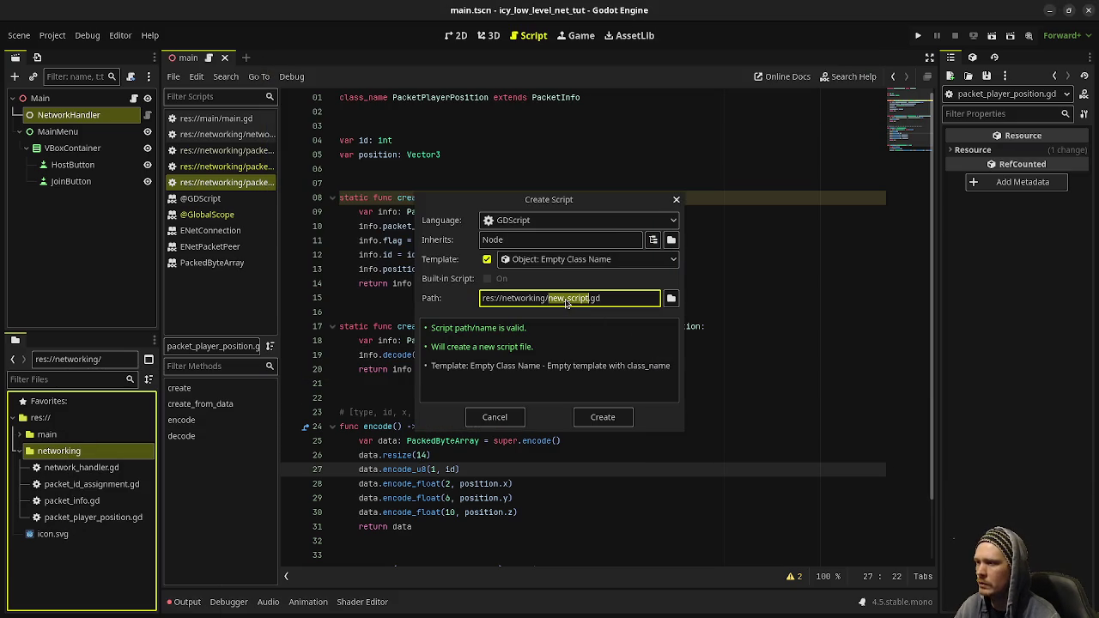
pyautogui.write('network_se')
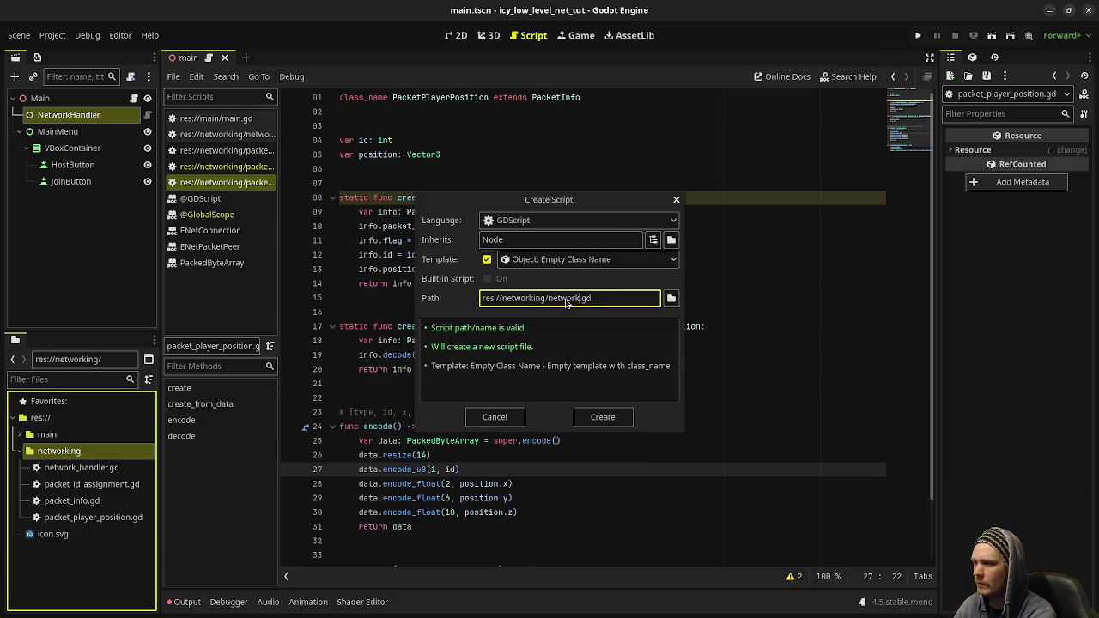
pyautogui.write('rver')
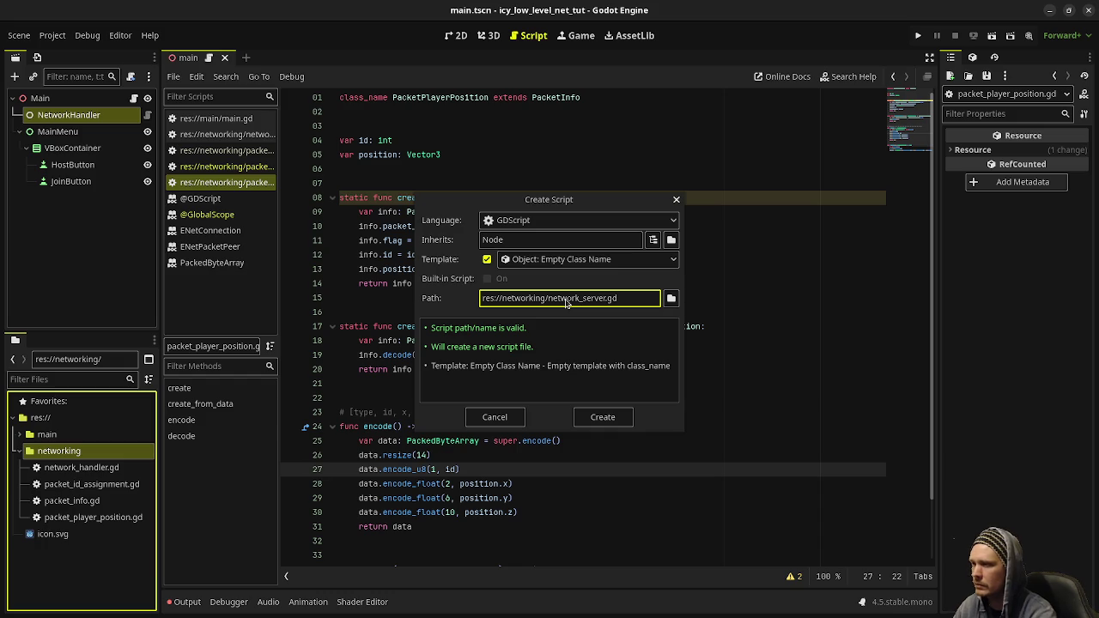
pyautogui.press('Return')
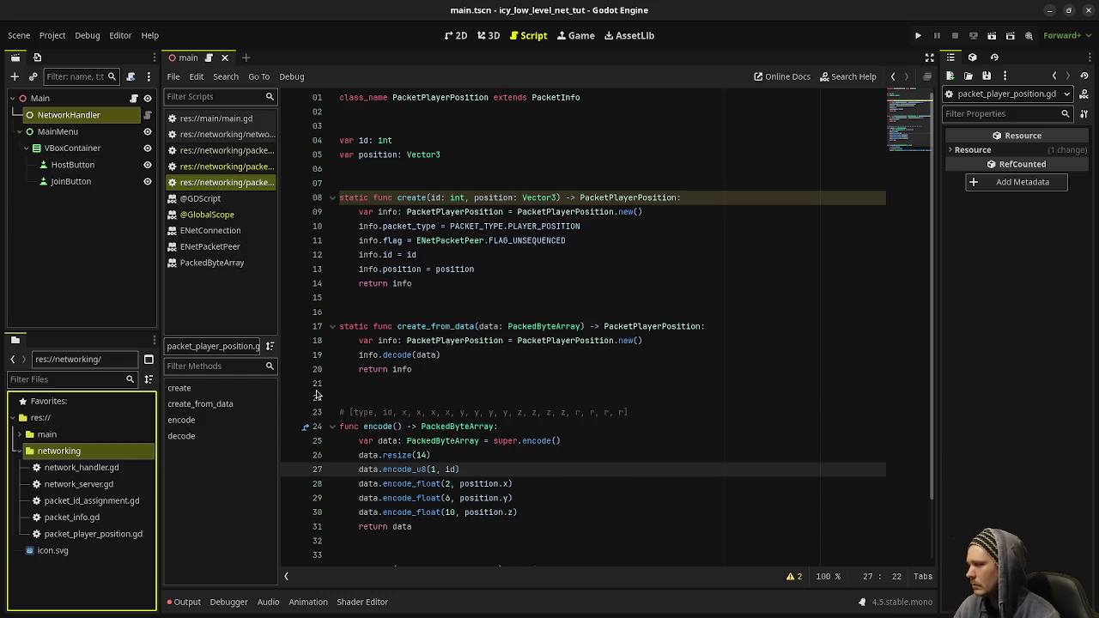
# Create a second empty script, network_client.gd, in the networking folder.
pyautogui.rightClick(88, 451)
pyautogui.moveTo(172, 375)
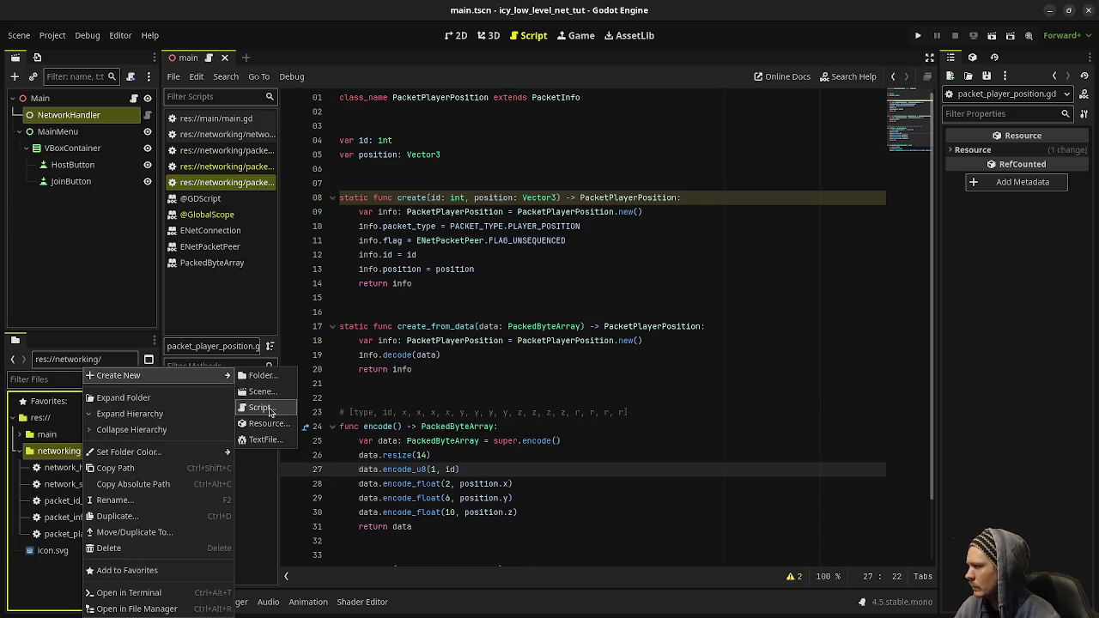
pyautogui.click(262, 409)
pyautogui.write('network_client')
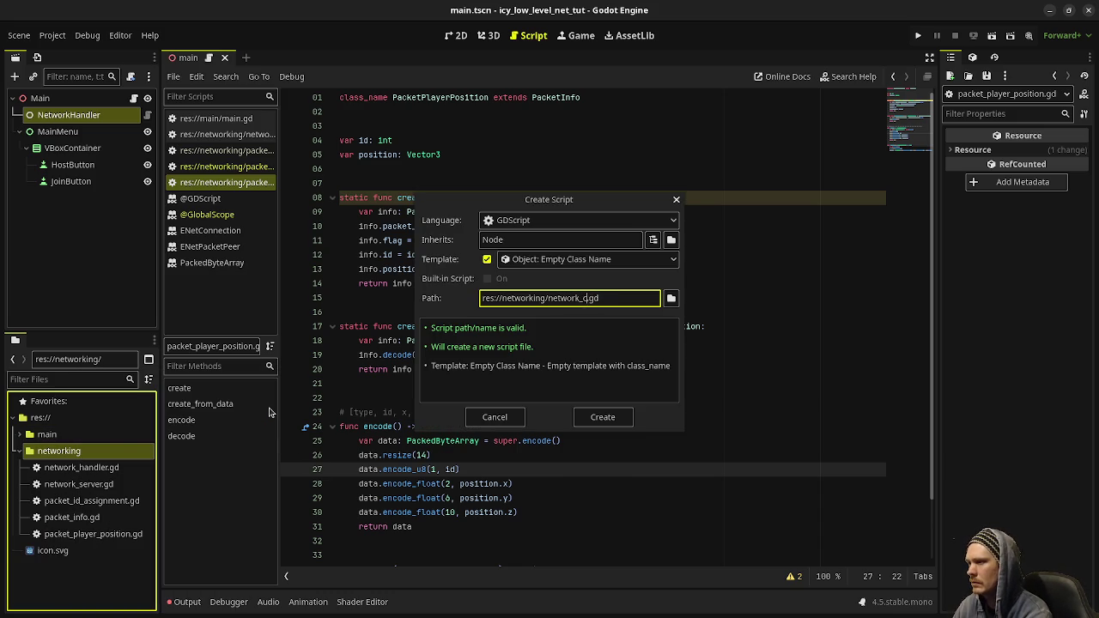
pyautogui.press('Return')
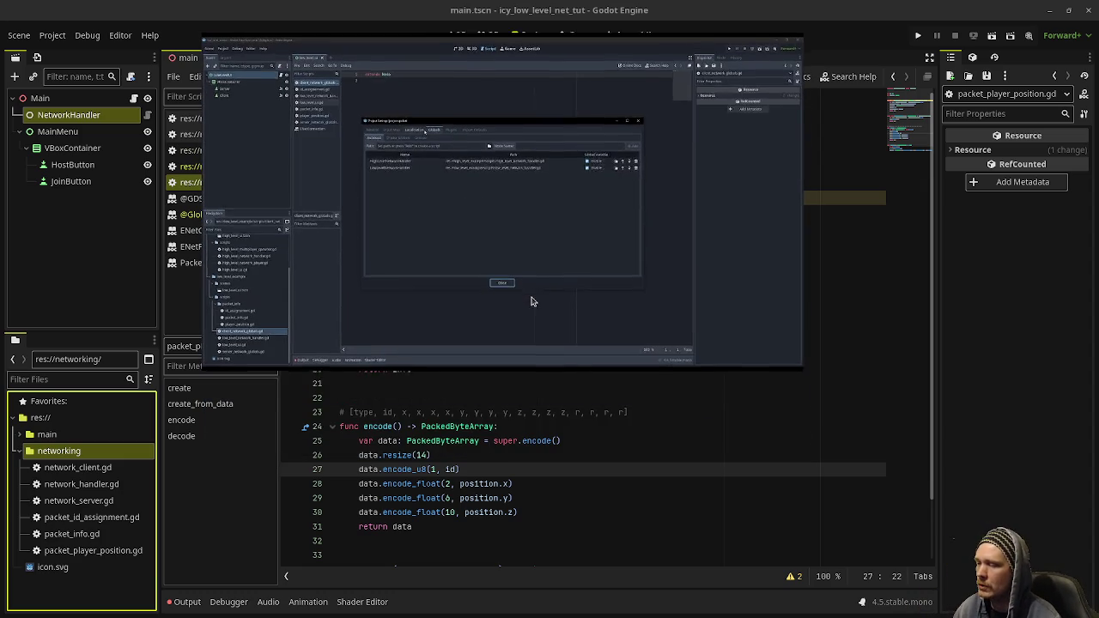
# Highlight the r entries on line 23, then resume and enlarge the tutorial video.
pyautogui.moveTo(575, 412); pyautogui.dragTo(625, 413)
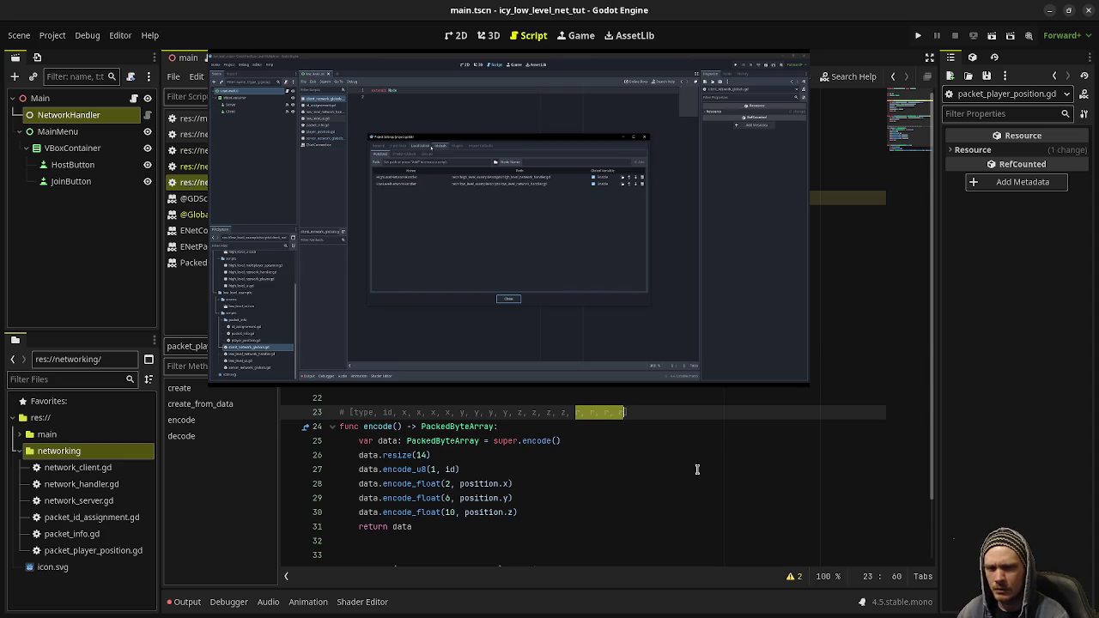
pyautogui.moveTo(527, 302)
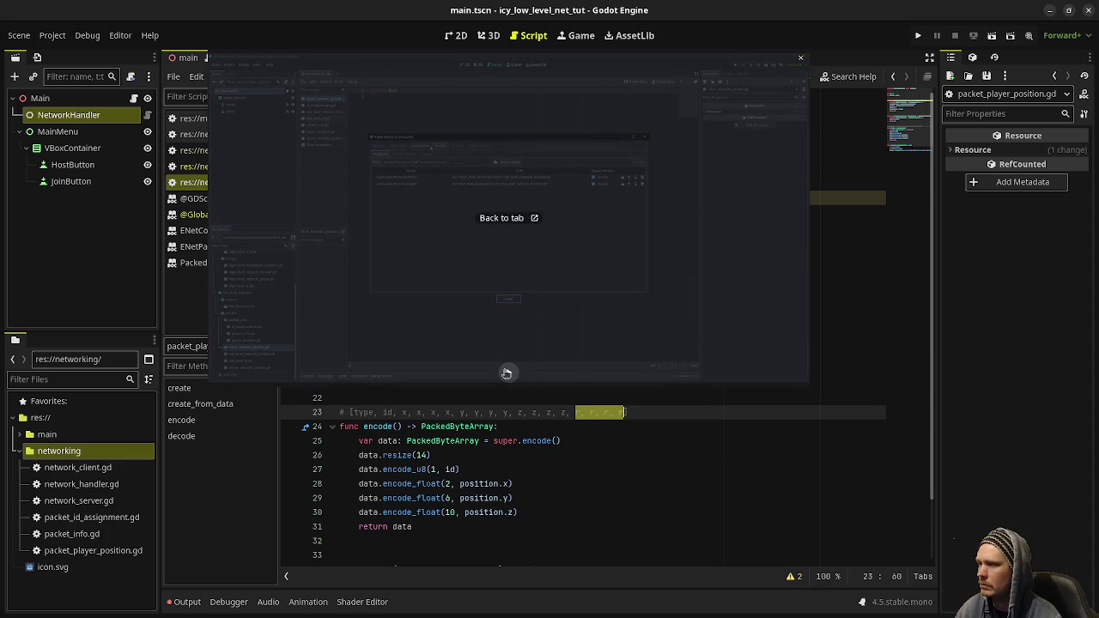
pyautogui.click(508, 371)
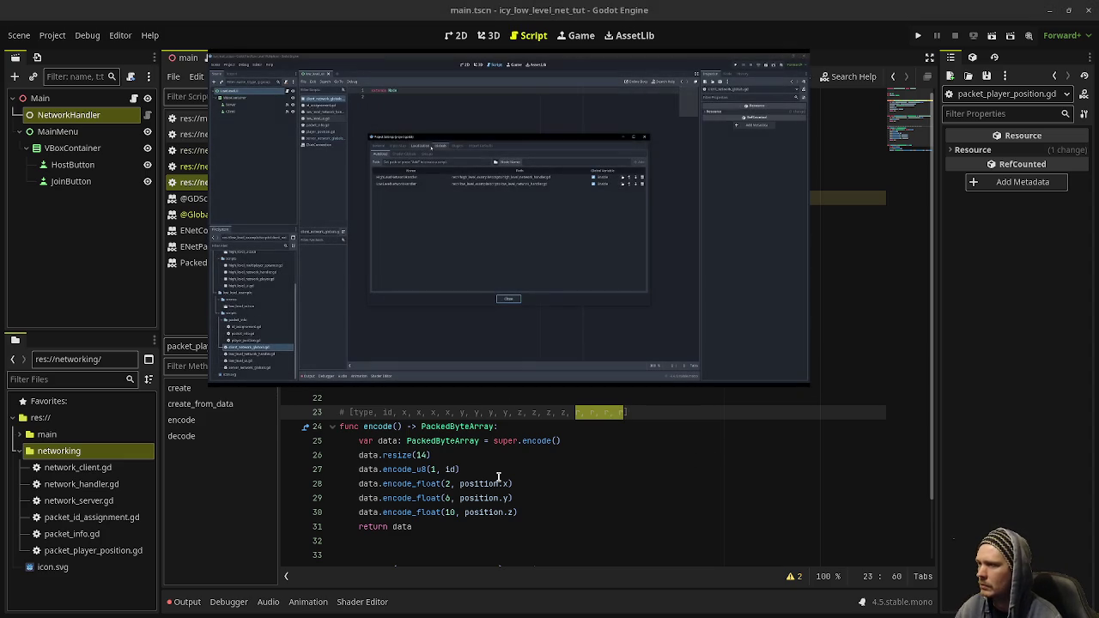
pyautogui.moveTo(458, 384); pyautogui.dragTo(477, 515)
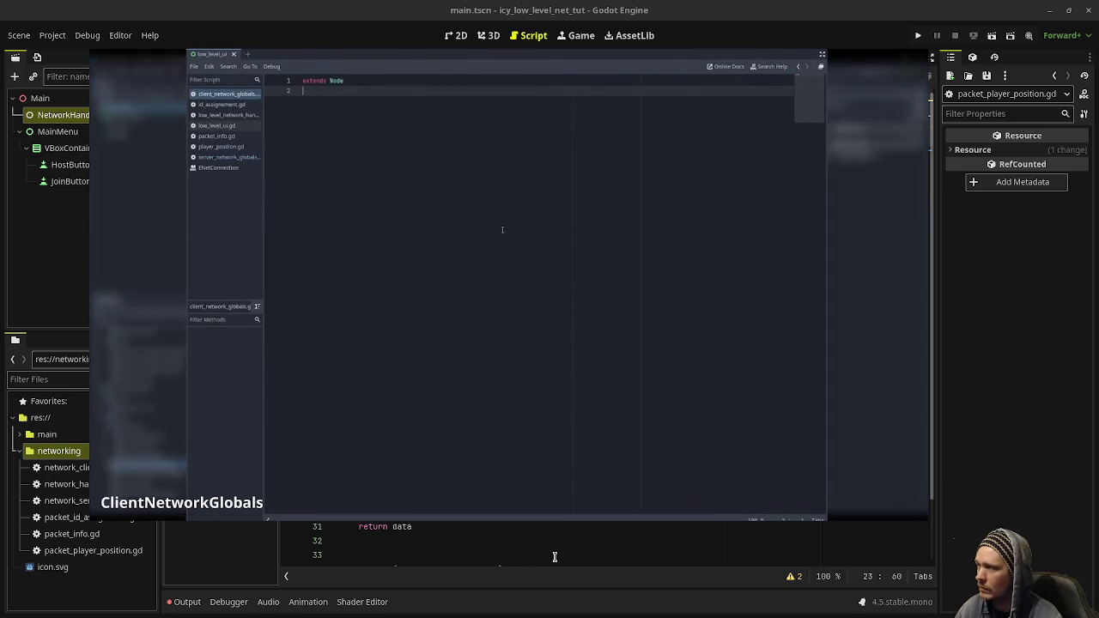
pyautogui.press('Return')
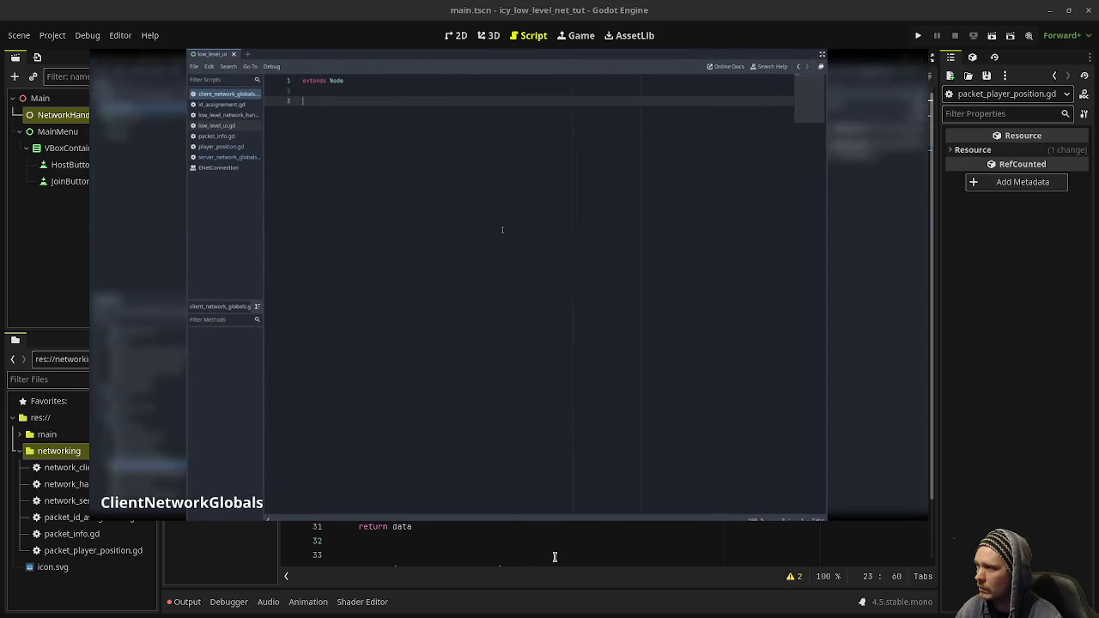
pyautogui.write('var id: int =')
pyautogui.write(' -1')
pyautogui.press('Return')
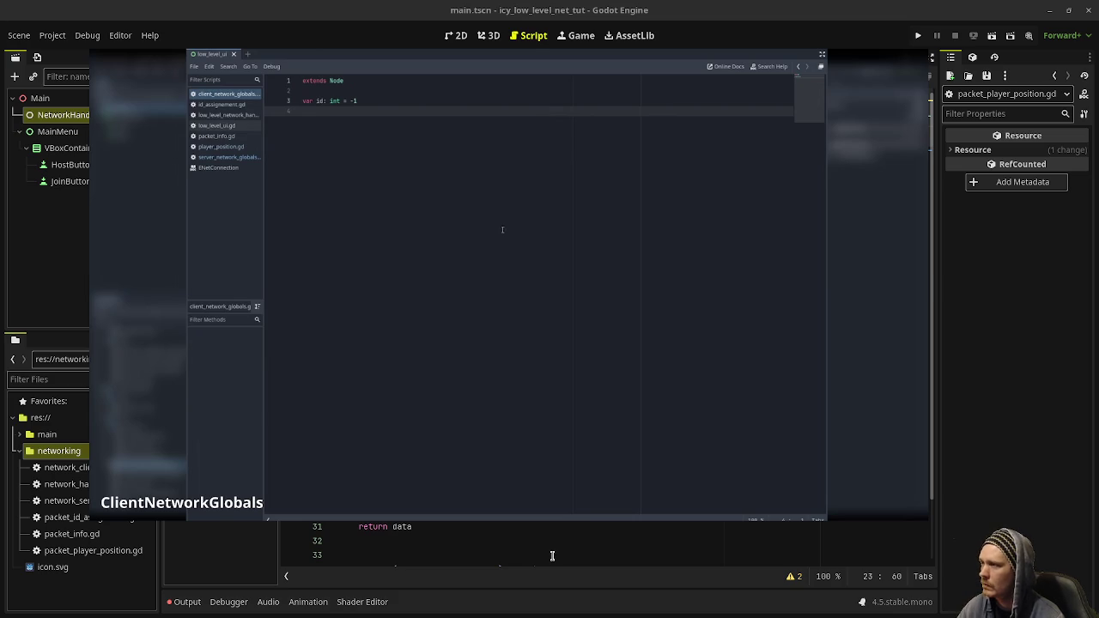
pyautogui.write('var remote_ids: Array[int]')
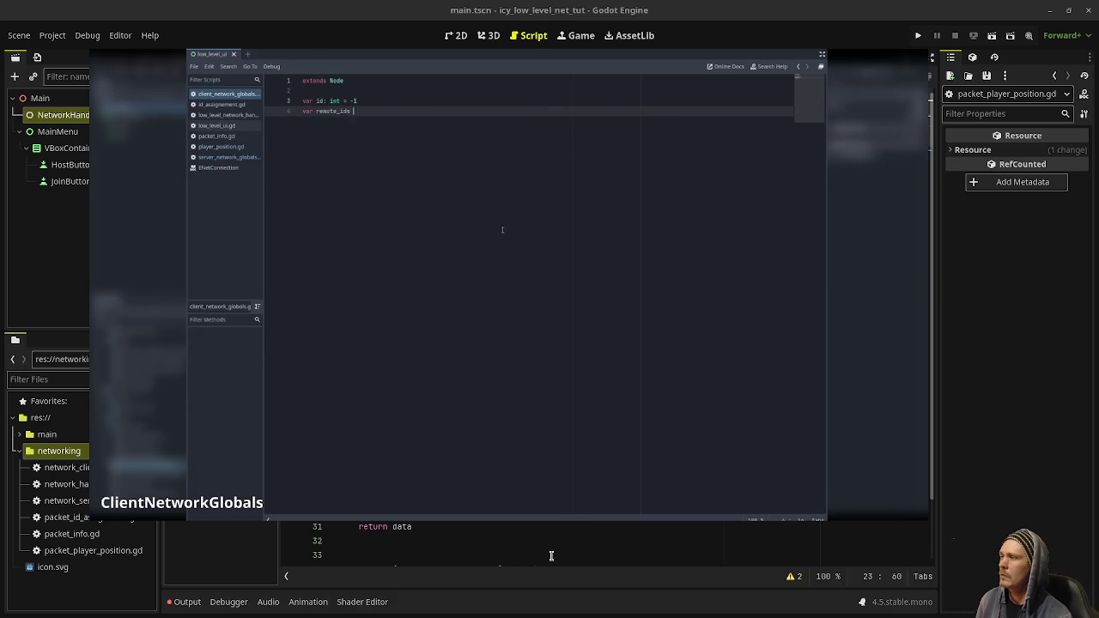
pyautogui.press('Return')
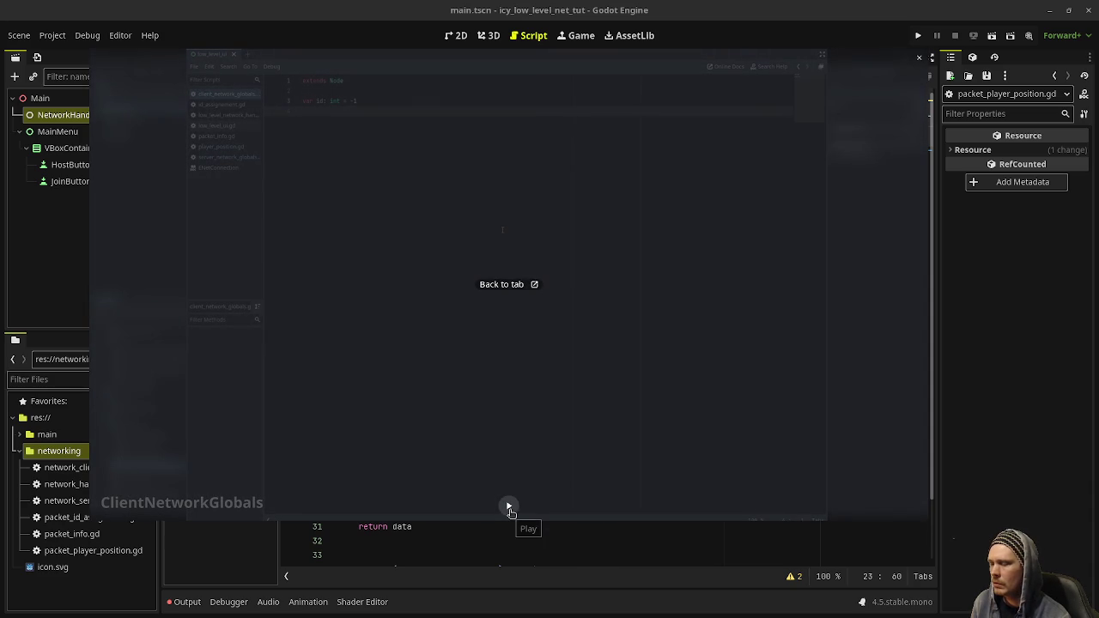
pyautogui.click(510, 512)
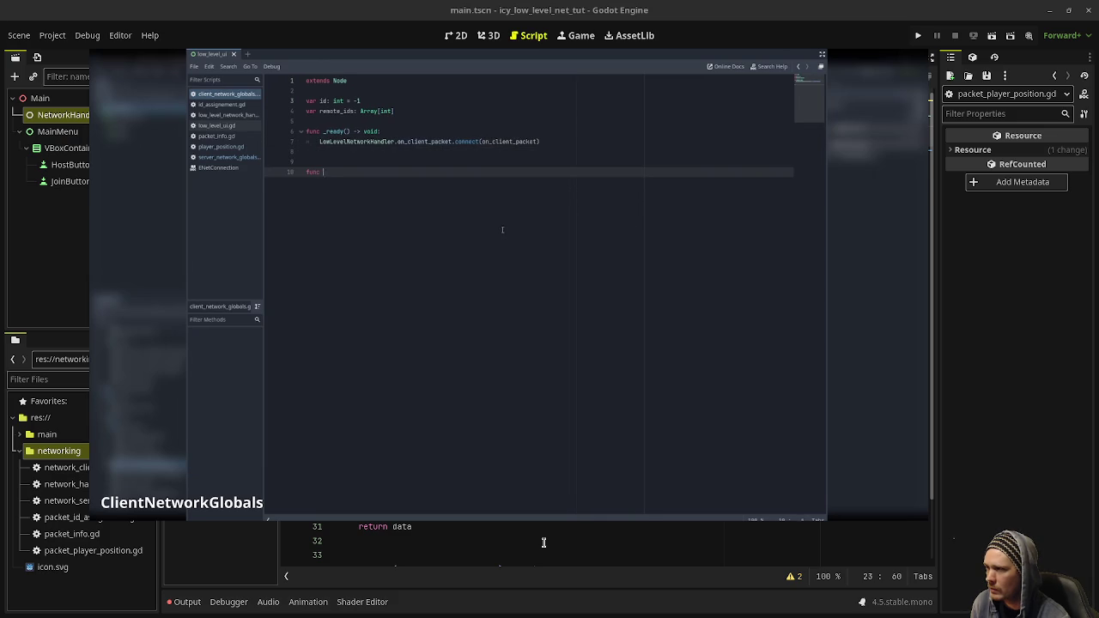
pyautogui.click(508, 506)
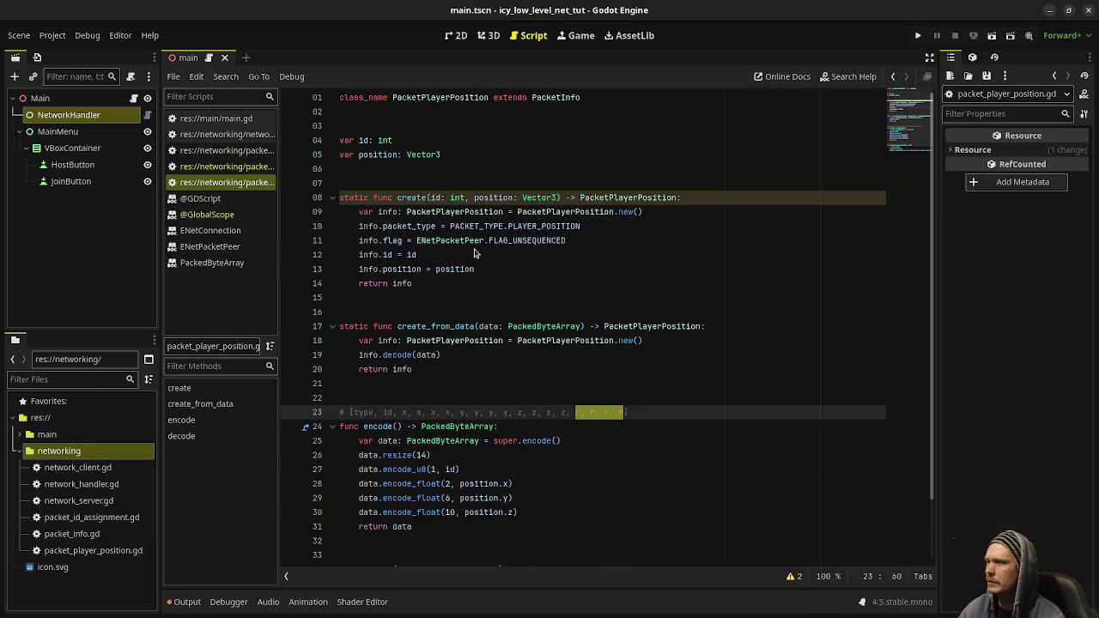
# Open network_handler.gd and declare 'static var instance' under class_name.
pyautogui.click(474, 251)
pyautogui.click(54, 113)
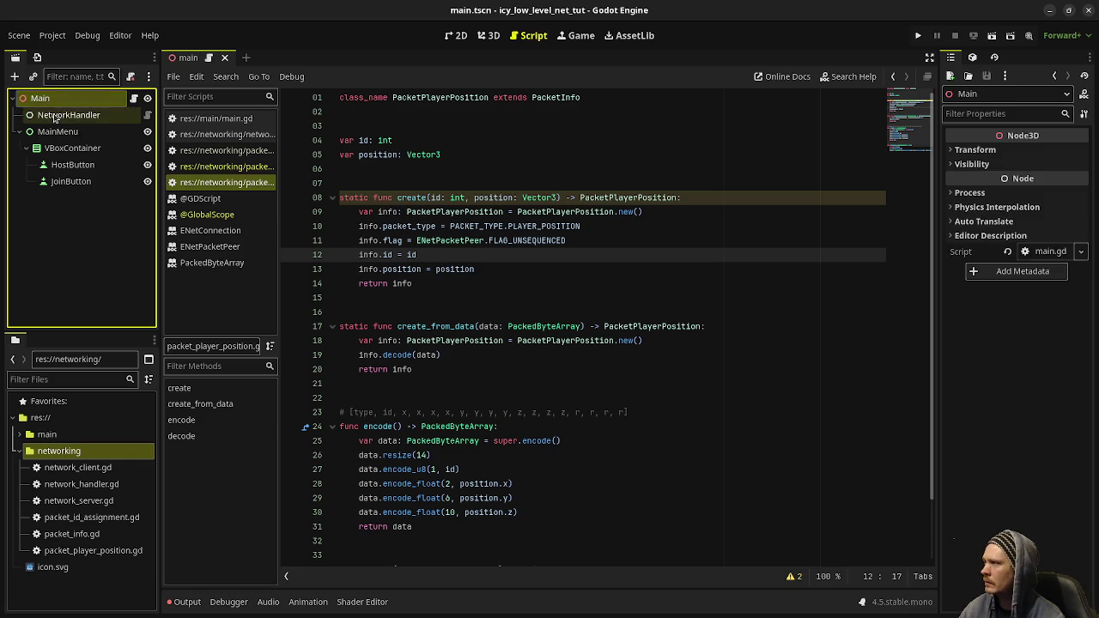
pyautogui.click(230, 135)
pyautogui.moveTo(277, 152); pyautogui.dragTo(343, 154)
pyautogui.scroll(5, 565, 258)
pyautogui.scroll(20, 565, 258)
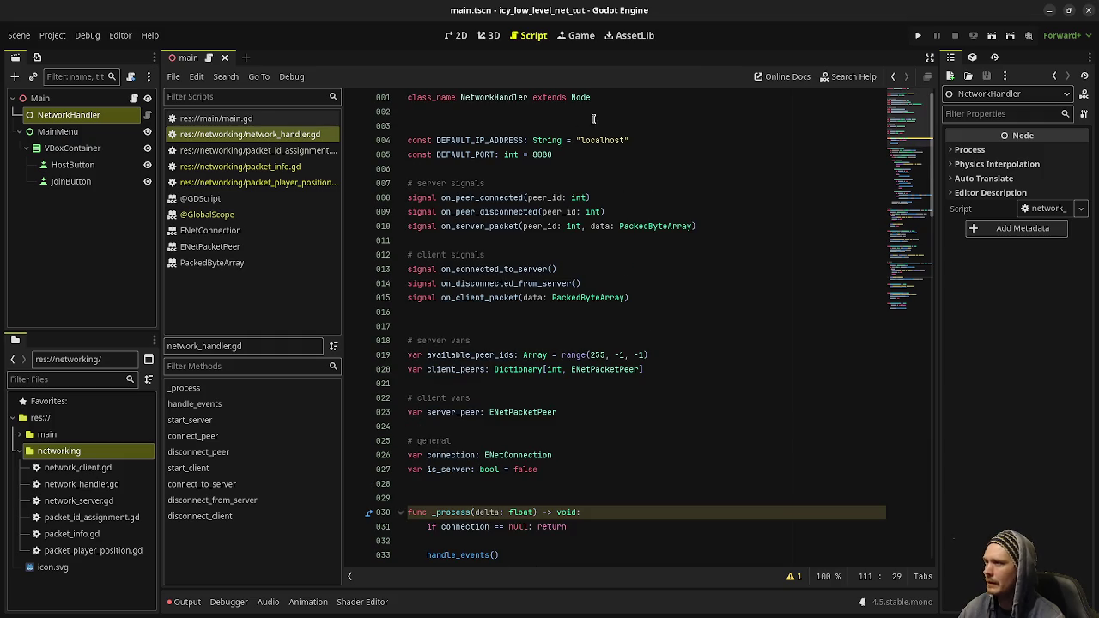
pyautogui.click(599, 118)
pyautogui.press('Return')
pyautogui.press('Return')
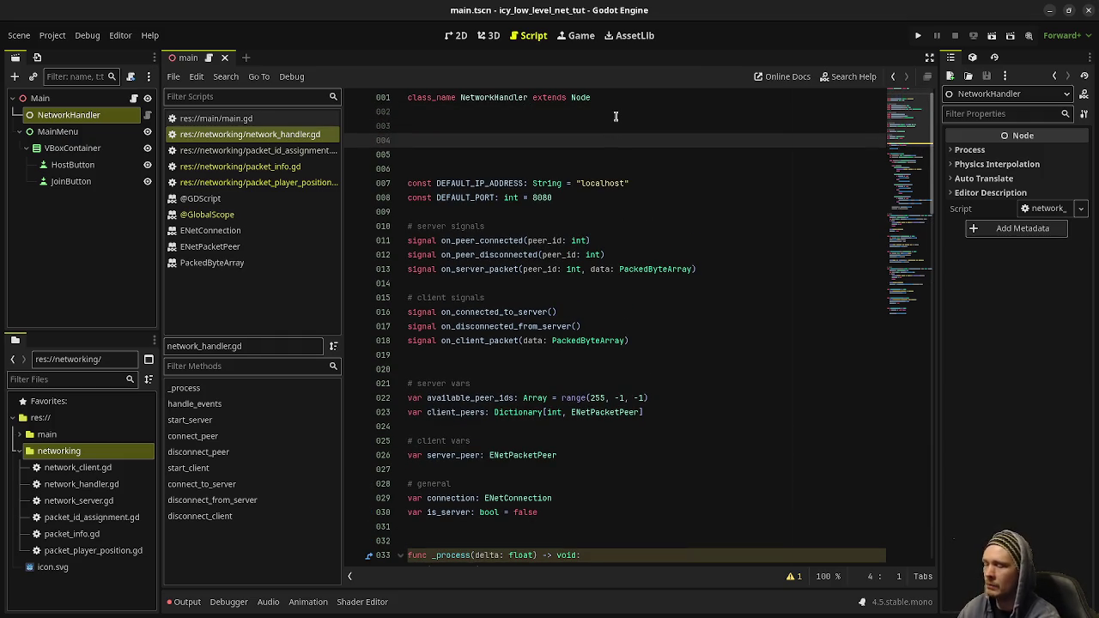
pyautogui.write('s')
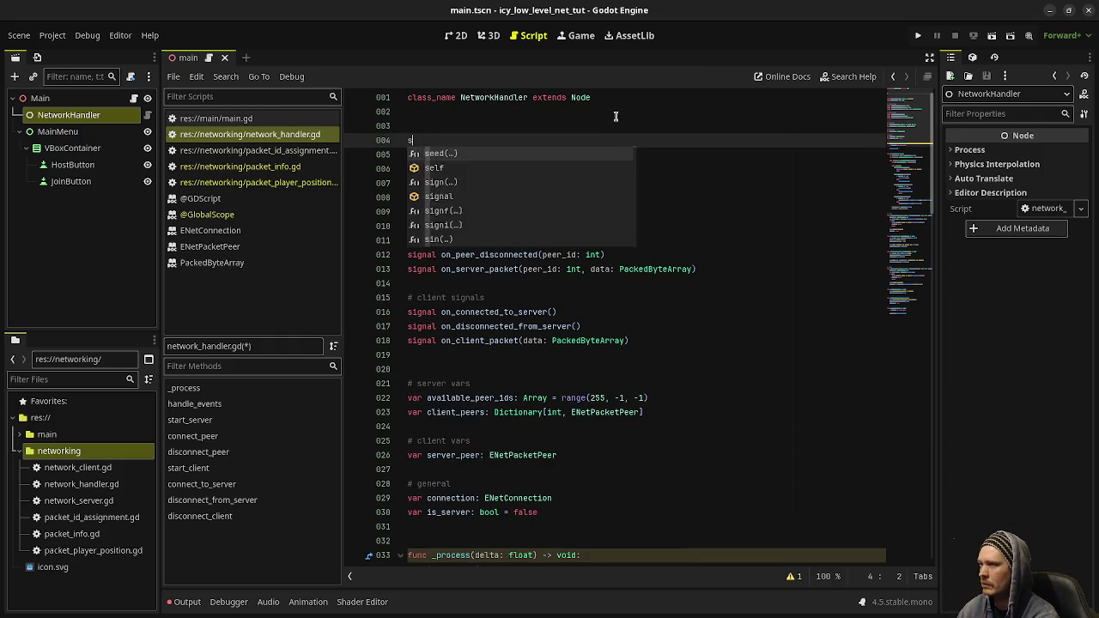
pyautogui.write('tatic inst')
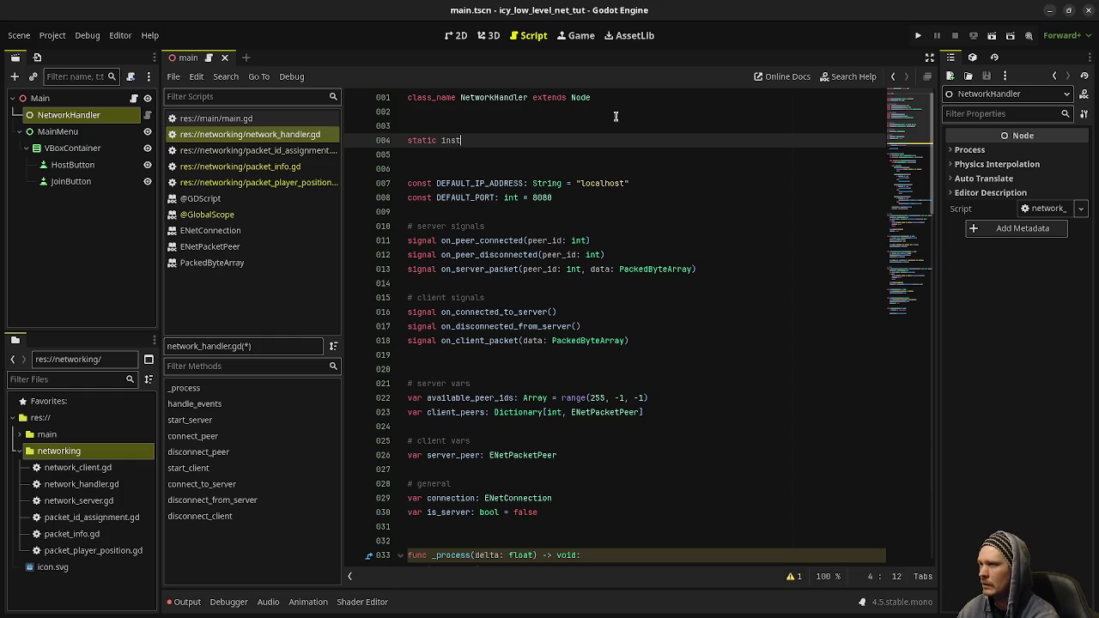
pyautogui.press('BackSpace')
pyautogui.press('BackSpace')
pyautogui.press('BackSpace')
pyautogui.press('BackSpace')
pyautogui.write('var instance')
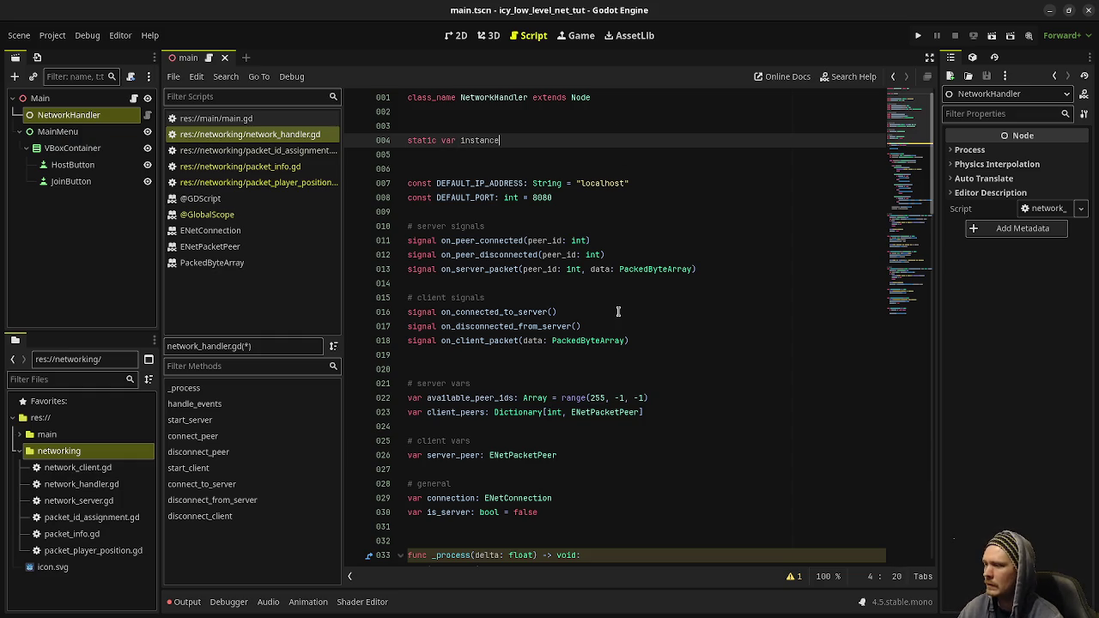
# Add a _ready() function above _process that sets instance = self.
pyautogui.scroll(-2, 618, 312)
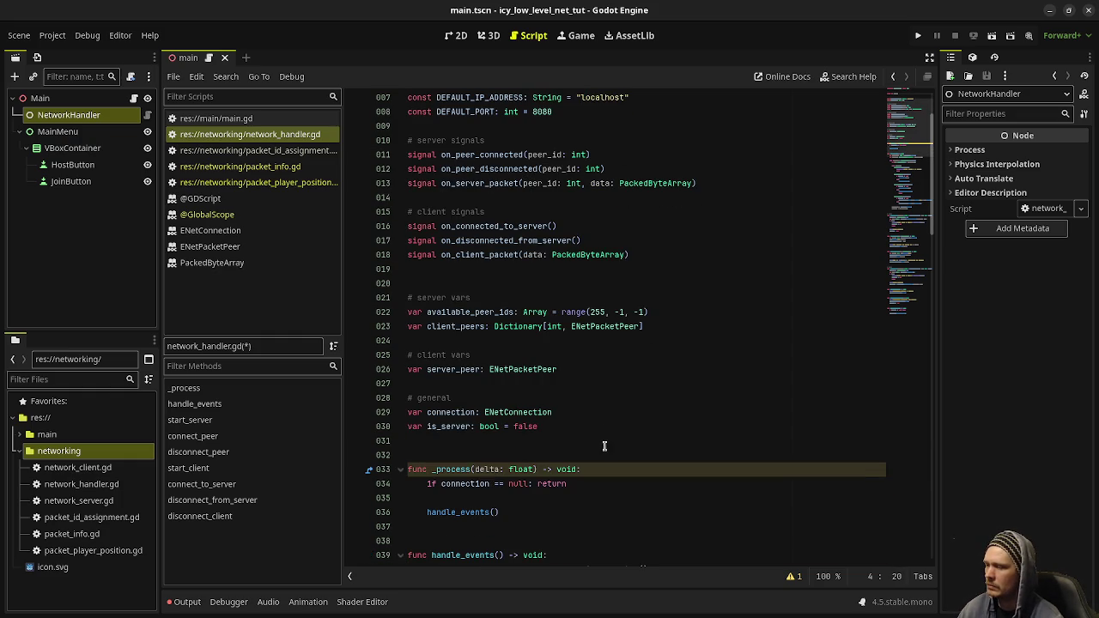
pyautogui.click(560, 447)
pyautogui.press('Return')
pyautogui.press('Return')
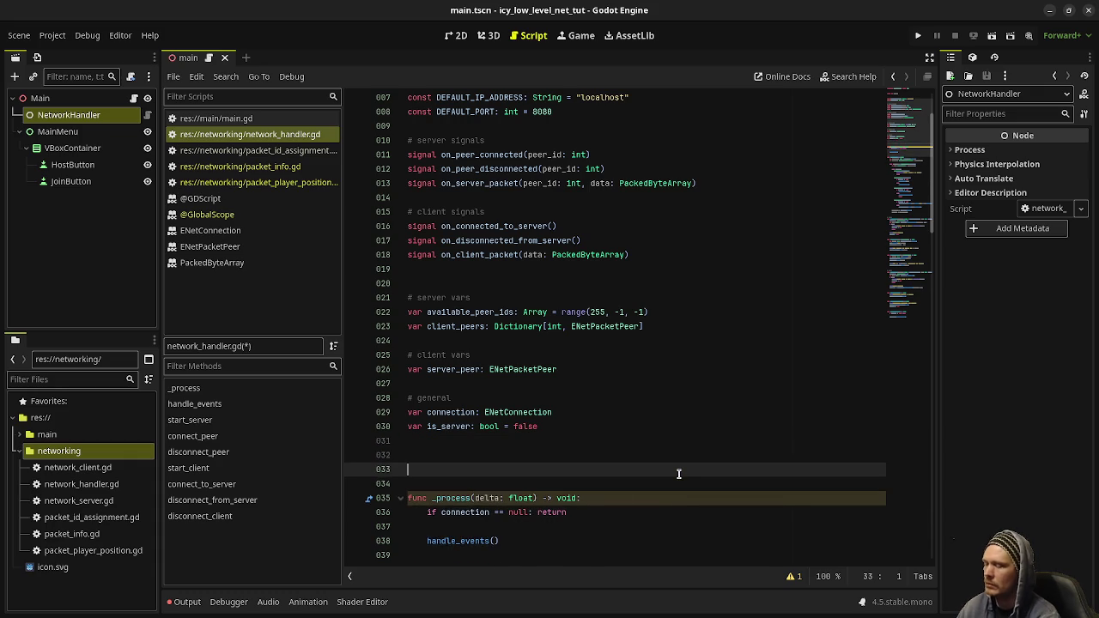
pyautogui.press('Up')
pyautogui.press('Return')
pyautogui.write('func ')
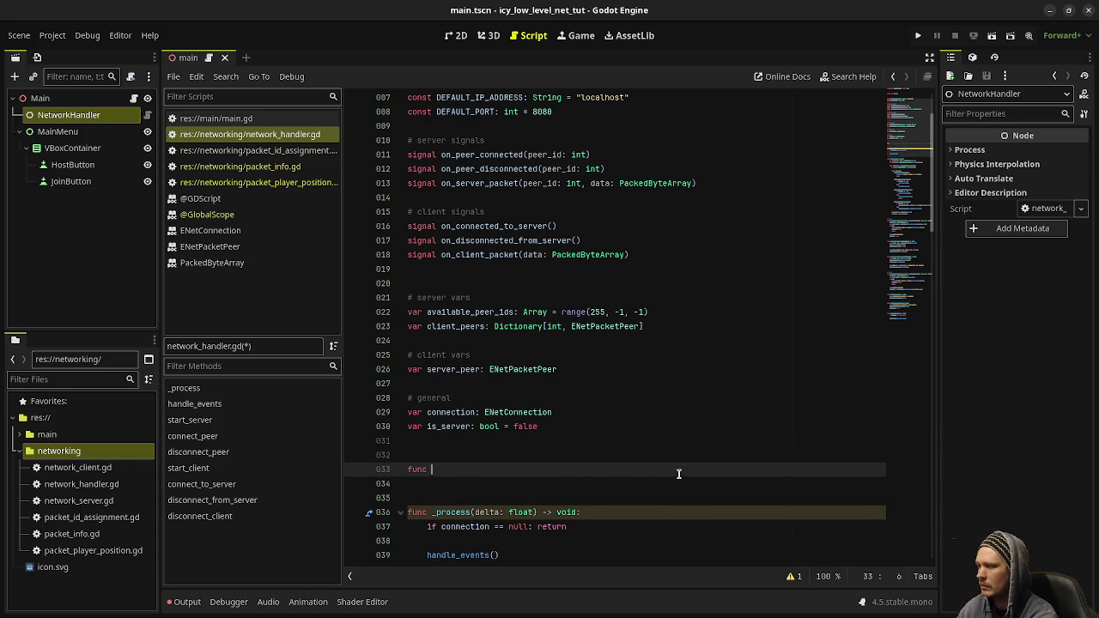
pyautogui.write('_rea')
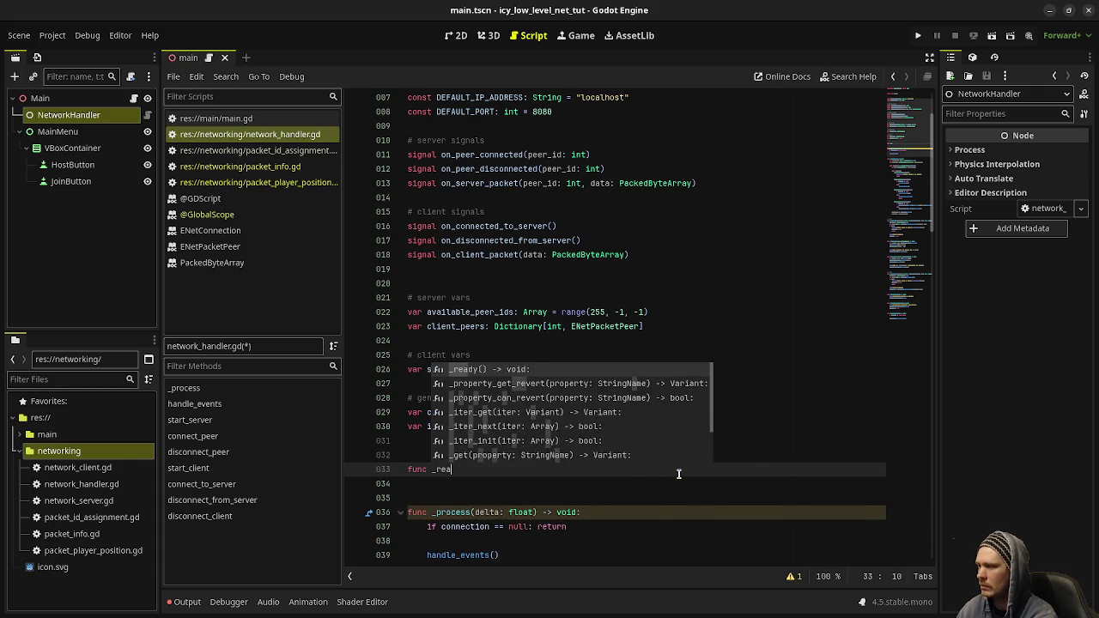
pyautogui.press('Return')
pyautogui.press('Return')
pyautogui.write('instance ')
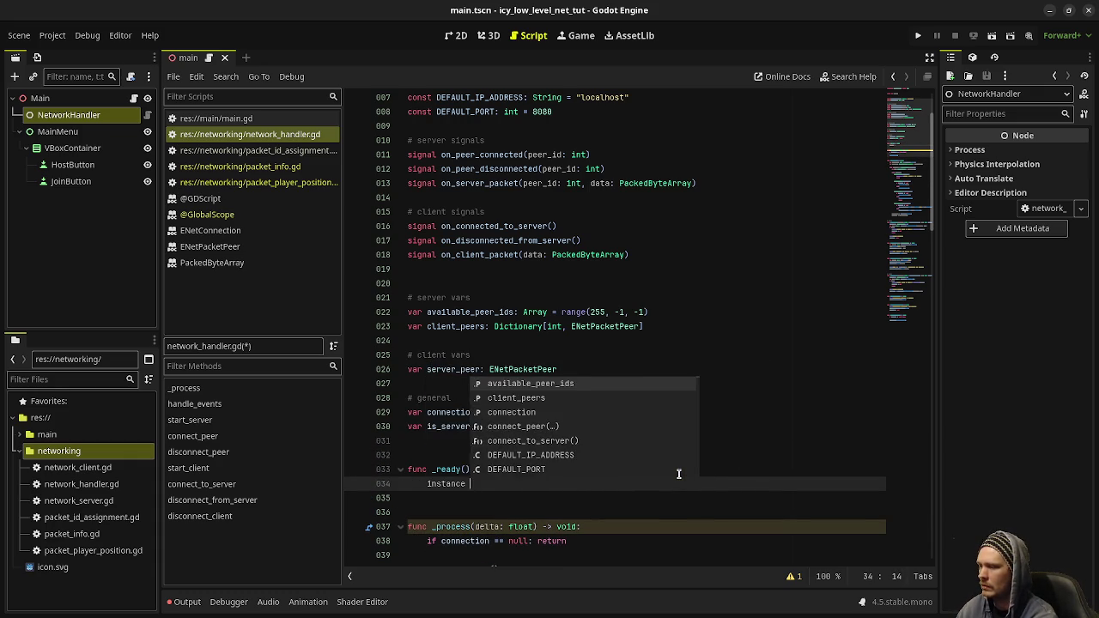
pyautogui.write('= self')
pyautogui.click(549, 313)
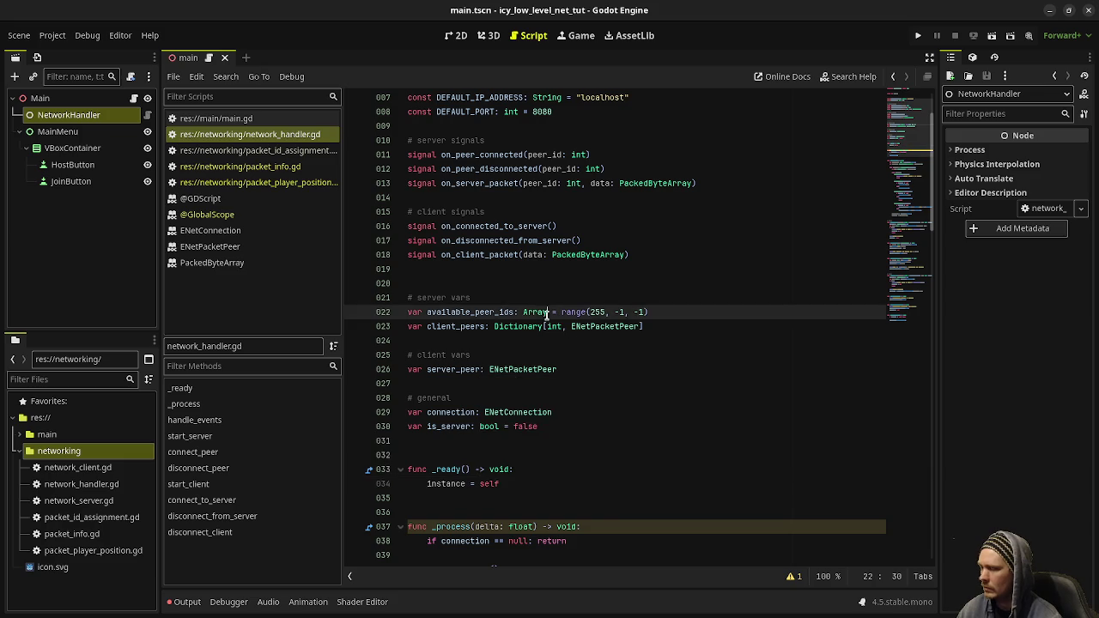
pyautogui.scroll(2, 519, 326)
pyautogui.scroll(-5, 517, 360)
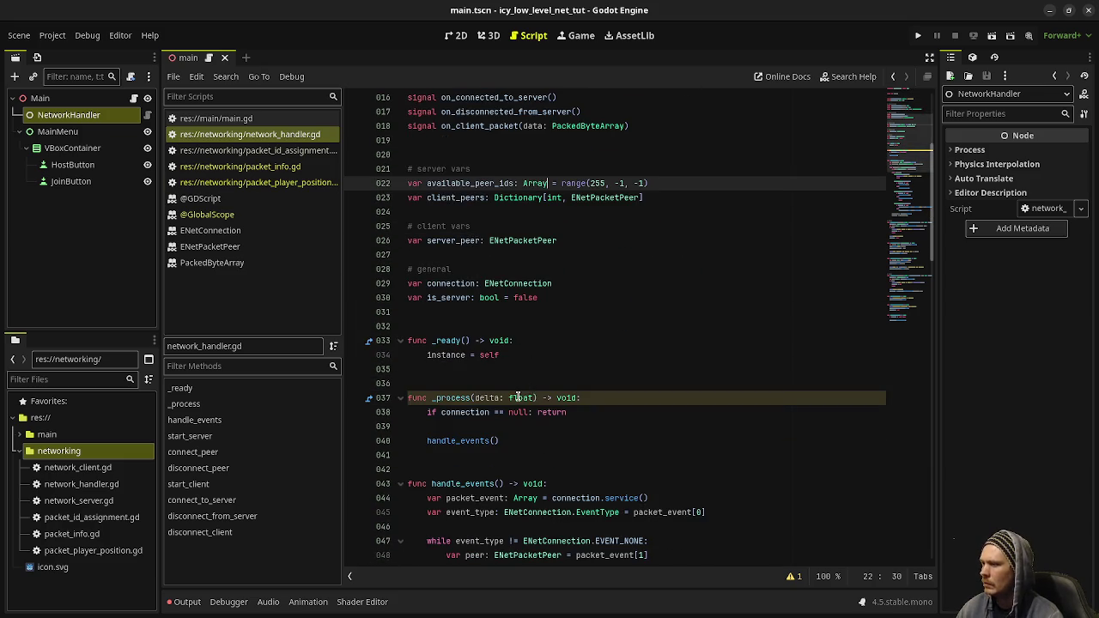
pyautogui.scroll(2, 516, 393)
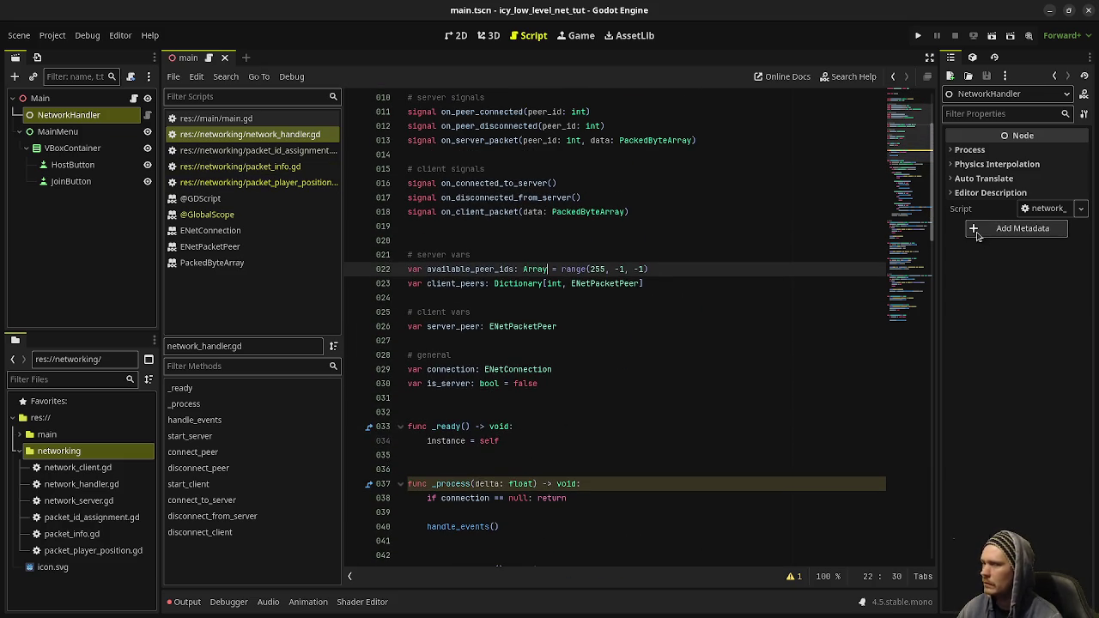
pyautogui.click(700, 545)
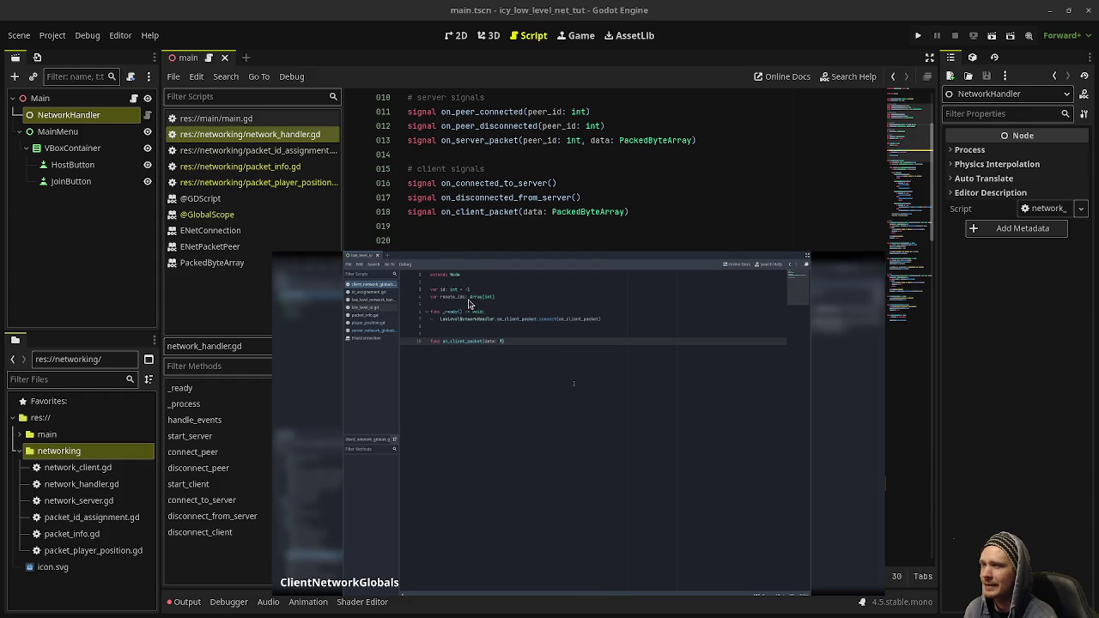
# Display the KDE overview of all open windows with Super+W.
pyautogui.press('super+w')
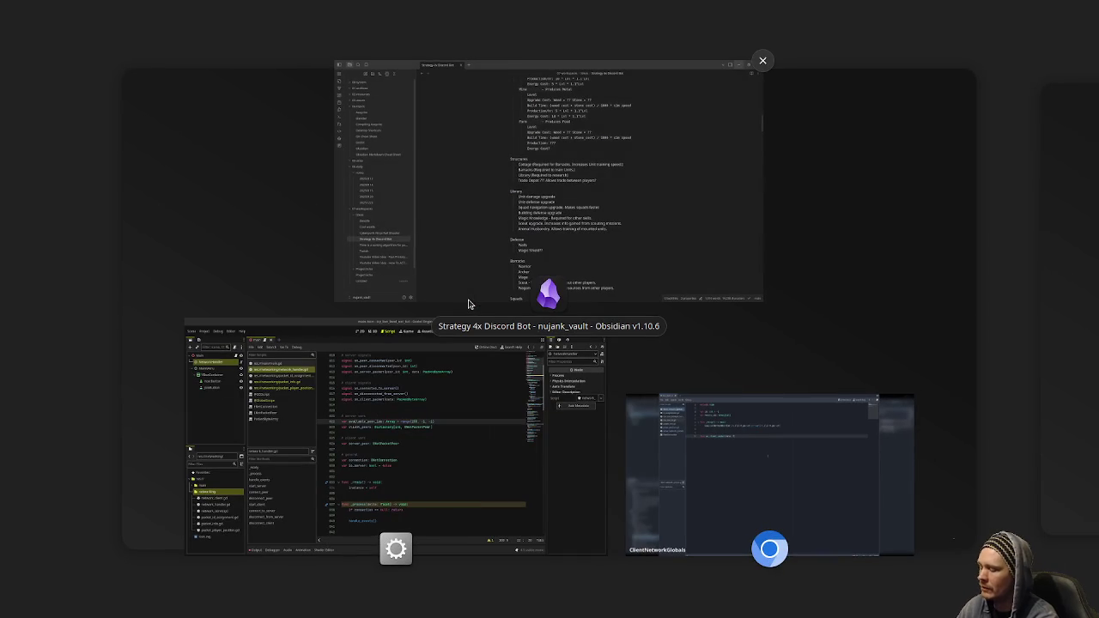
# Leave the window overview, reposition the Project Manager, and select the relic project.
pyautogui.click(469, 301)
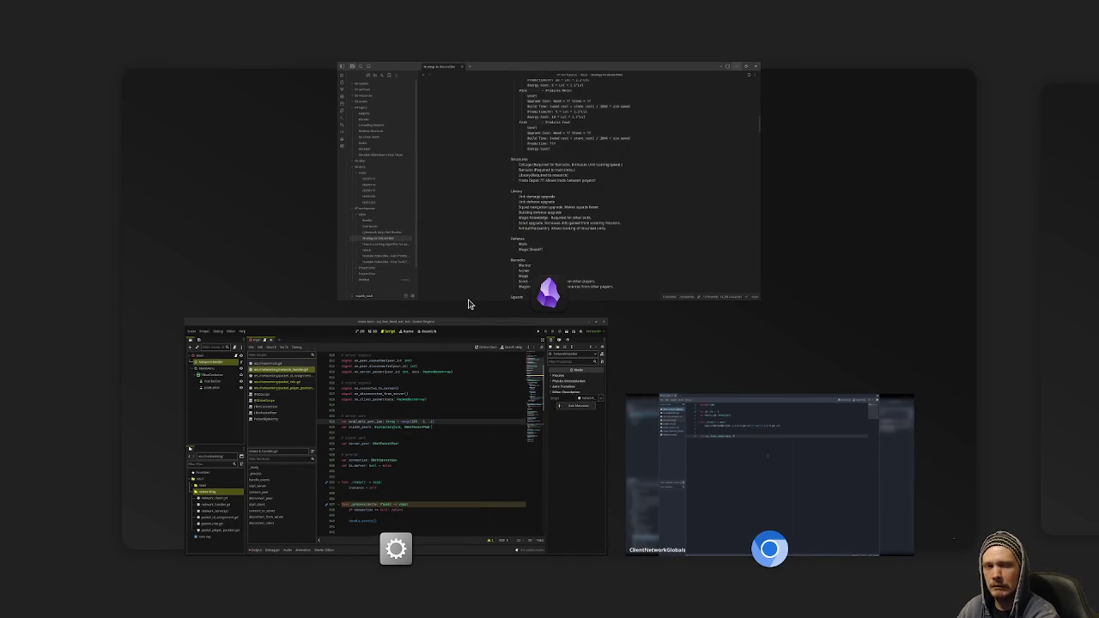
pyautogui.click(469, 303)
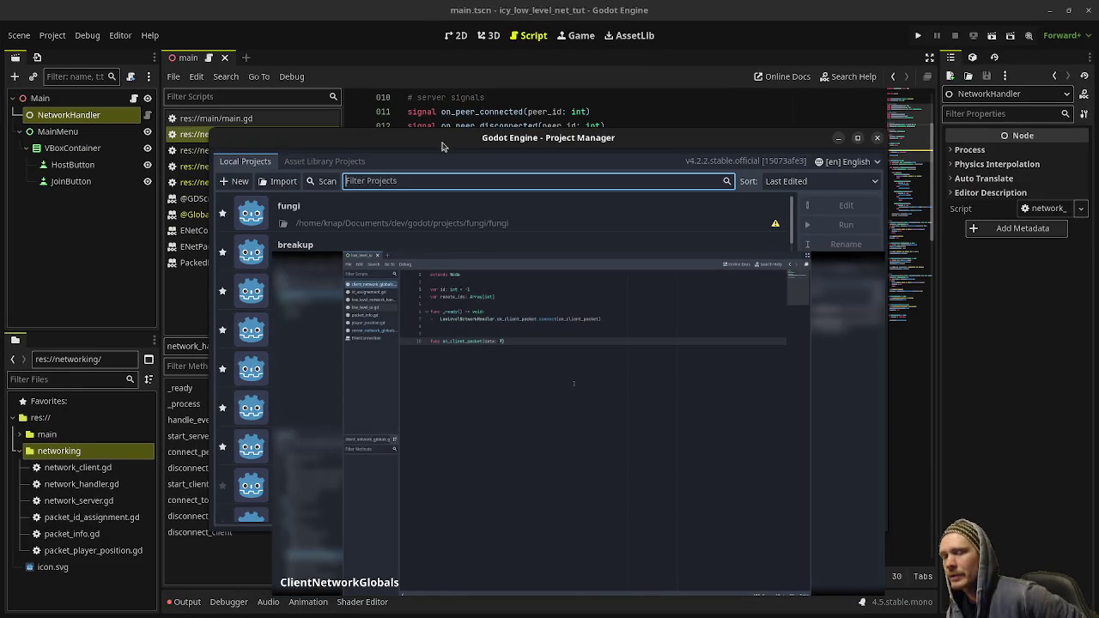
pyautogui.moveTo(418, 138); pyautogui.dragTo(404, 104)
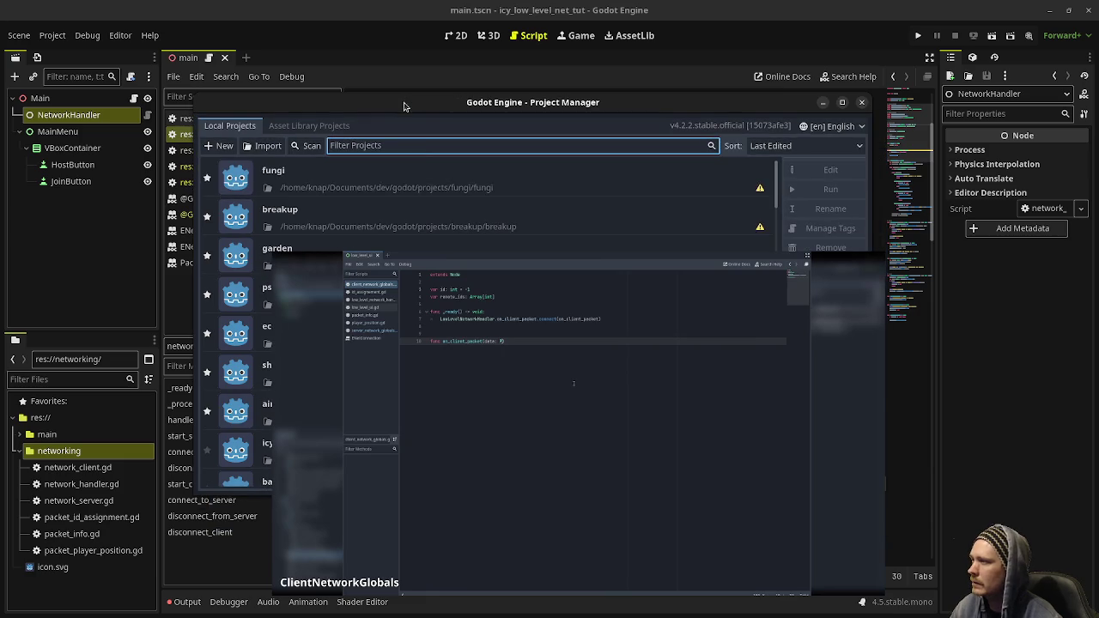
pyautogui.moveTo(458, 338); pyautogui.dragTo(449, 462)
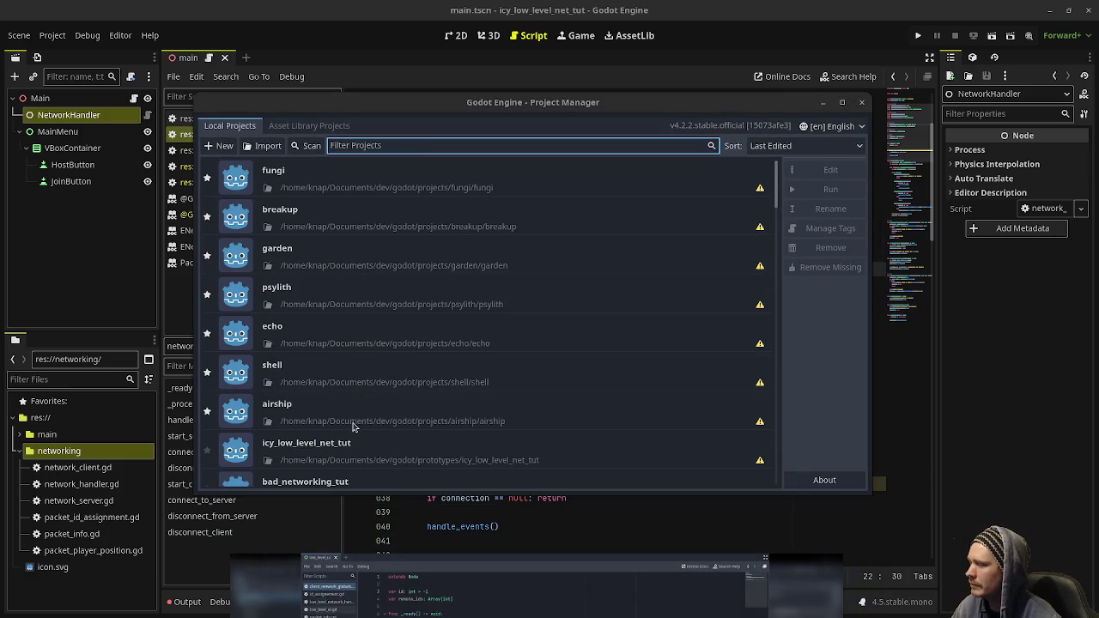
pyautogui.scroll(-5, 364, 393)
pyautogui.click(339, 401)
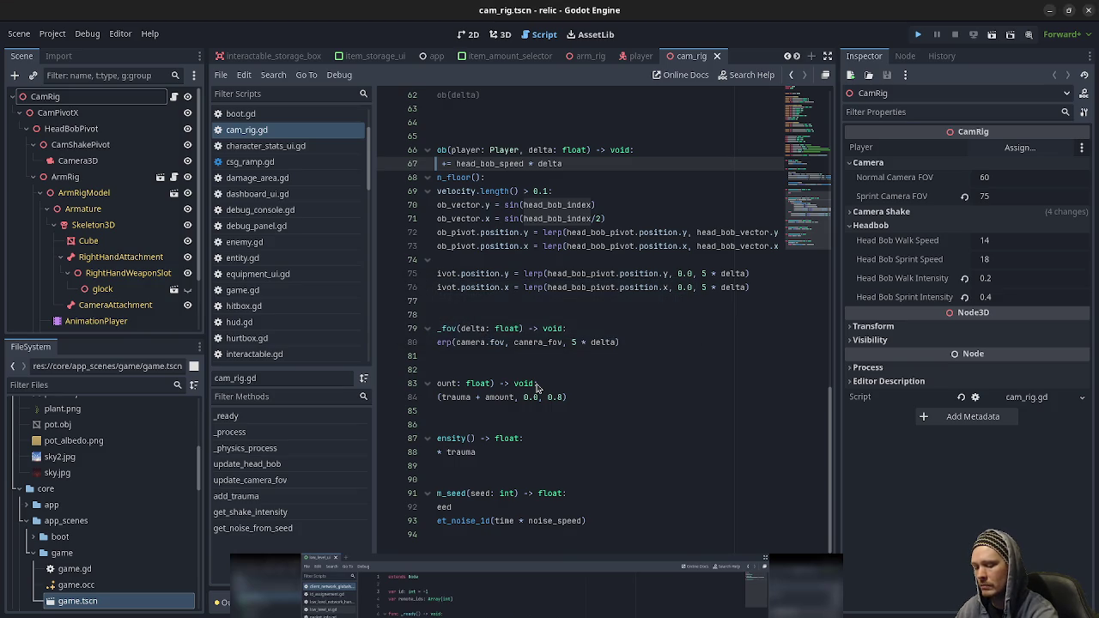
# Run the relic project in a debug window with F5.
pyautogui.press('F5')
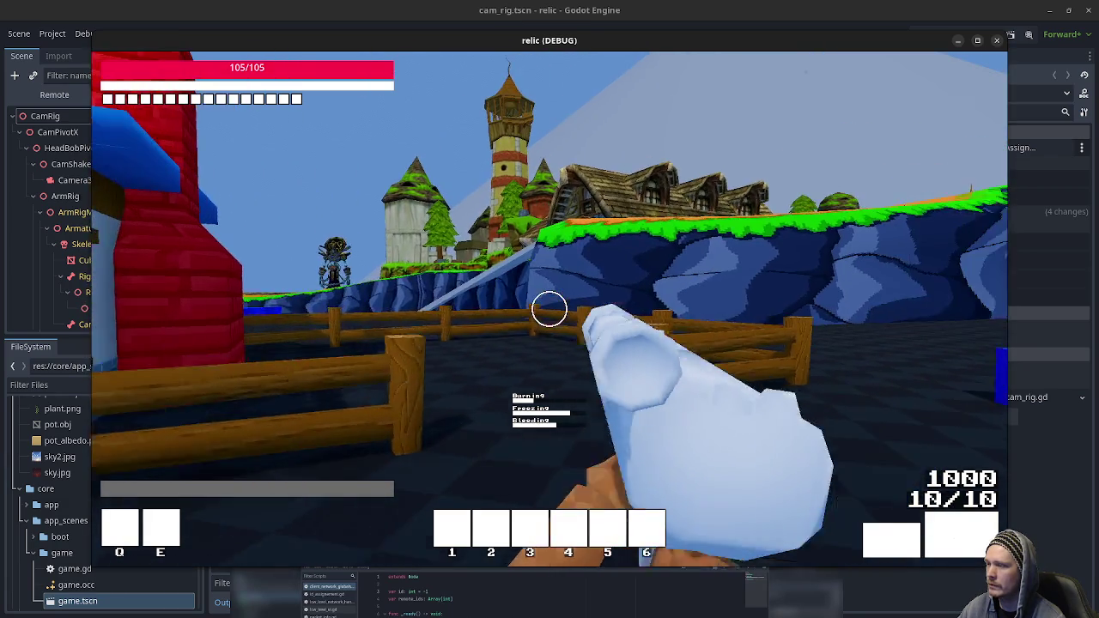
# Fire both weapons at the town houses in the running relic game.
pyautogui.click(550, 310)
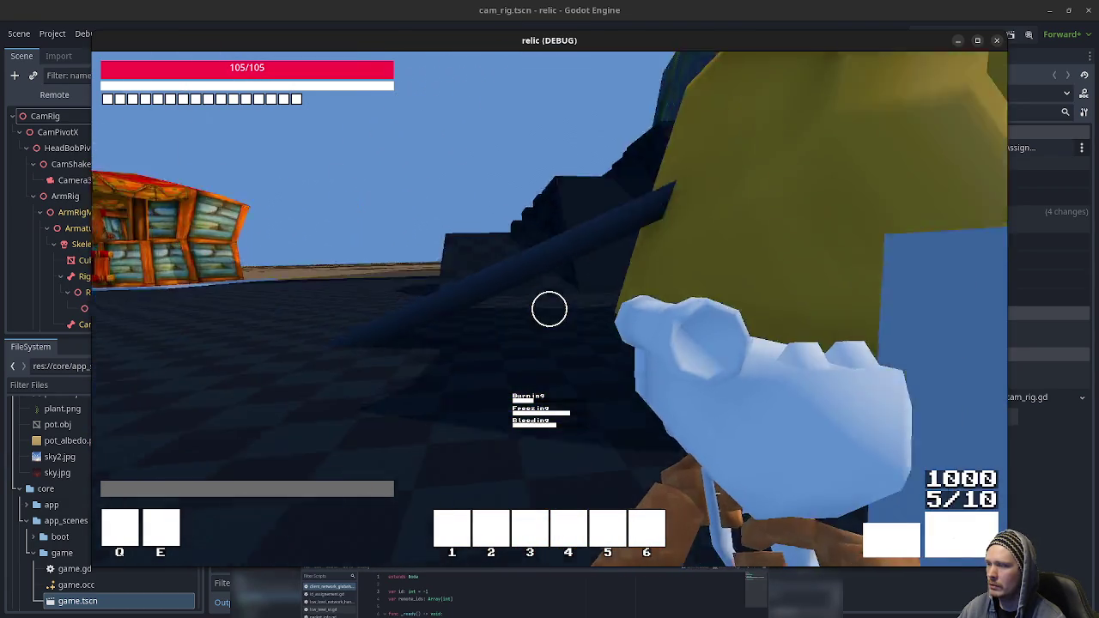
pyautogui.click(550, 309)
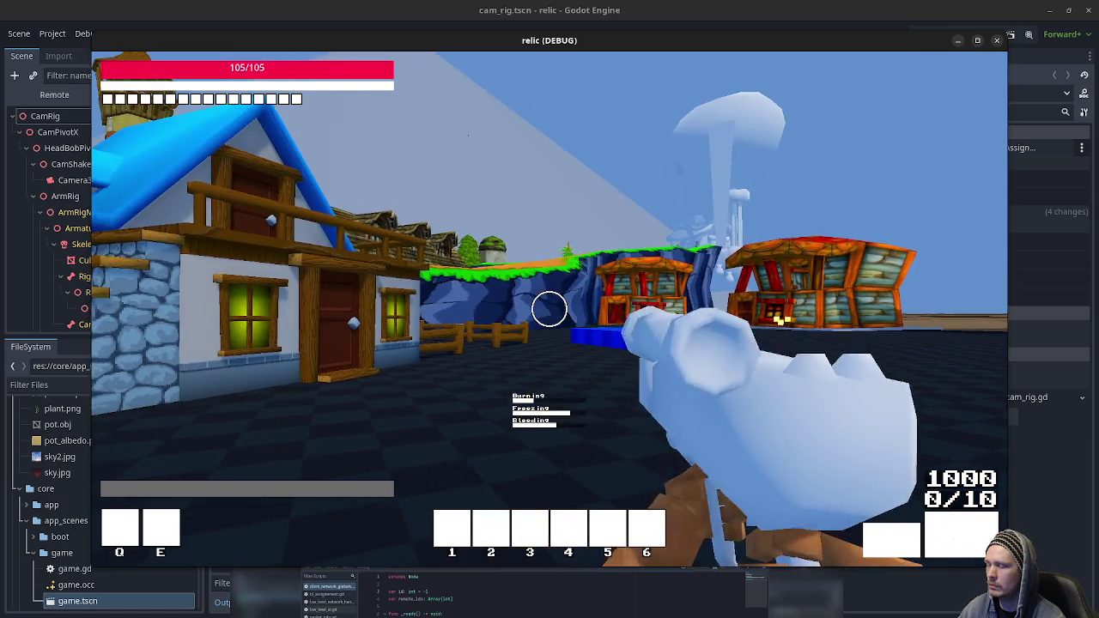
pyautogui.press('2')
pyautogui.click(549, 309)
pyautogui.click(549, 309)
pyautogui.click(550, 309)
pyautogui.click(549, 309)
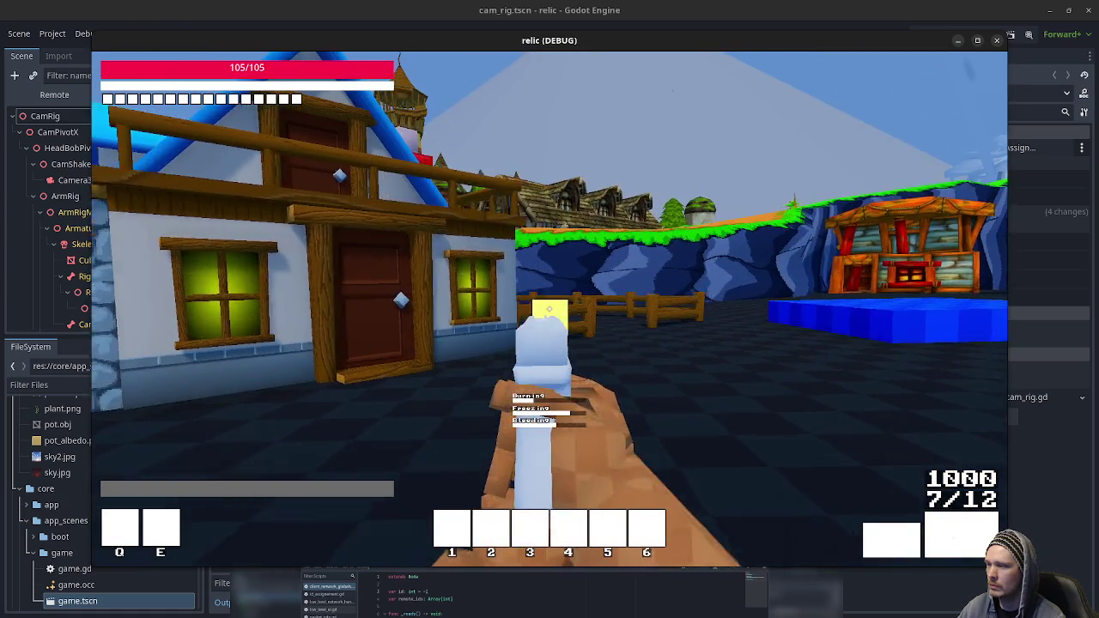
pyautogui.click(550, 309)
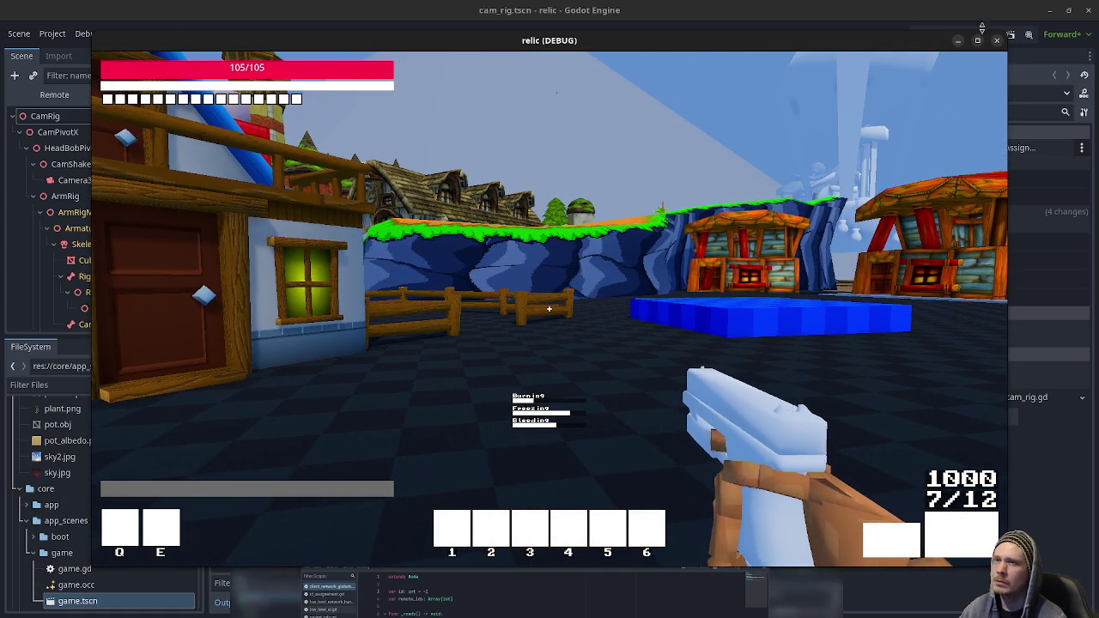
# Stop the game, restore head_bob_index on line 67 of cam_rig.gd, and save.
pyautogui.click(996, 41)
pyautogui.write('head_bob_index')
pyautogui.hotkey('ctrl', 's')
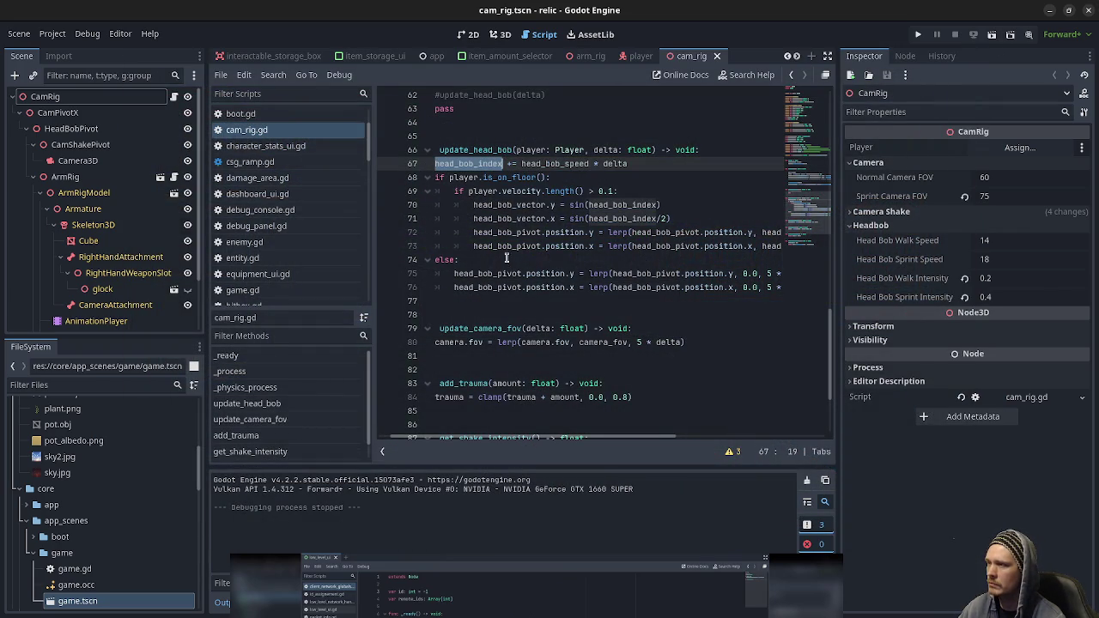
# Close the relic project's editor window.
pyautogui.moveTo(510, 443); pyautogui.dragTo(499, 442)
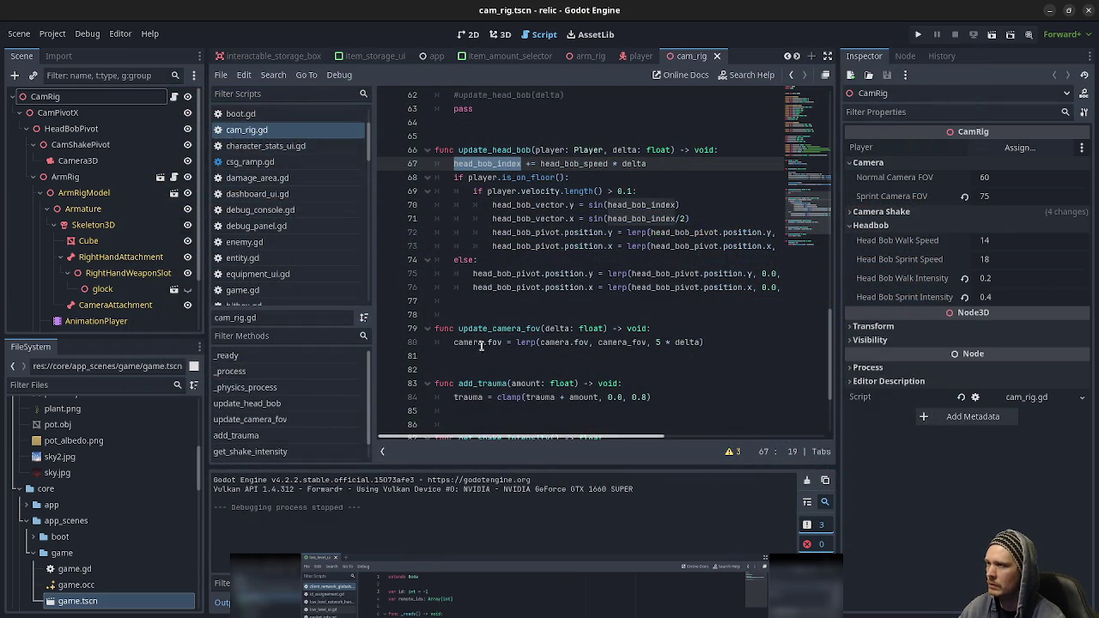
pyautogui.click(1090, 12)
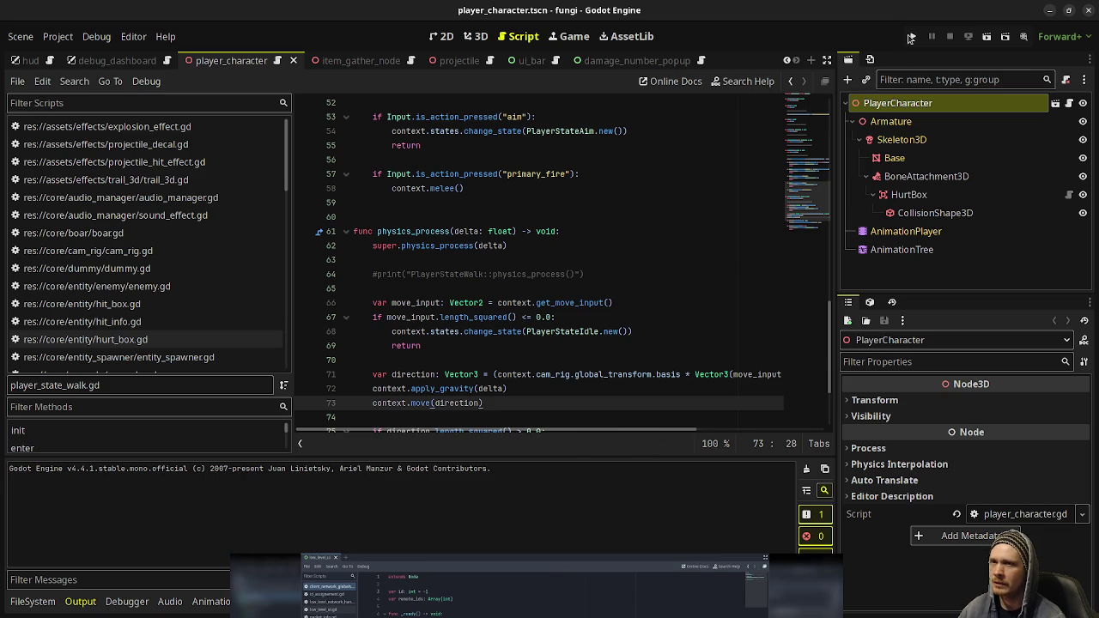
# Launch the fungi game, sprint around, and throw an exploding ball to scatter the cube stack.
pyautogui.hotkey('ctrl', 's')
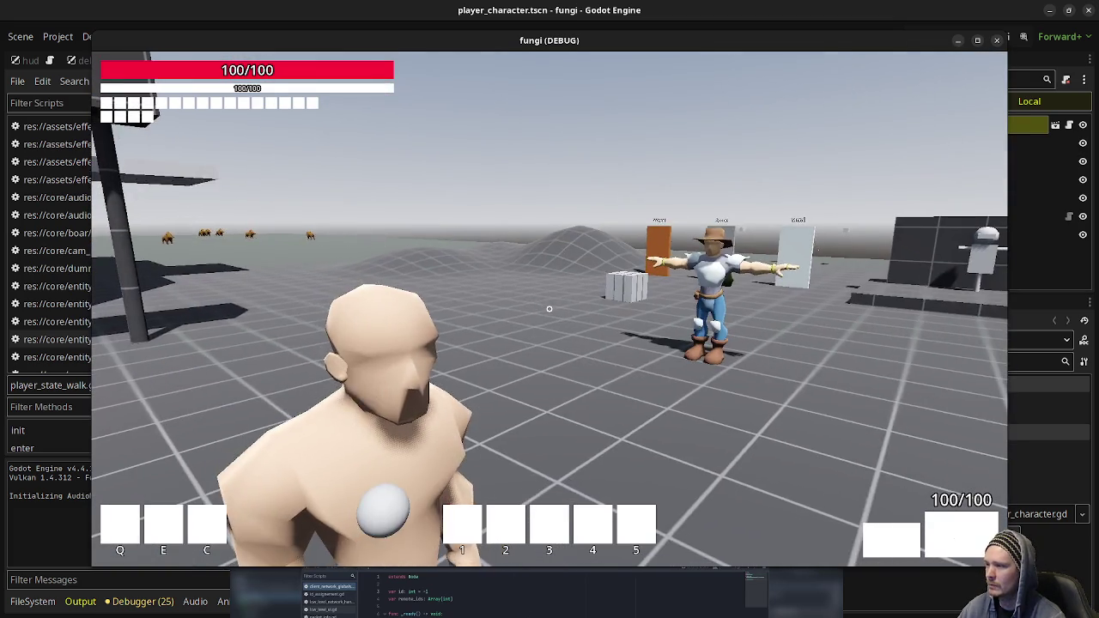
pyautogui.hotkey('shift', 'w')
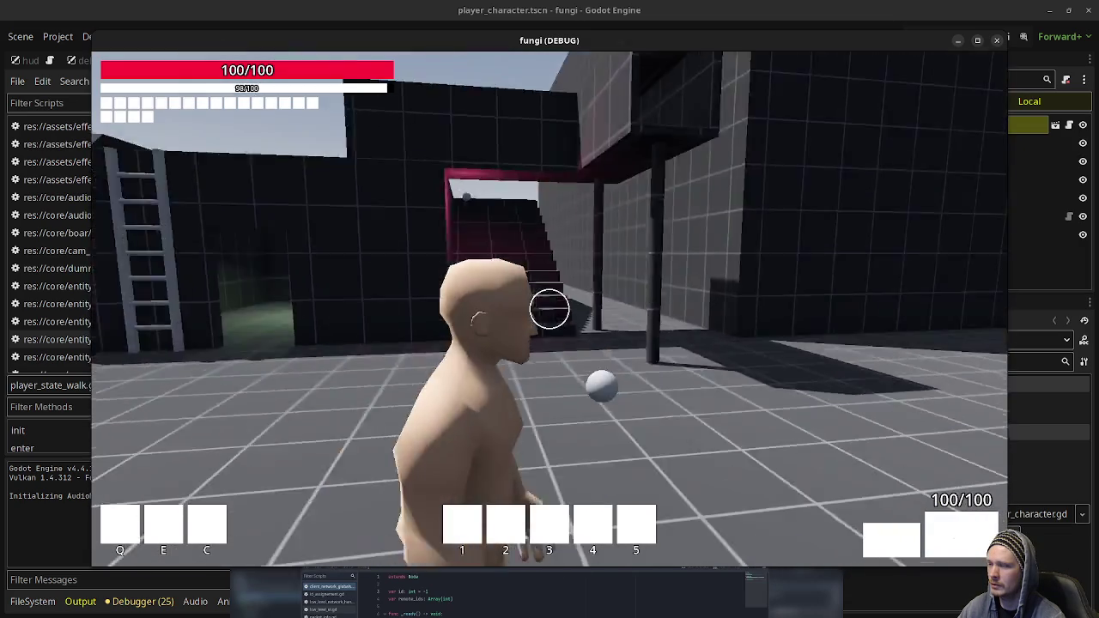
pyautogui.hotkey('shift', 'w')
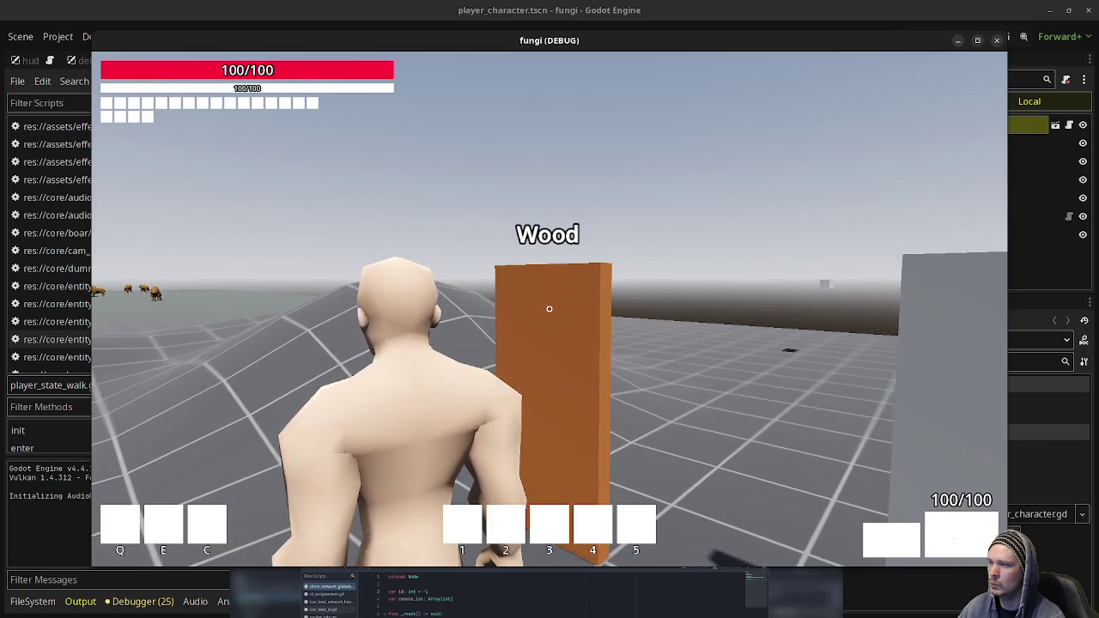
pyautogui.press('w')
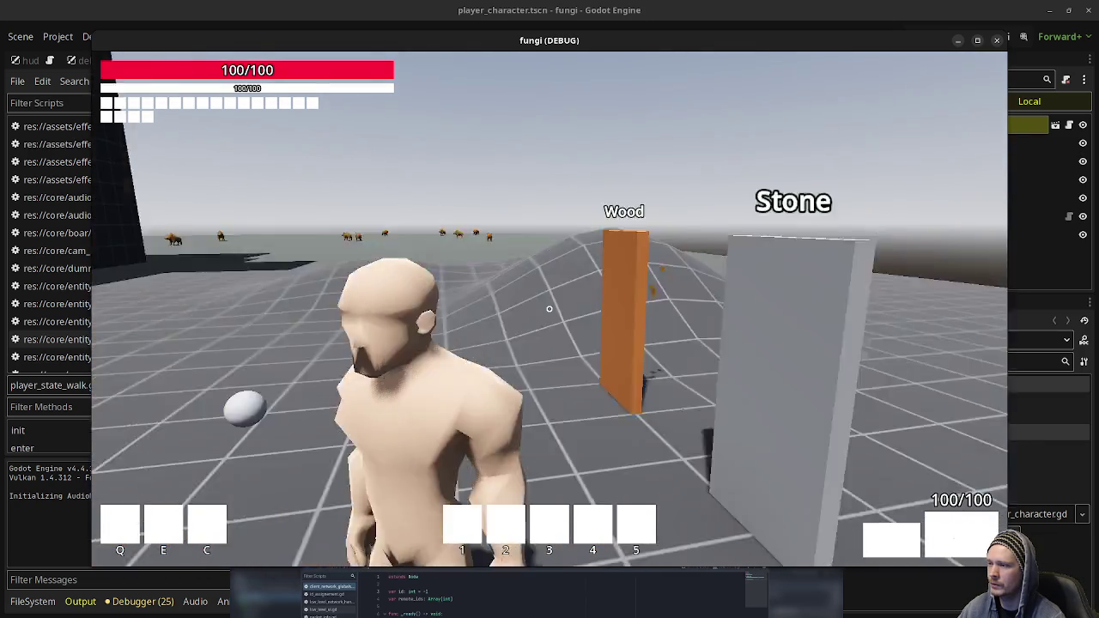
pyautogui.press('s')
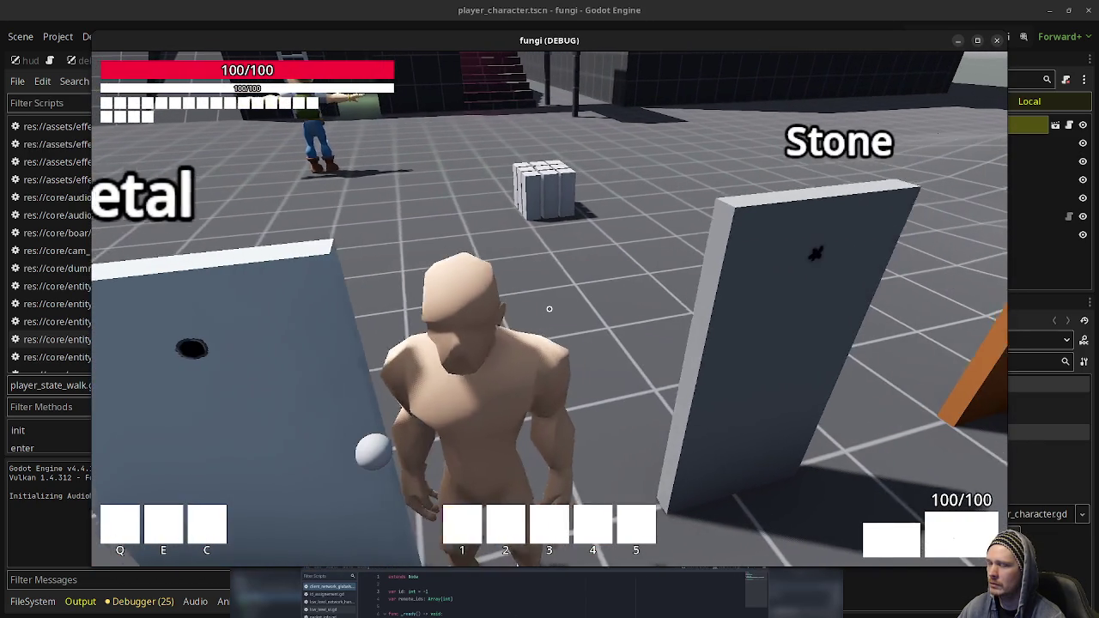
pyautogui.click(550, 309)
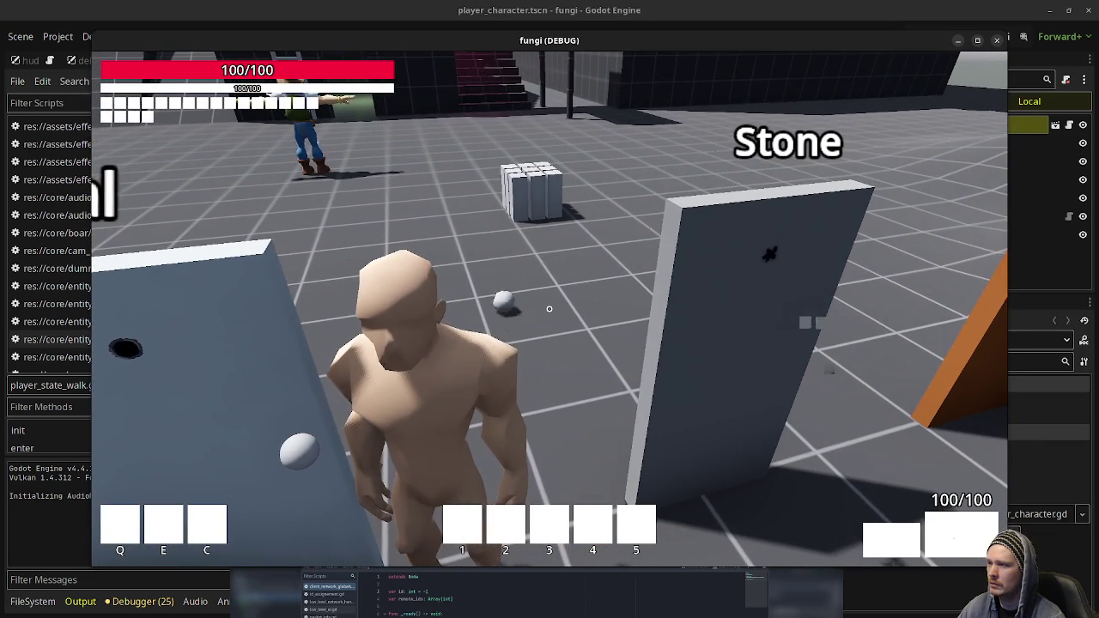
pyautogui.click(550, 308)
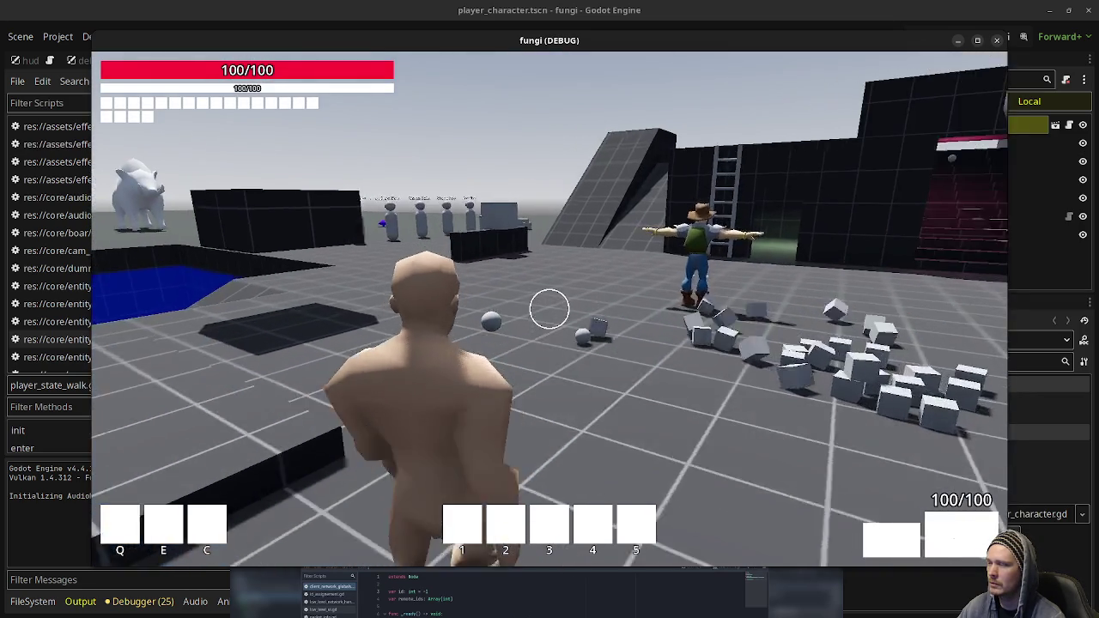
# Run across the field to the boars and attack them.
pyautogui.press('w')
pyautogui.press('w')
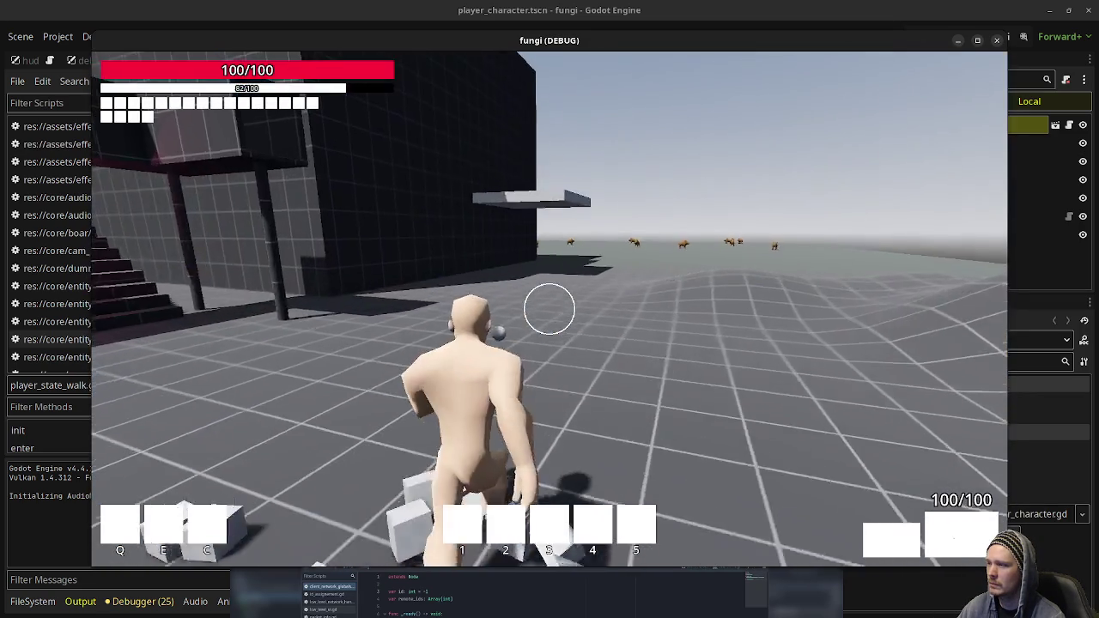
pyautogui.press('w')
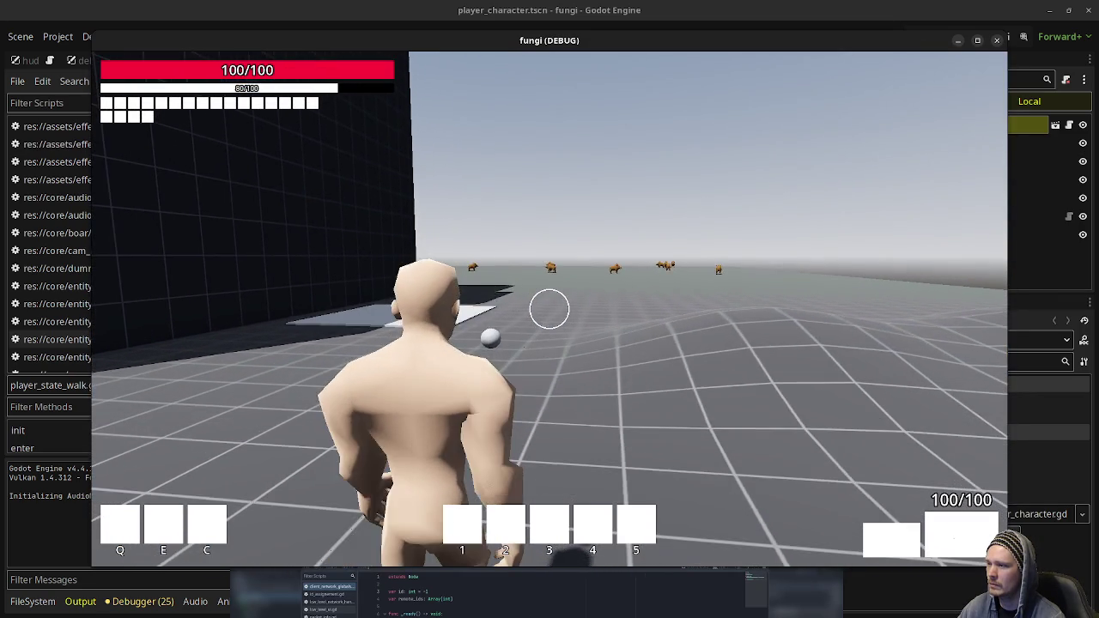
pyautogui.press('w')
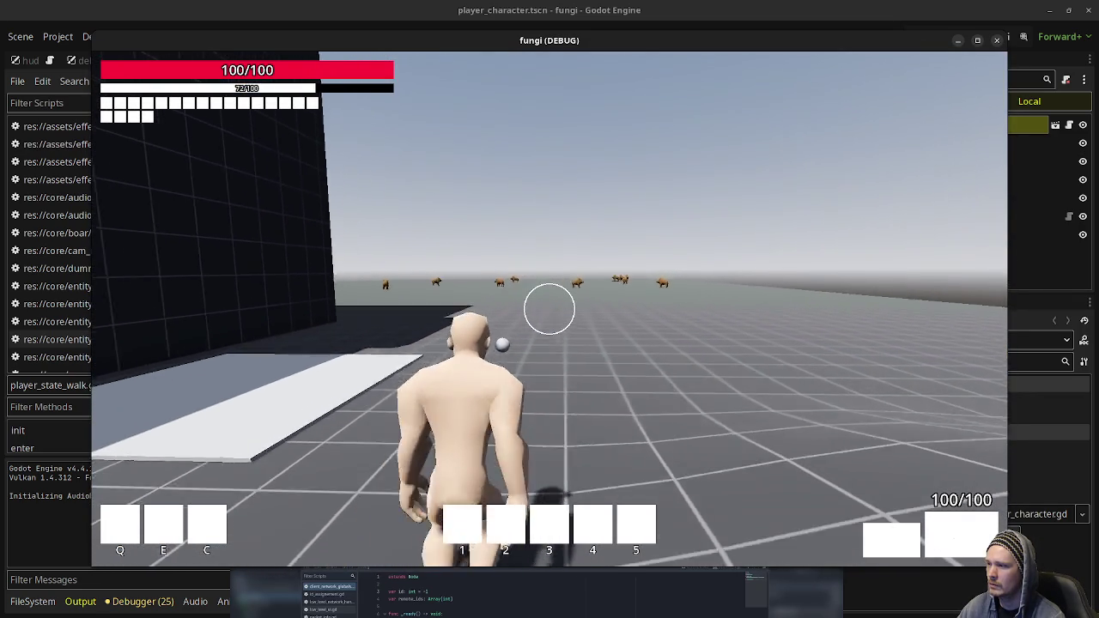
pyautogui.press('w')
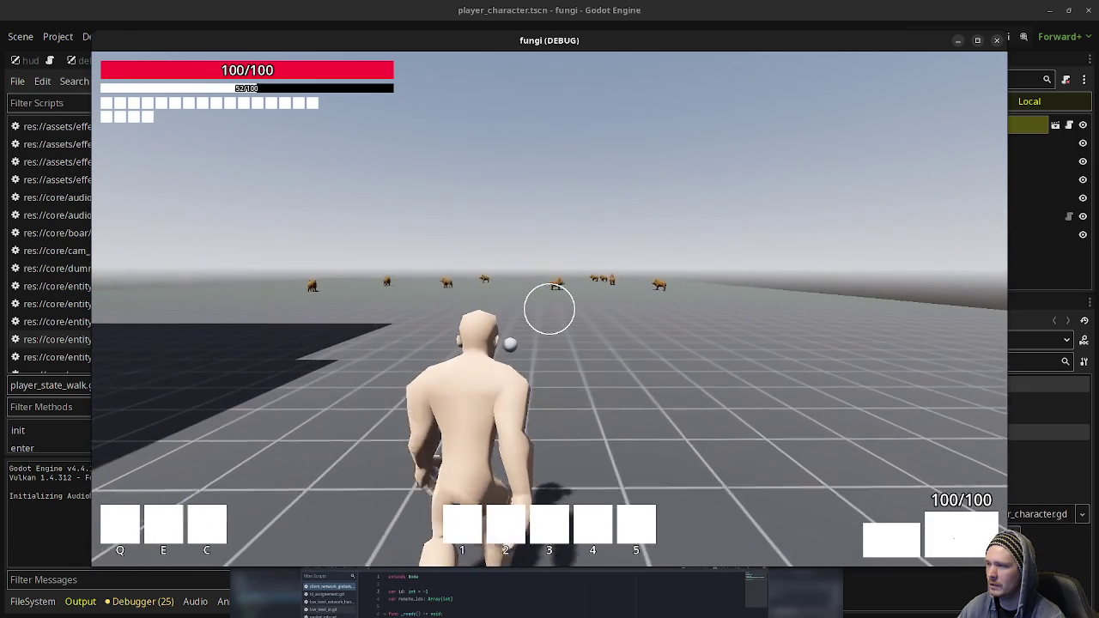
pyautogui.press('w')
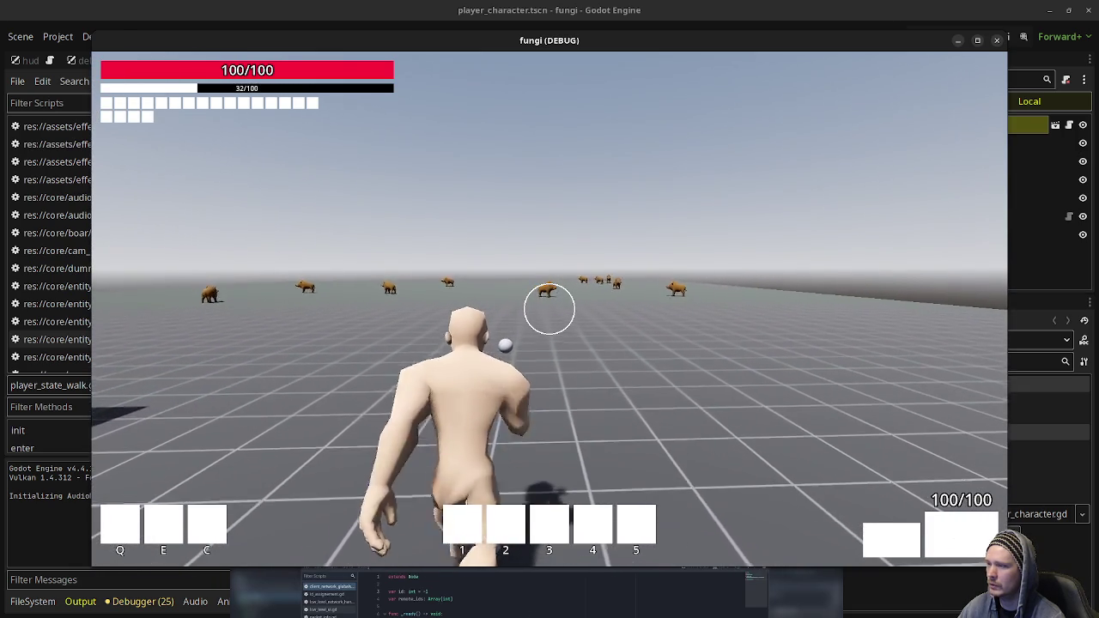
pyautogui.press('w')
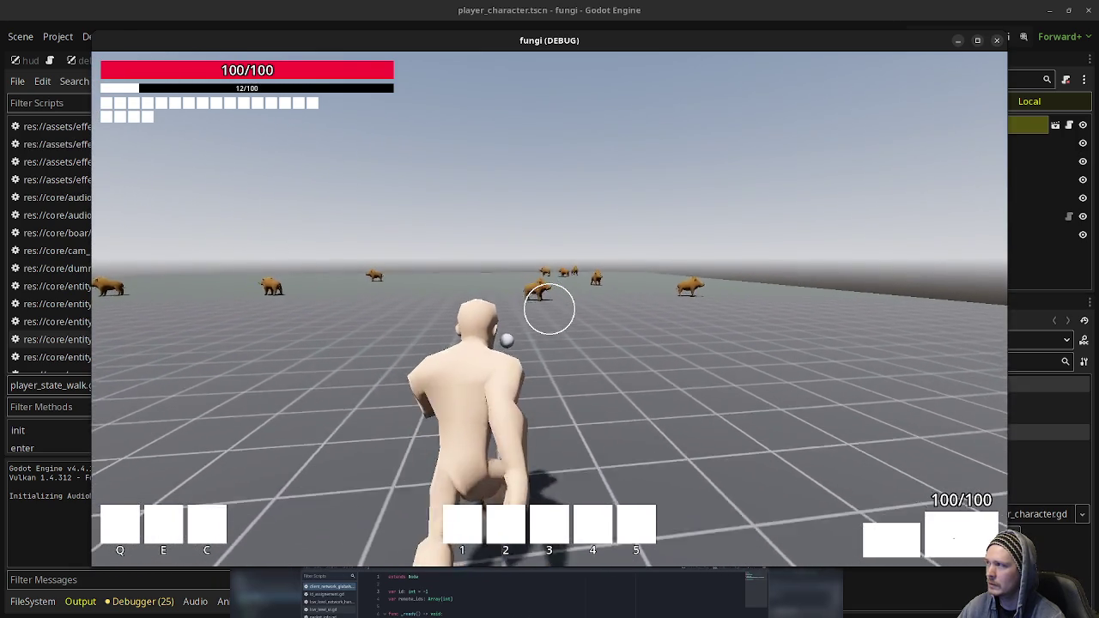
pyautogui.click(550, 309)
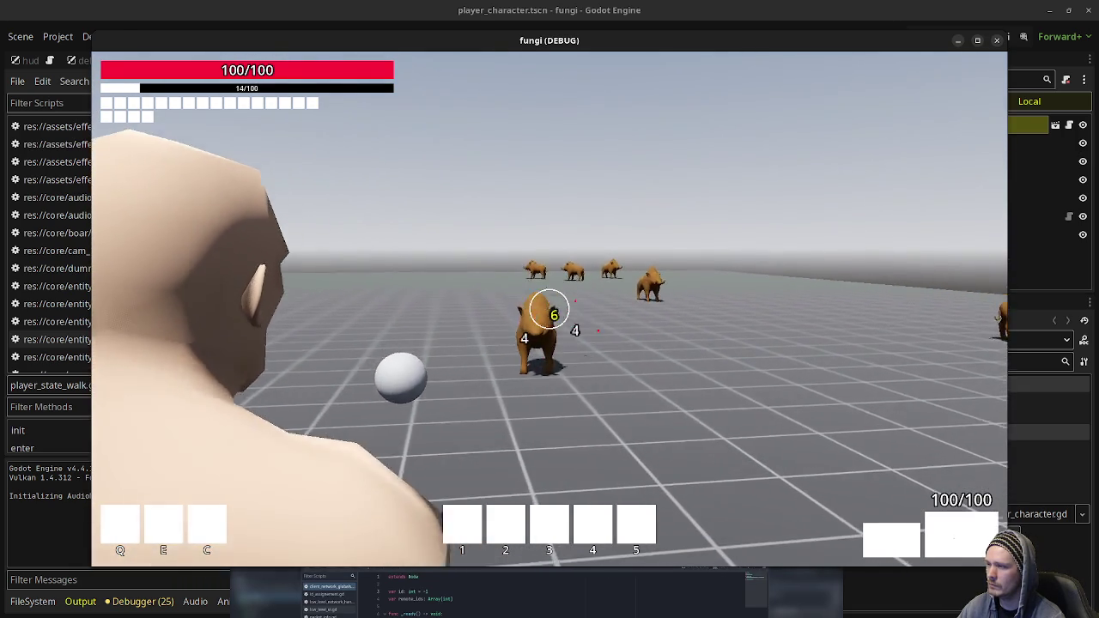
pyautogui.press('s')
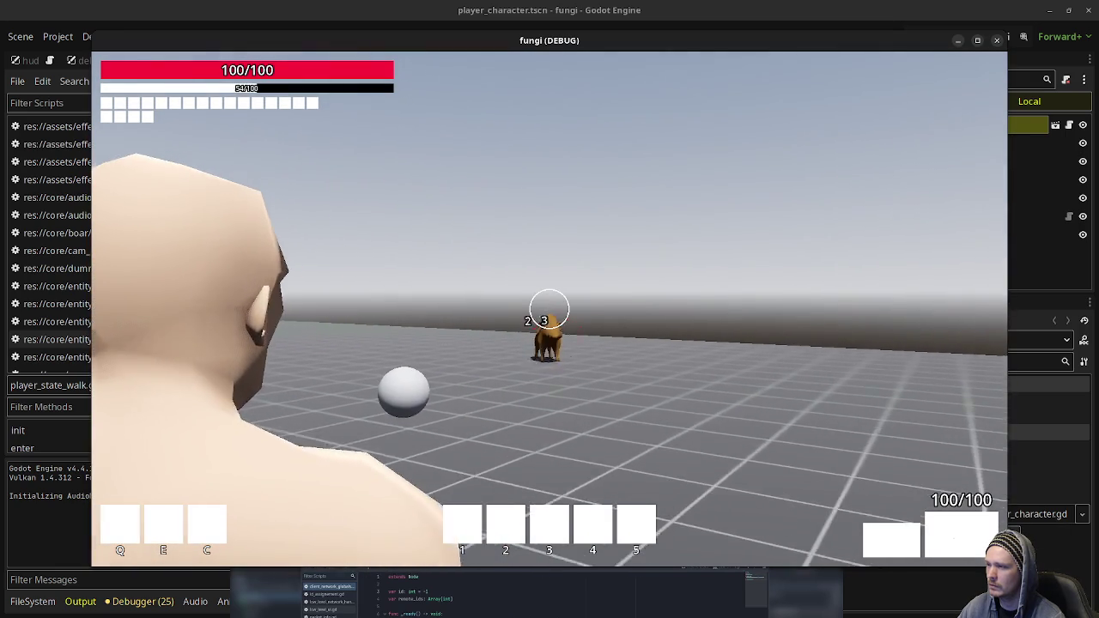
pyautogui.click(550, 309)
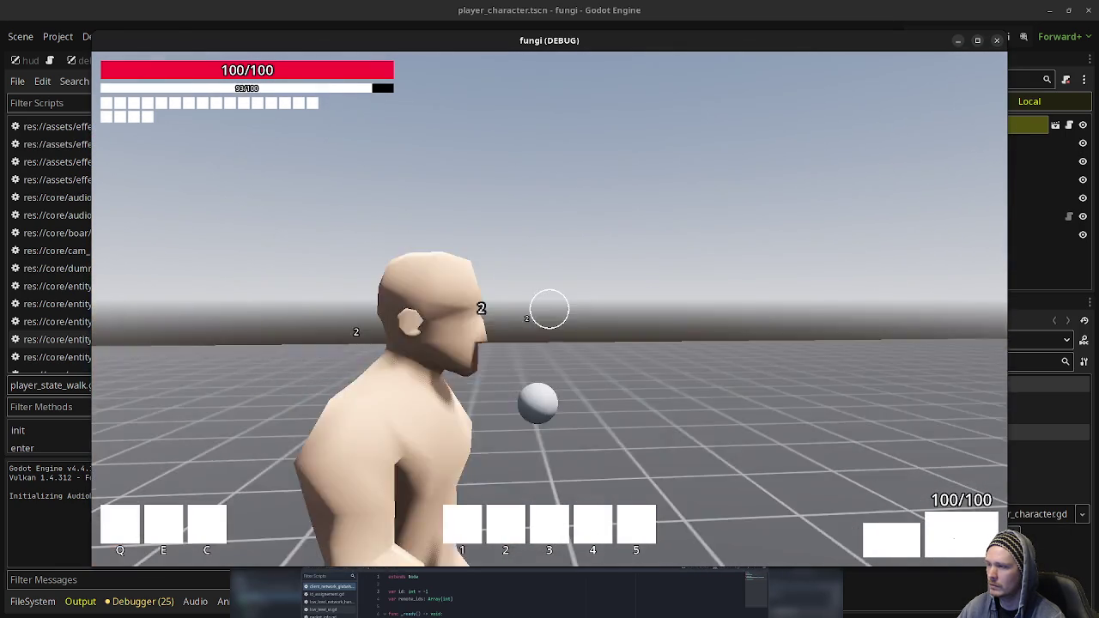
# Run the character past the mushroom and shop NPCs, along the dark building to the cowboy NPC.
pyautogui.hotkey('shift', 'w')
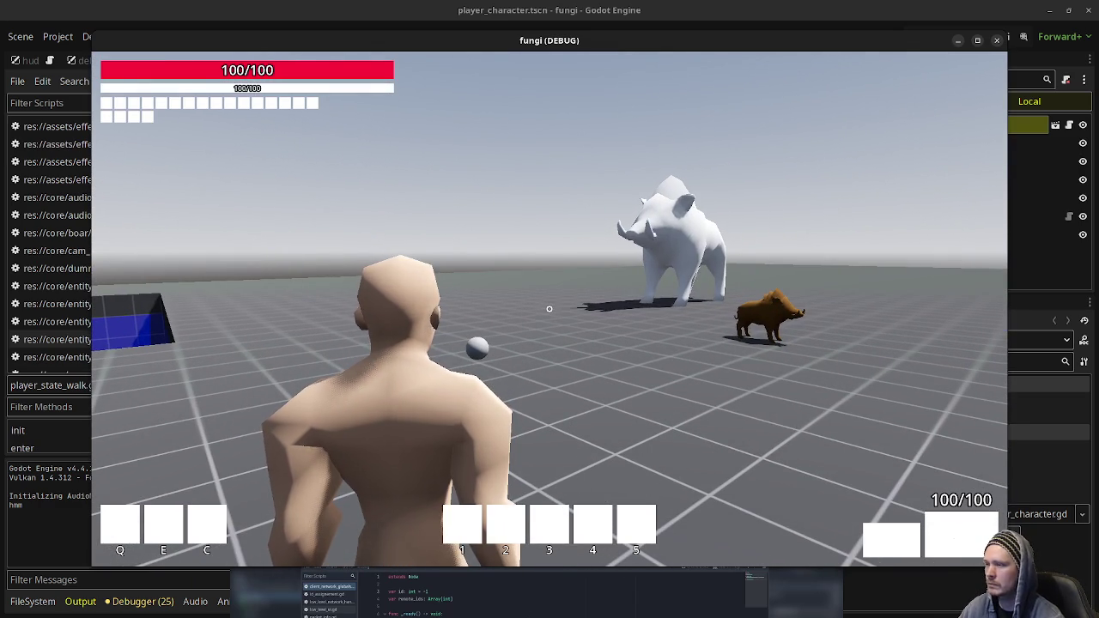
pyautogui.press('w')
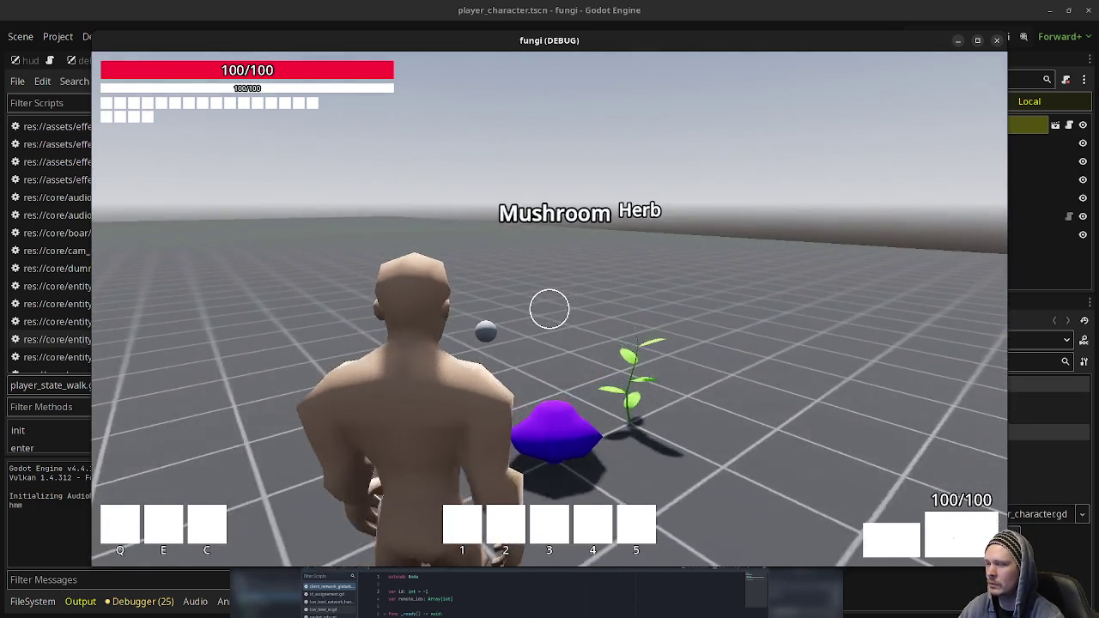
pyautogui.scroll(3, 550, 309)
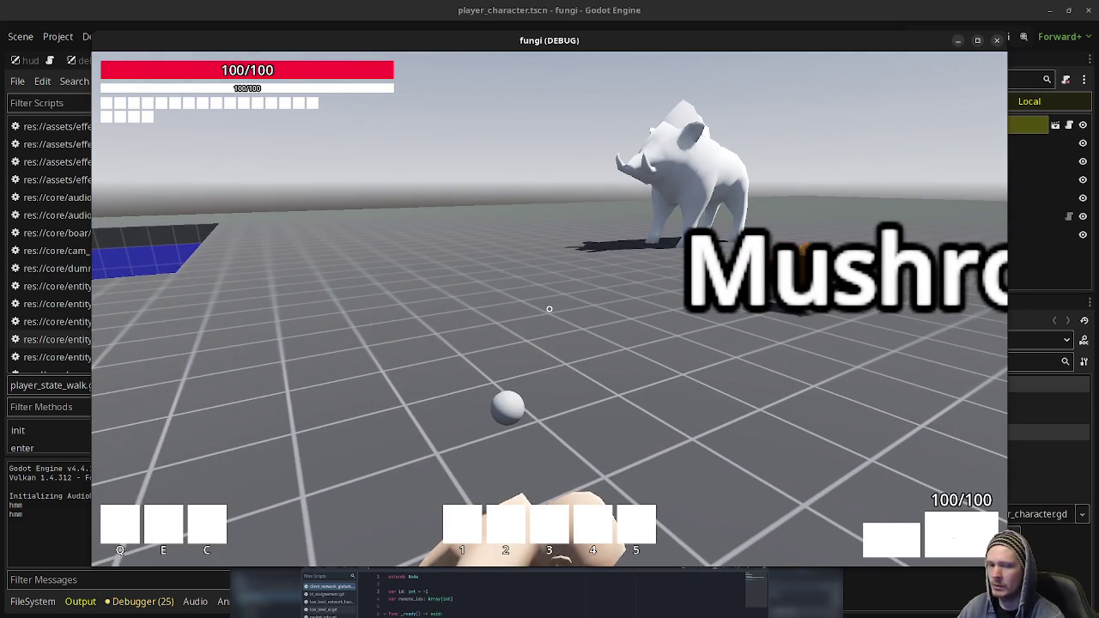
pyautogui.scroll(-3, 550, 309)
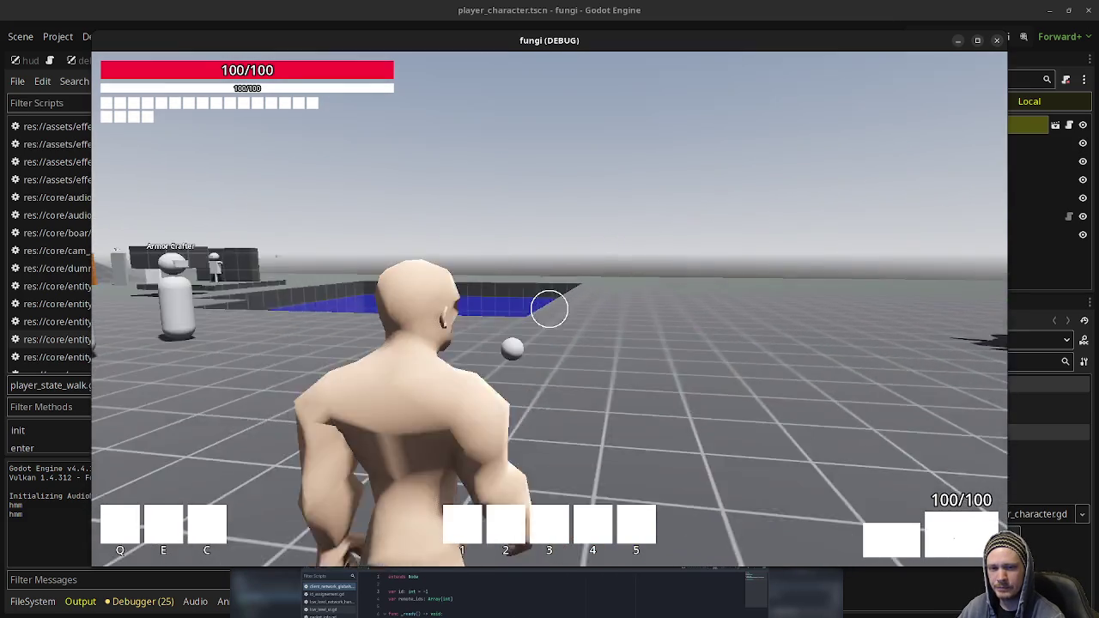
pyautogui.hotkey('shift', 'w')
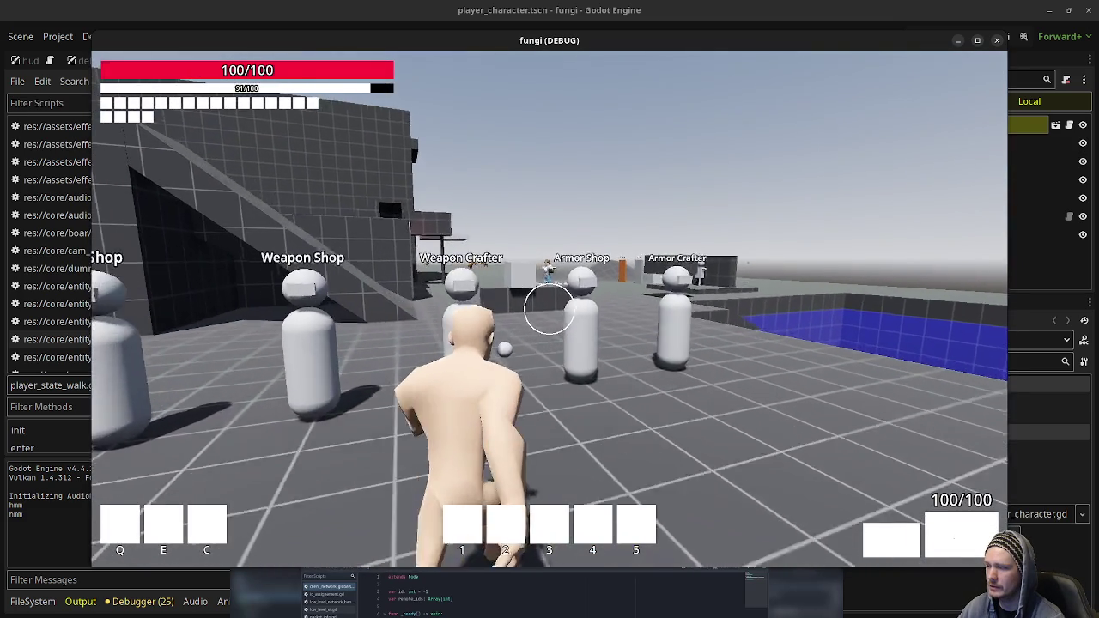
pyautogui.hotkey('shift', 'w')
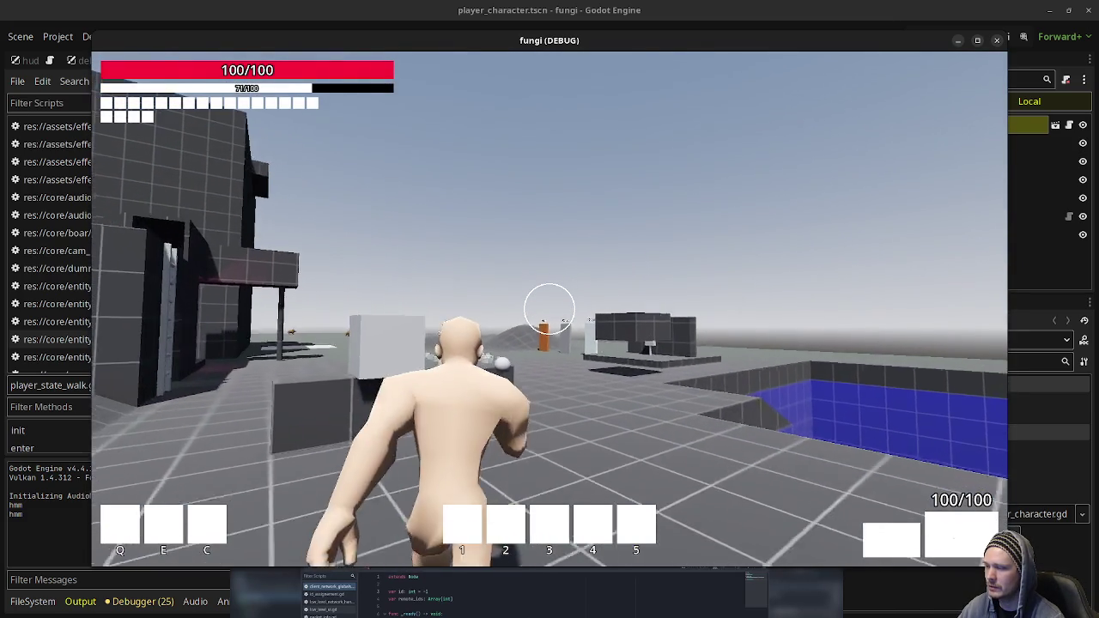
pyautogui.hotkey('shift', 'w')
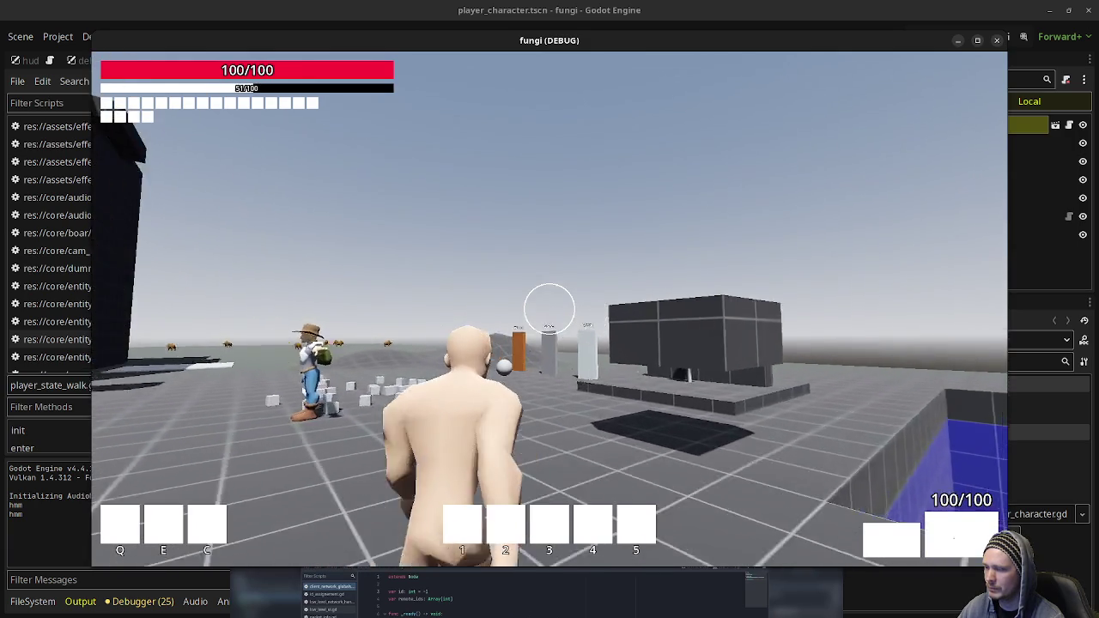
pyautogui.press('w')
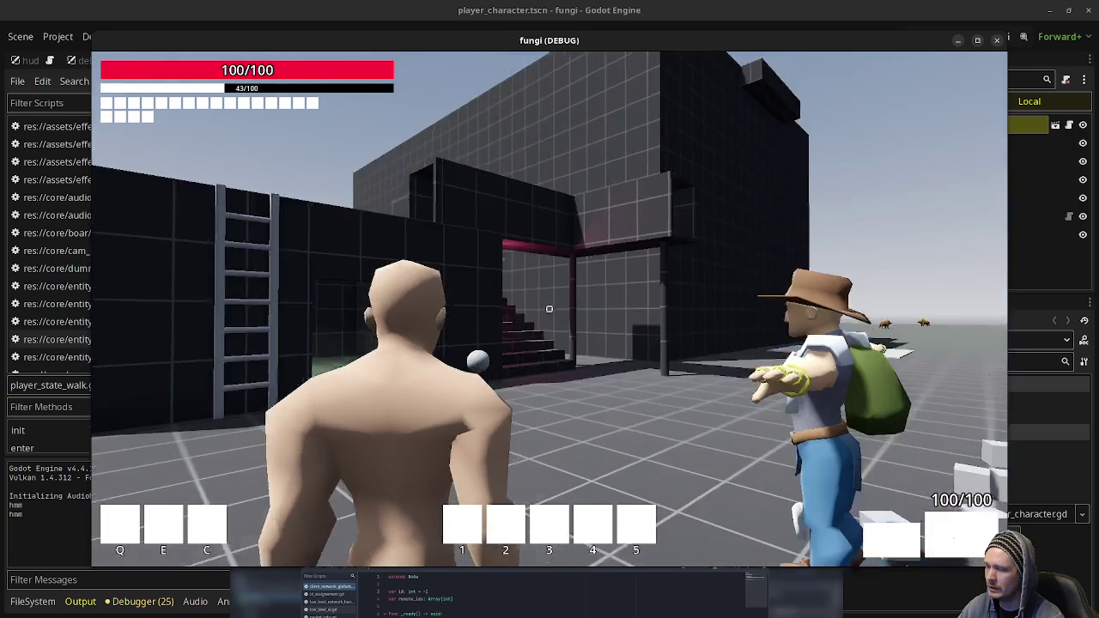
pyautogui.press('w')
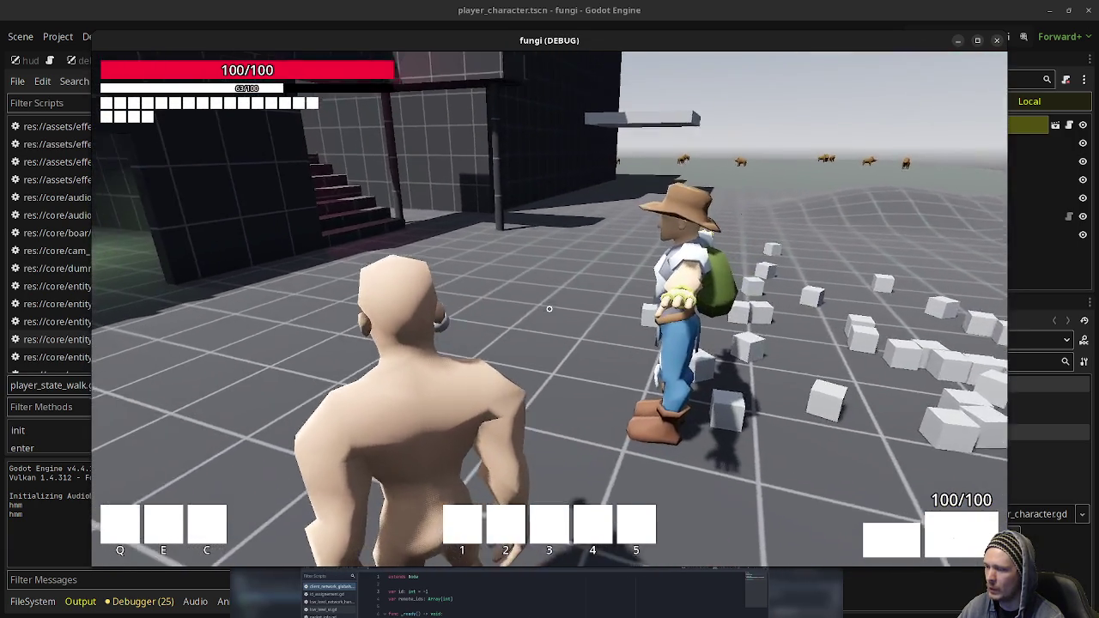
pyautogui.hotkey('shift', 'w')
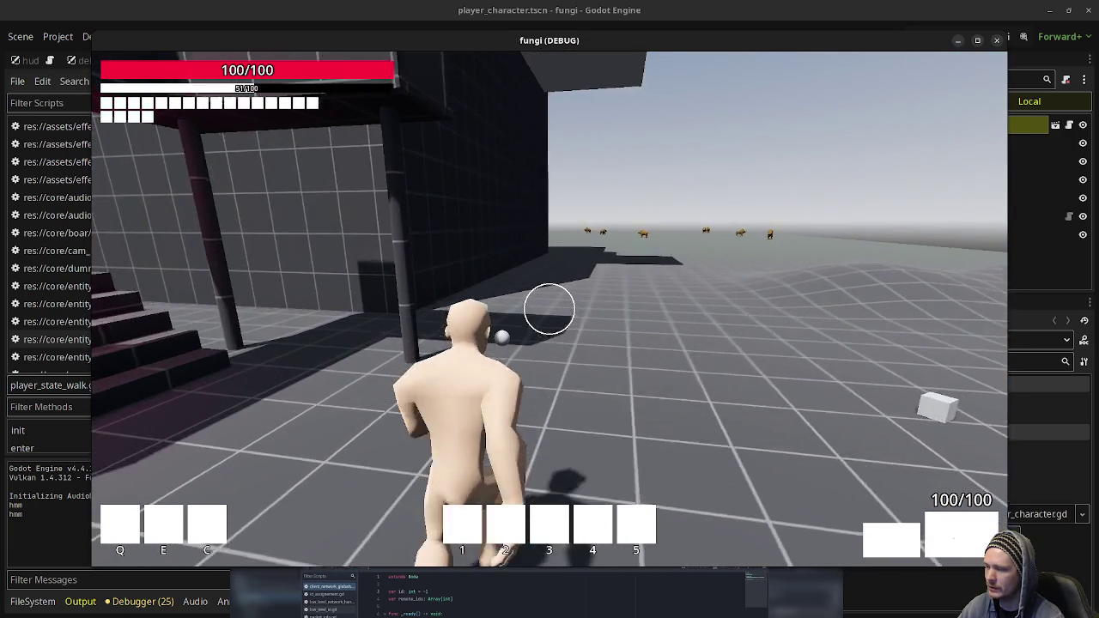
pyautogui.press('w')
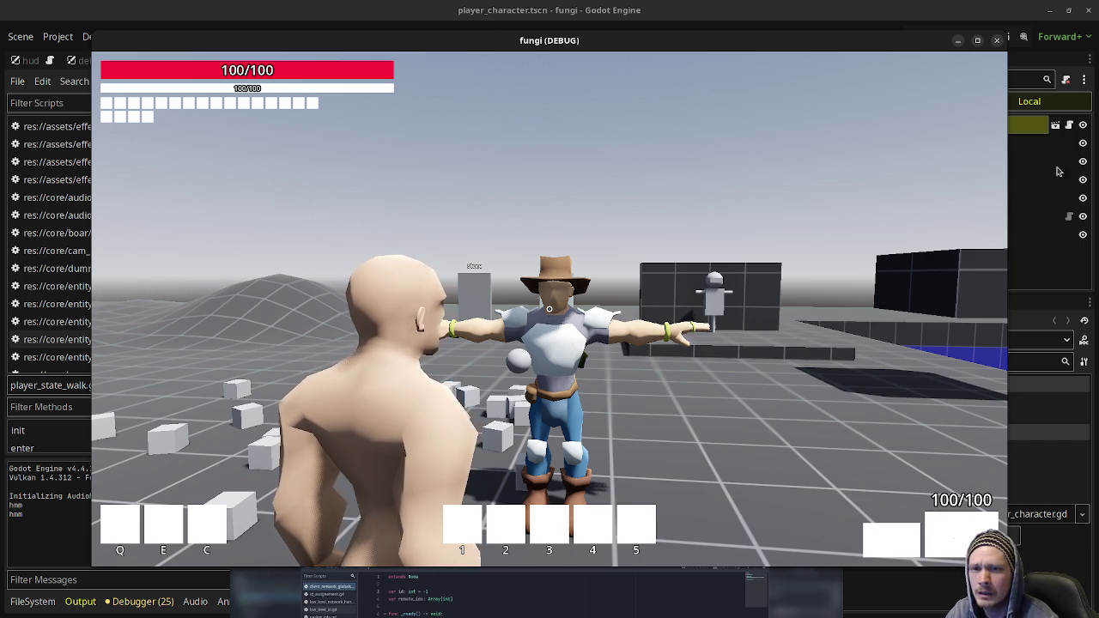
# Stop the fungi game and quit Godot, discarding the player_state_walk.gd changes.
pyautogui.click(998, 41)
pyautogui.click(1089, 10)
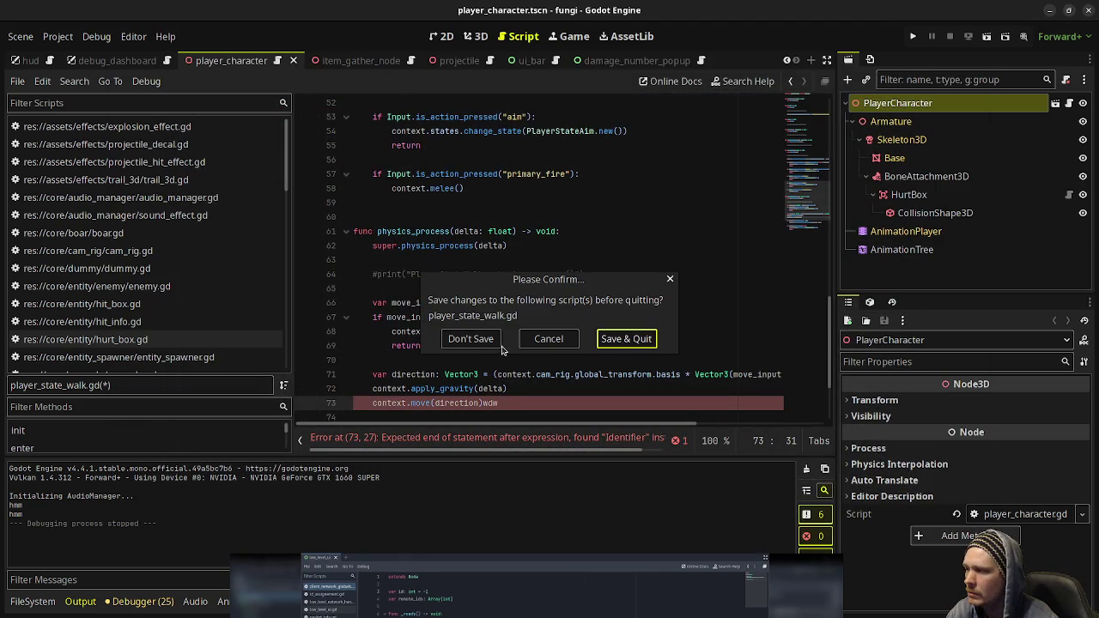
pyautogui.click(489, 342)
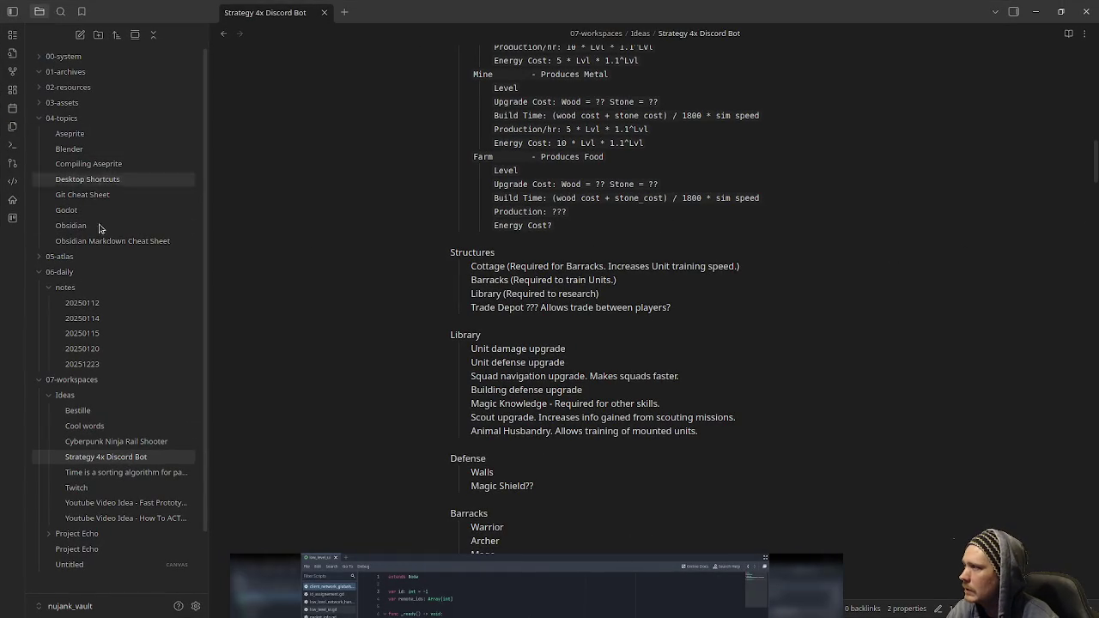
# Open the 20251223 daily note's stream schedule, then bring up the window overview.
pyautogui.click(96, 368)
pyautogui.click(730, 327)
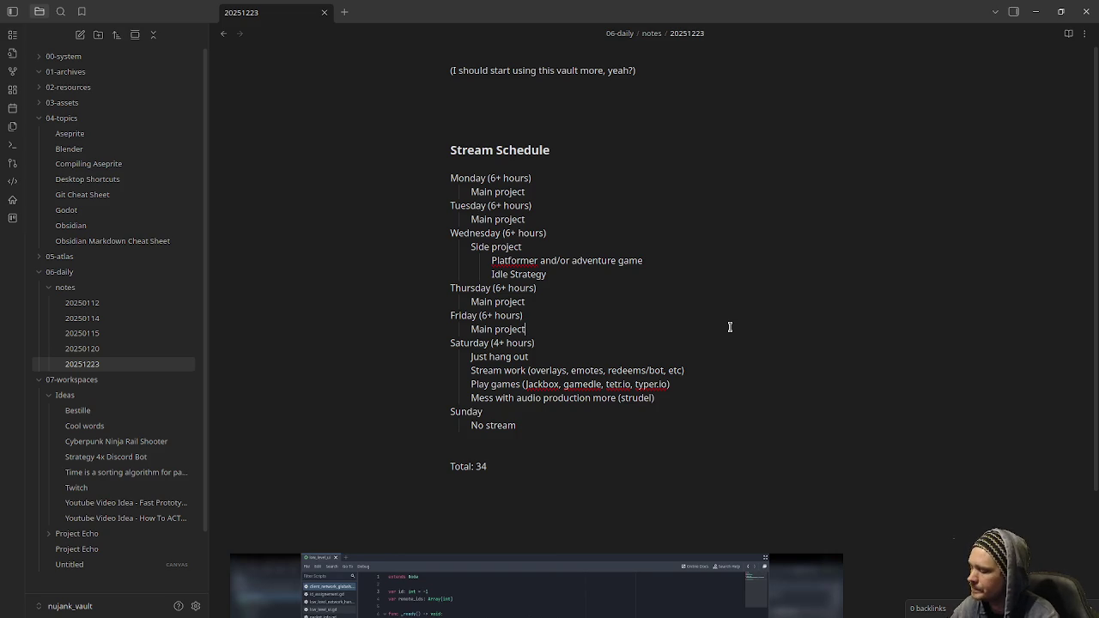
pyautogui.press('super+w')
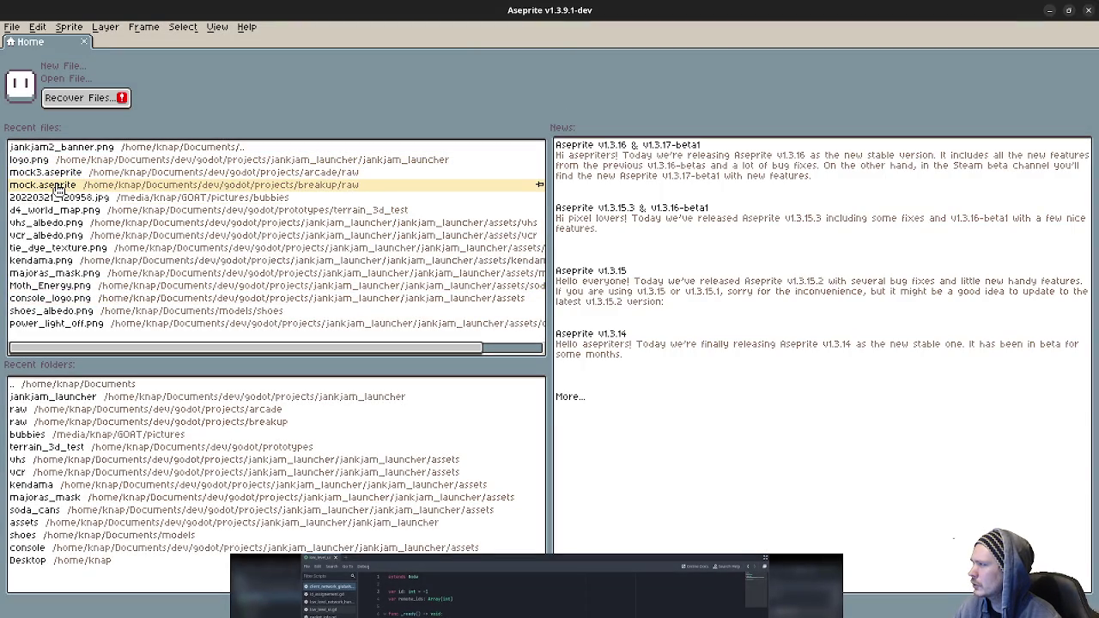
# Open the mock.aseprite tilemap mockup and zoom and pan around its canvas.
pyautogui.click(59, 188)
pyautogui.scroll(-3, 670, 335)
pyautogui.scroll(2, 670, 335)
pyautogui.scroll(-5, 670, 335)
pyautogui.hscroll(-3, 670, 335)
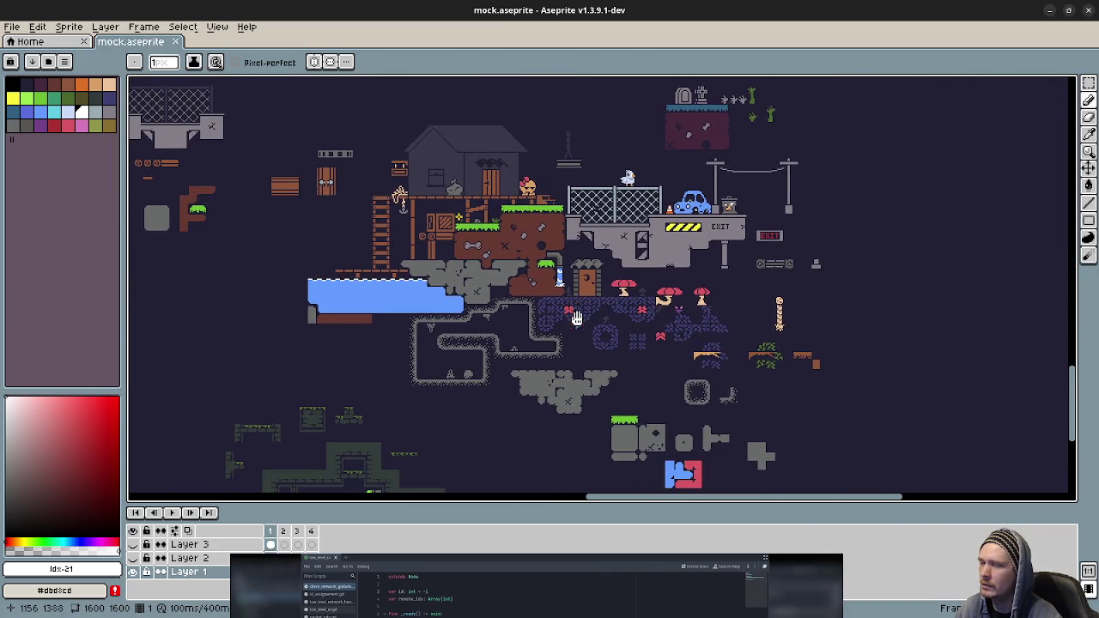
pyautogui.scroll(1, 580, 325)
pyautogui.scroll(-1, 563, 275)
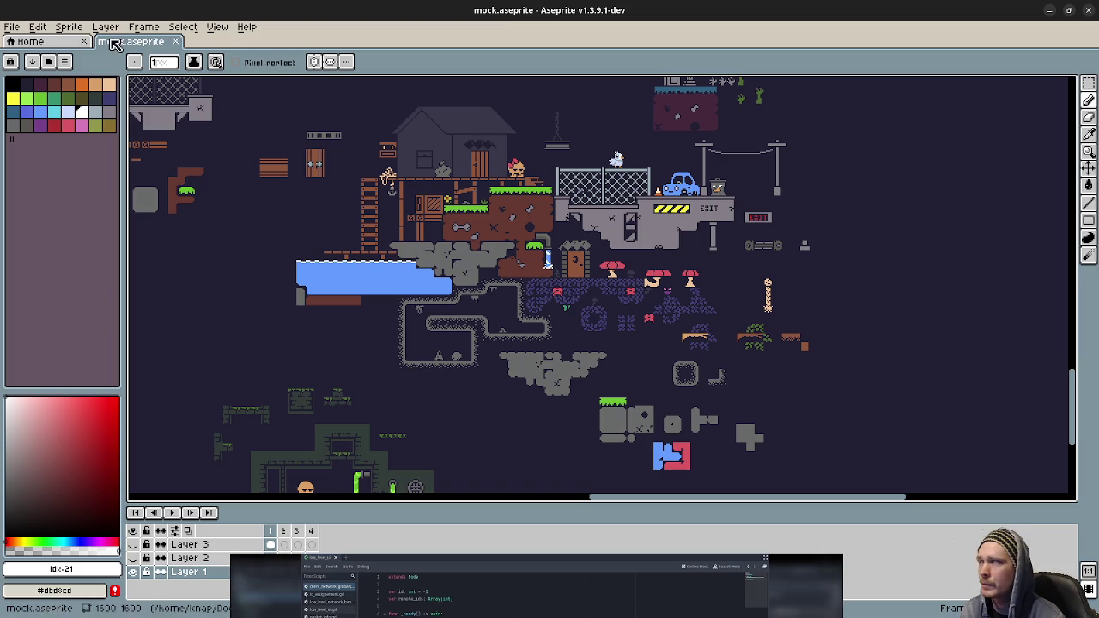
# Browse the File and Edit menus, return Home, and open mock3.aseprite.
pyautogui.click(12, 26)
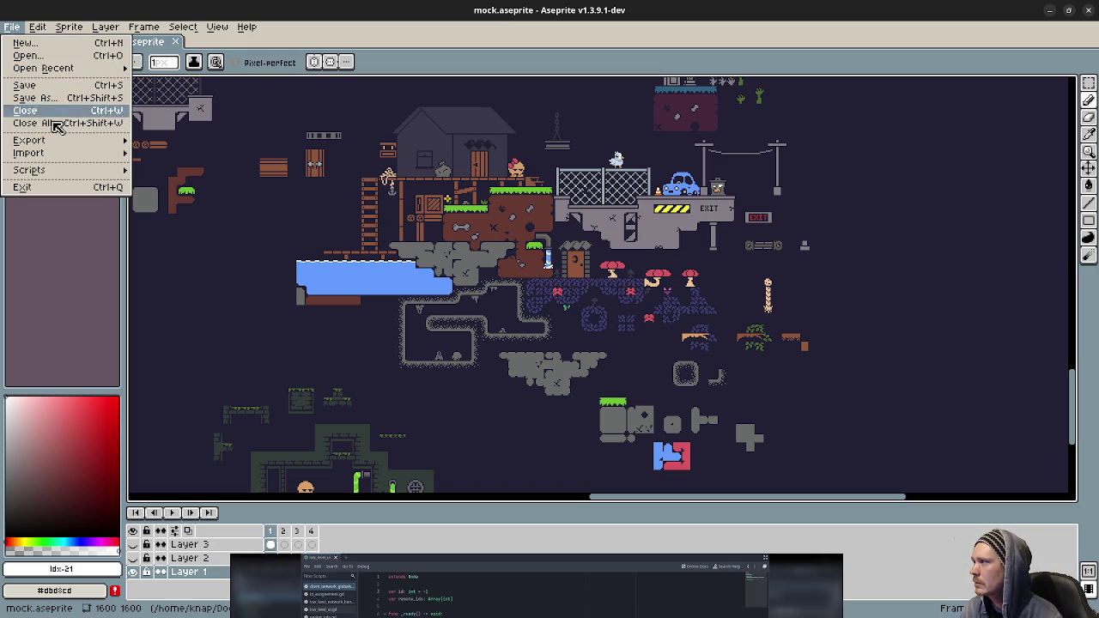
pyautogui.moveTo(49, 147)
pyautogui.moveTo(39, 27)
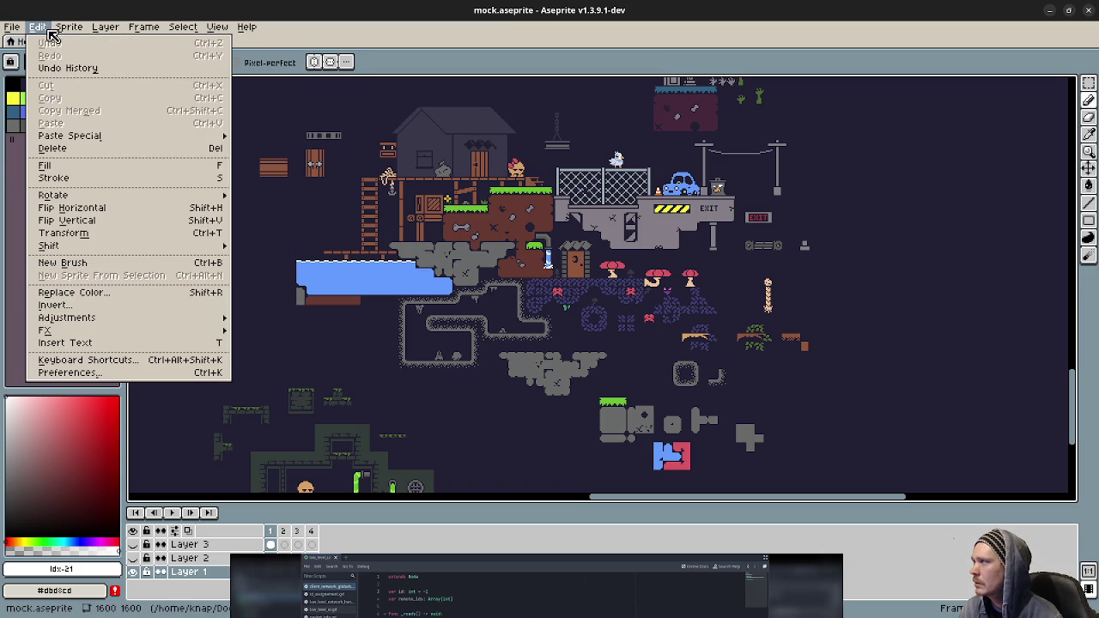
pyautogui.press('Escape')
pyautogui.click(73, 41)
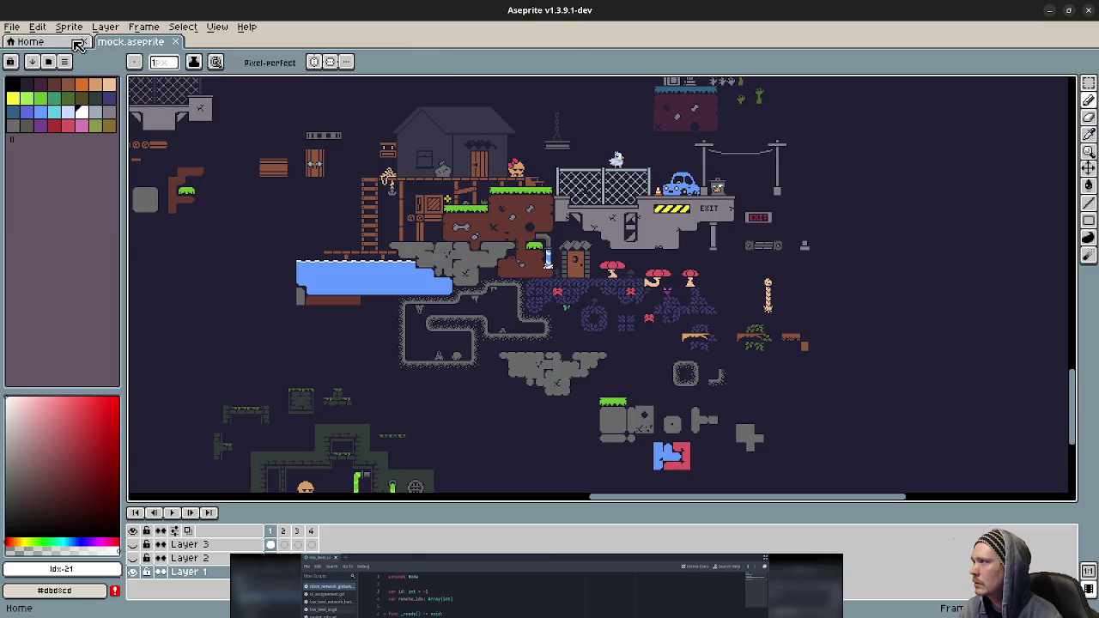
pyautogui.click(58, 185)
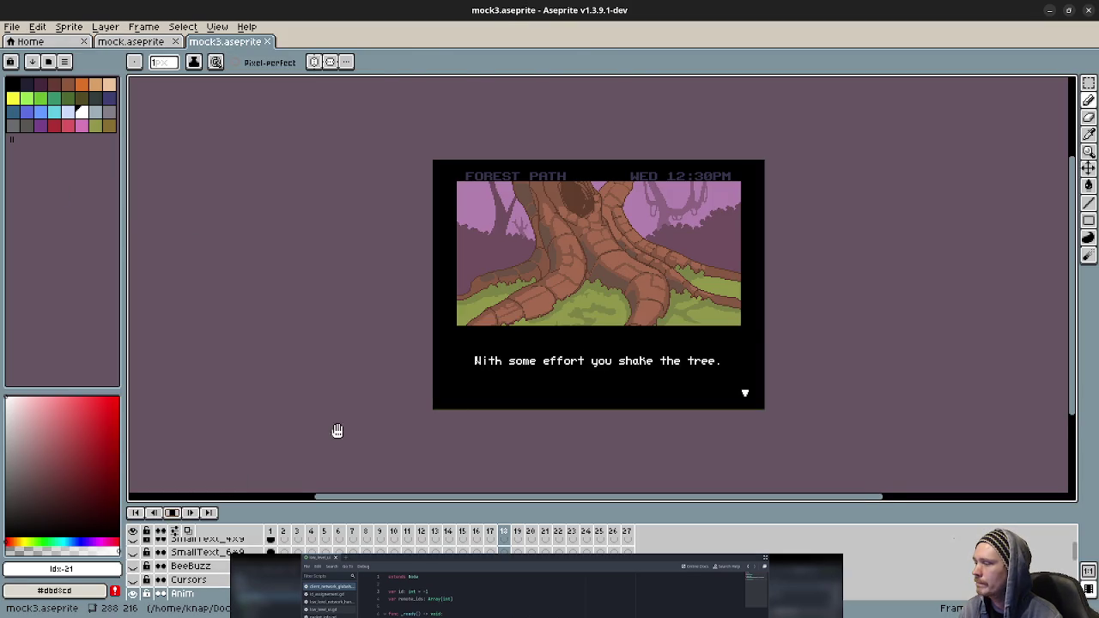
# Step the mock3 animation through the OAK TREE and CHECK menus to frame 27, then minimize Aseprite.
pyautogui.scroll(1, 593, 388)
pyautogui.scroll(-1, 734, 360)
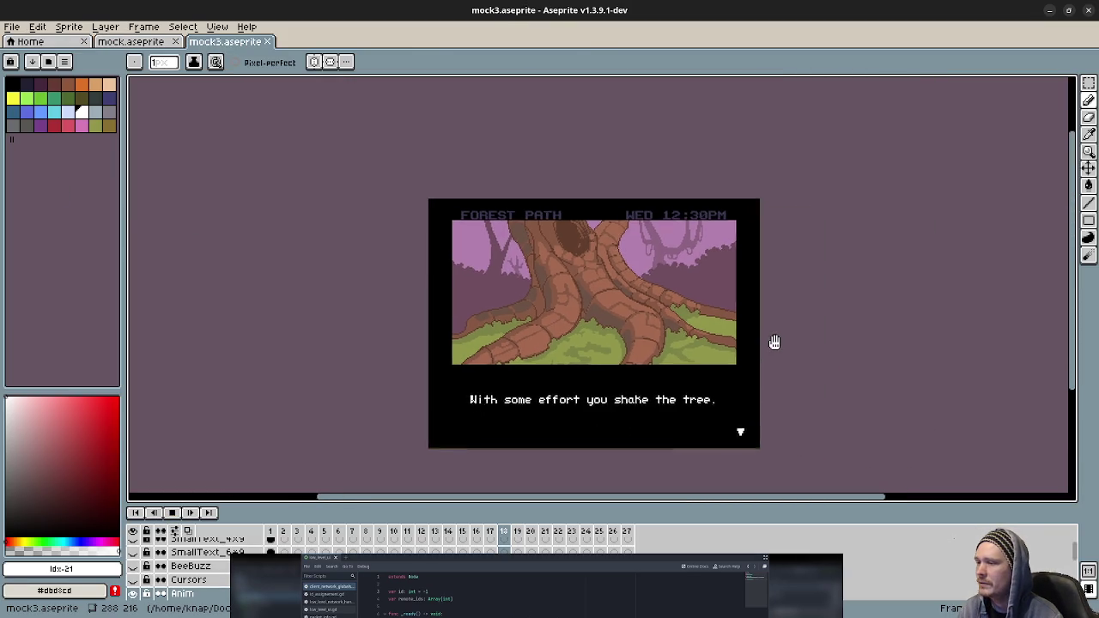
pyautogui.press('Right')
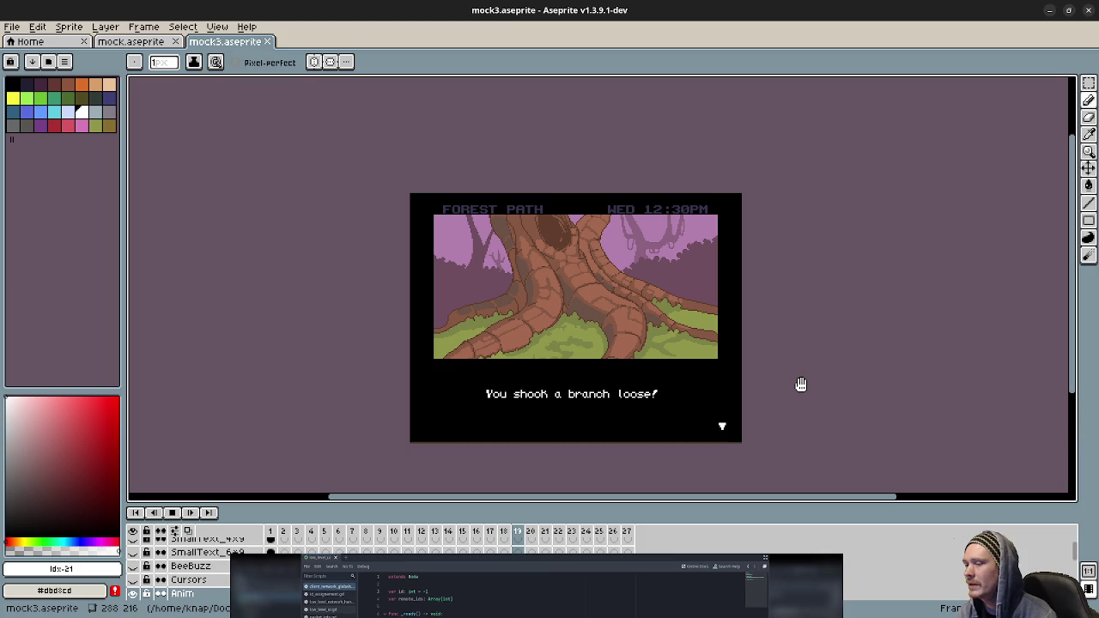
pyautogui.press('Right')
pyautogui.press('Right')
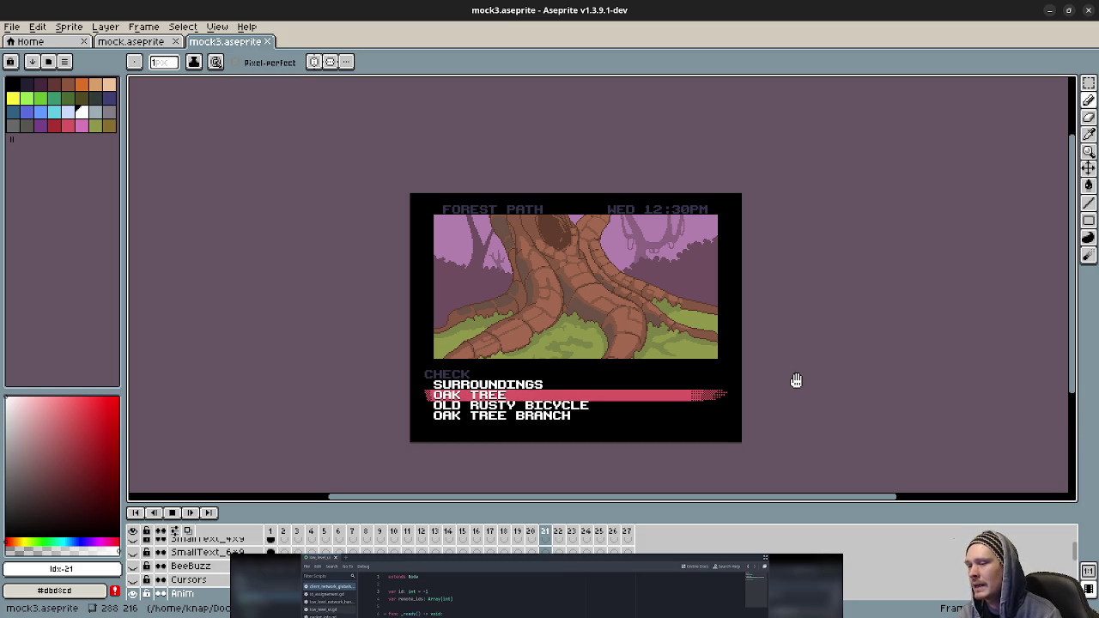
pyautogui.press('Right')
pyautogui.press('Right')
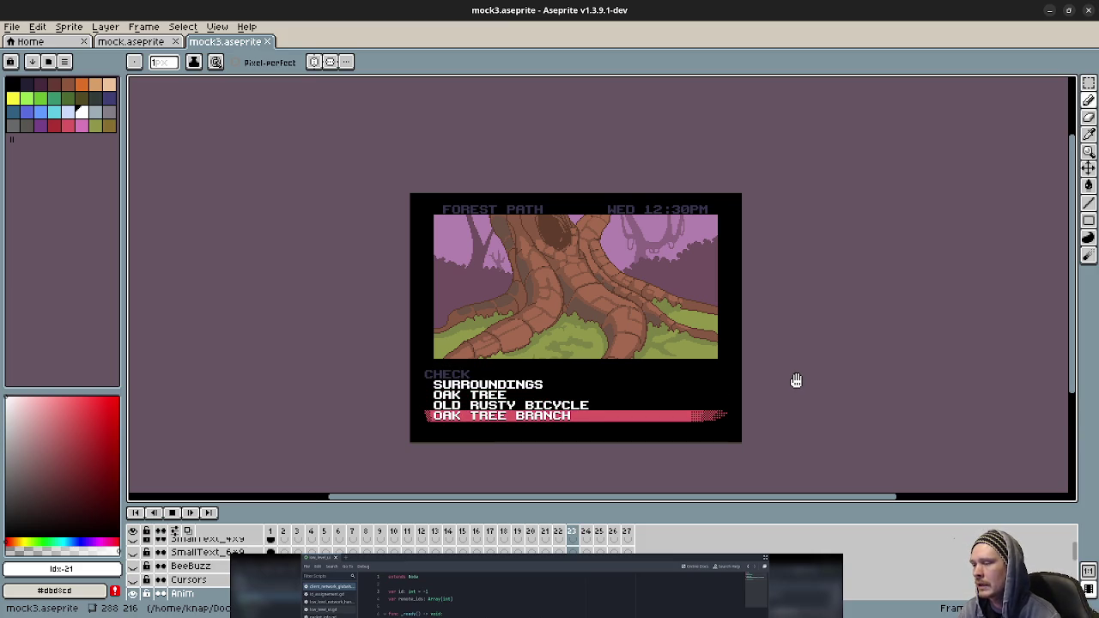
pyautogui.press('Right')
pyautogui.press('Right')
pyautogui.press('Right')
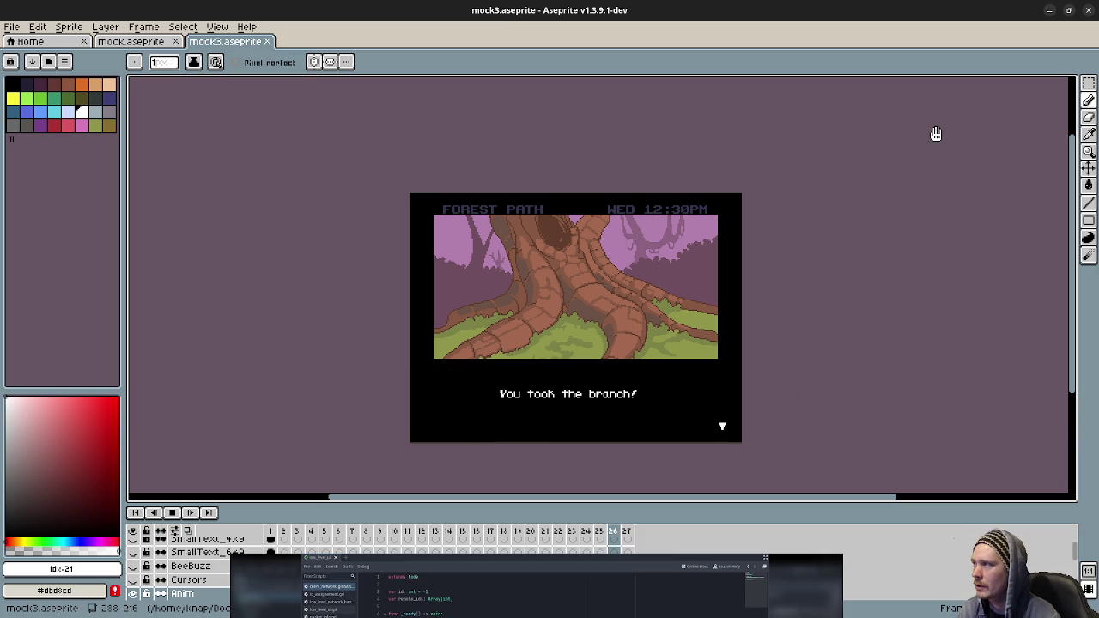
pyautogui.press('Right')
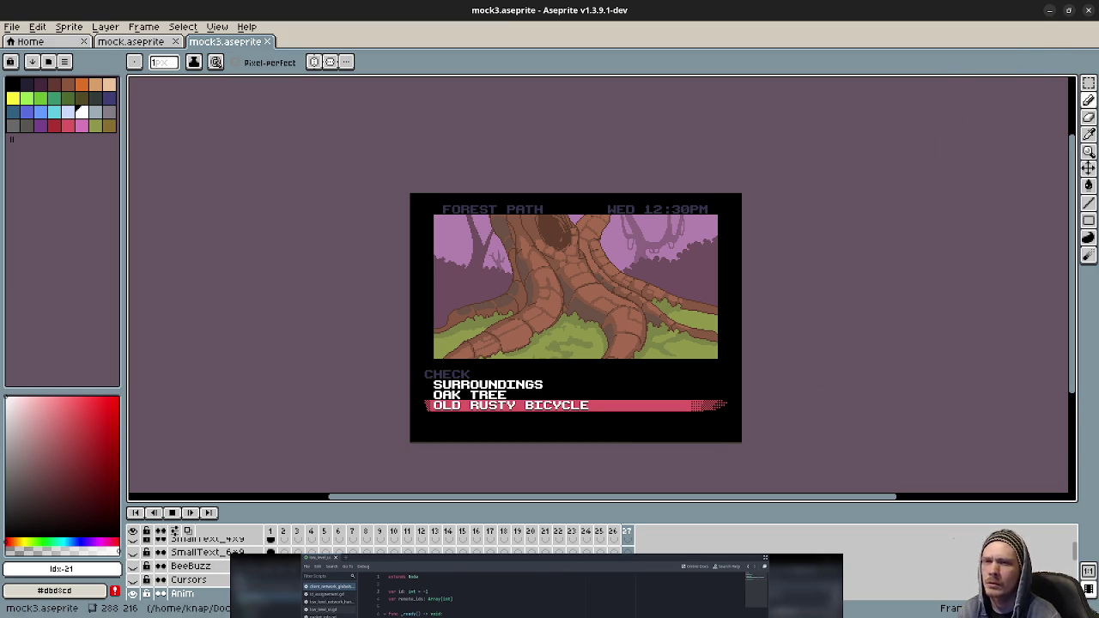
pyautogui.click(1050, 11)
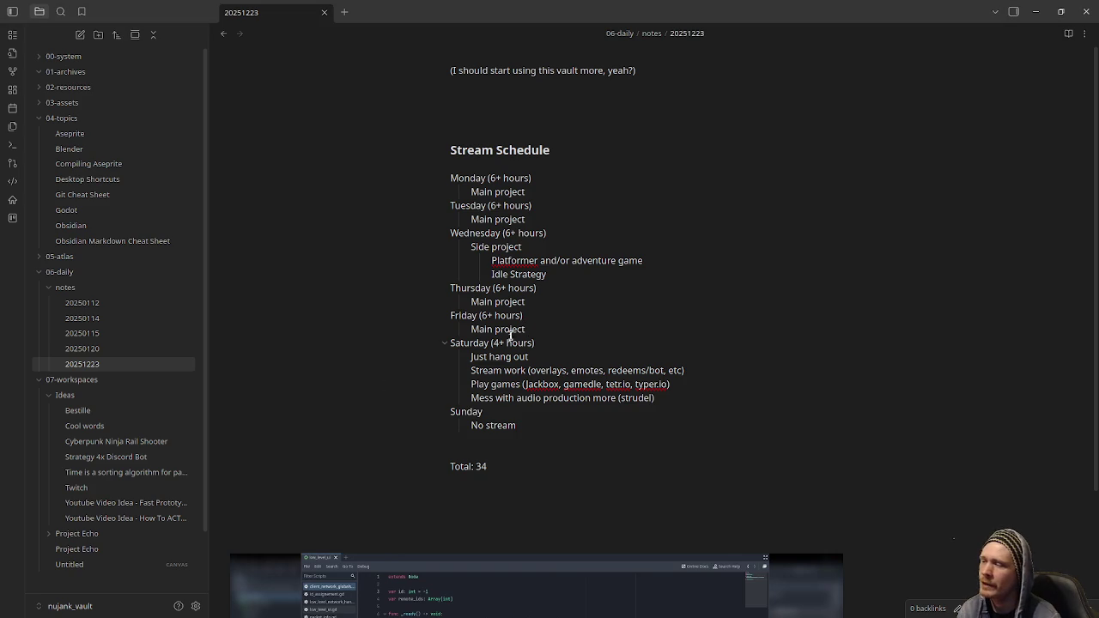
# Append " and chat" to Saturday's "Just hang out" item.
pyautogui.moveTo(488, 344); pyautogui.dragTo(575, 348)
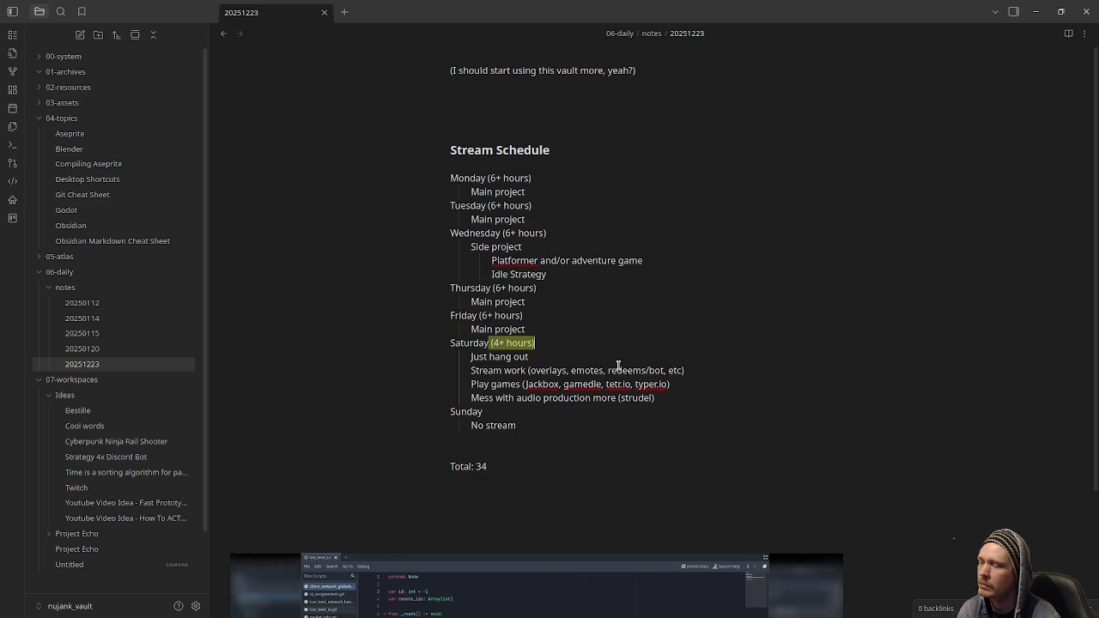
pyautogui.click(539, 358)
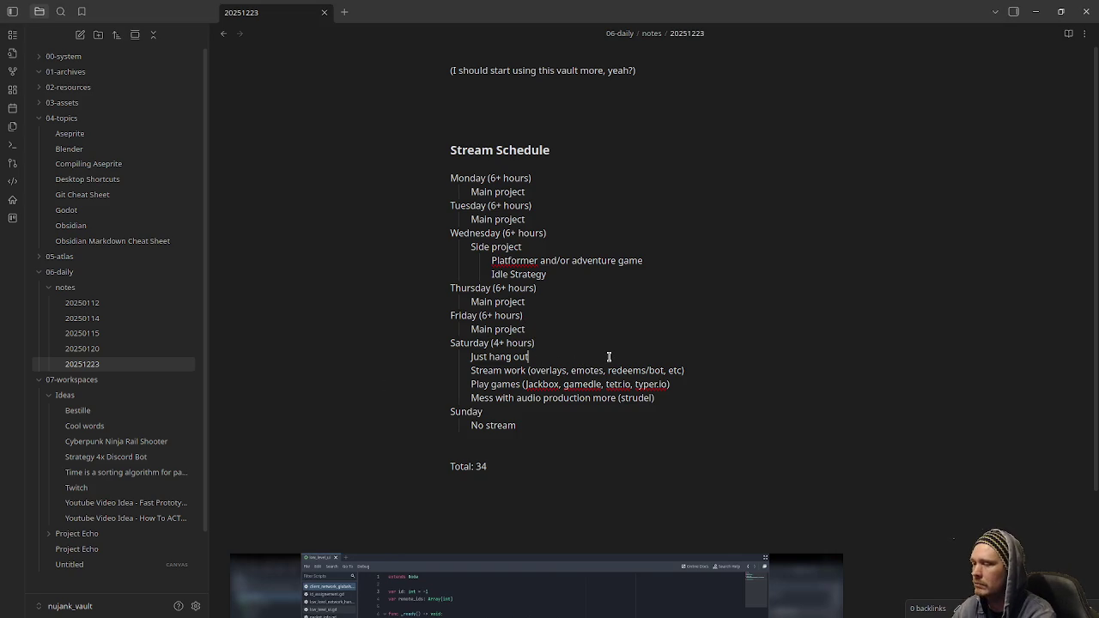
pyautogui.write(' and chat')
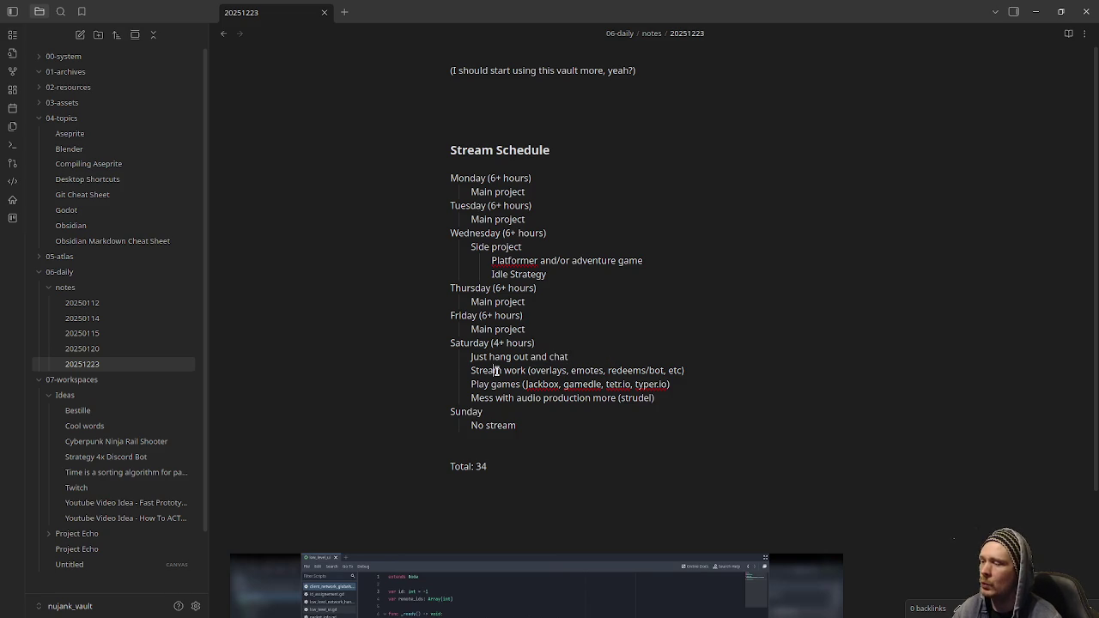
# Highlight Saturday's stream work (emotes, redeems), games list and audio production items.
pyautogui.moveTo(493, 370); pyautogui.dragTo(653, 370)
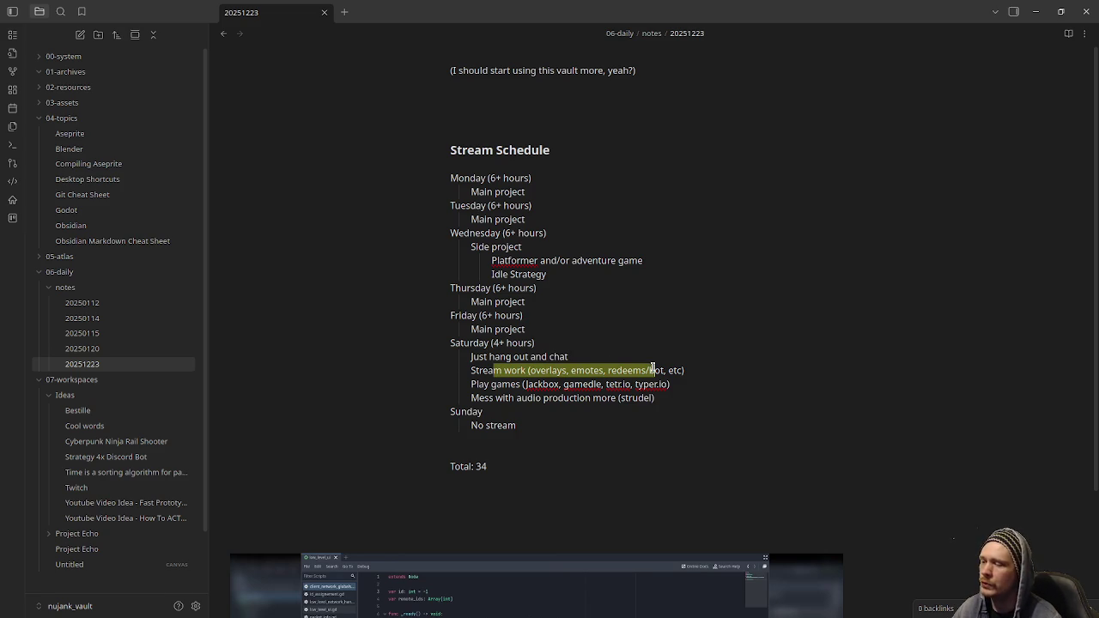
pyautogui.doubleClick(548, 370)
pyautogui.doubleClick(593, 370)
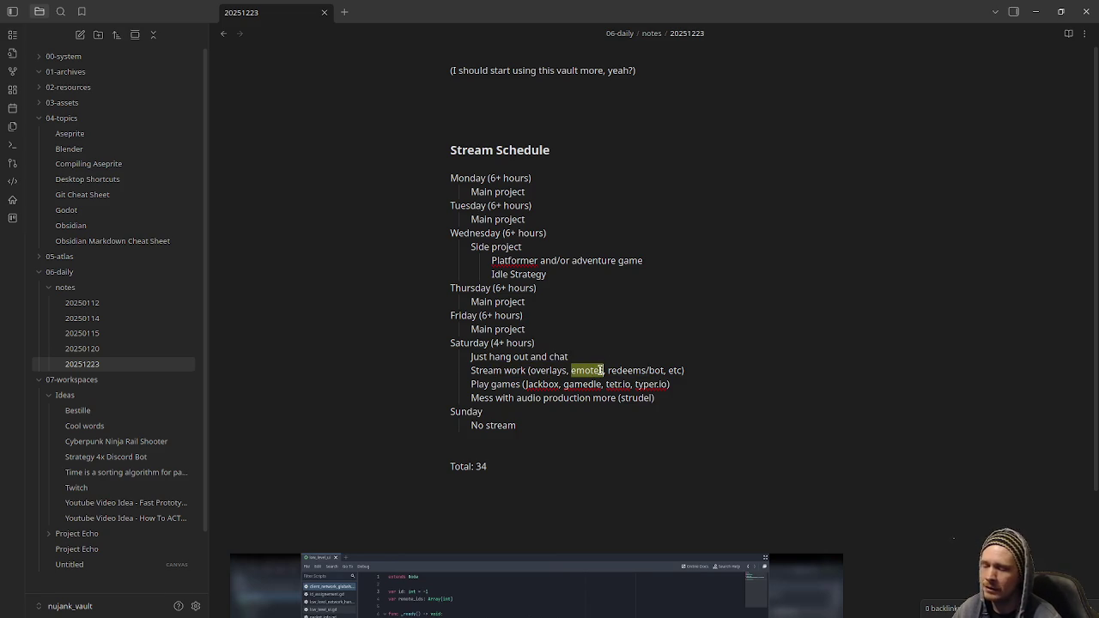
pyautogui.doubleClick(622, 372)
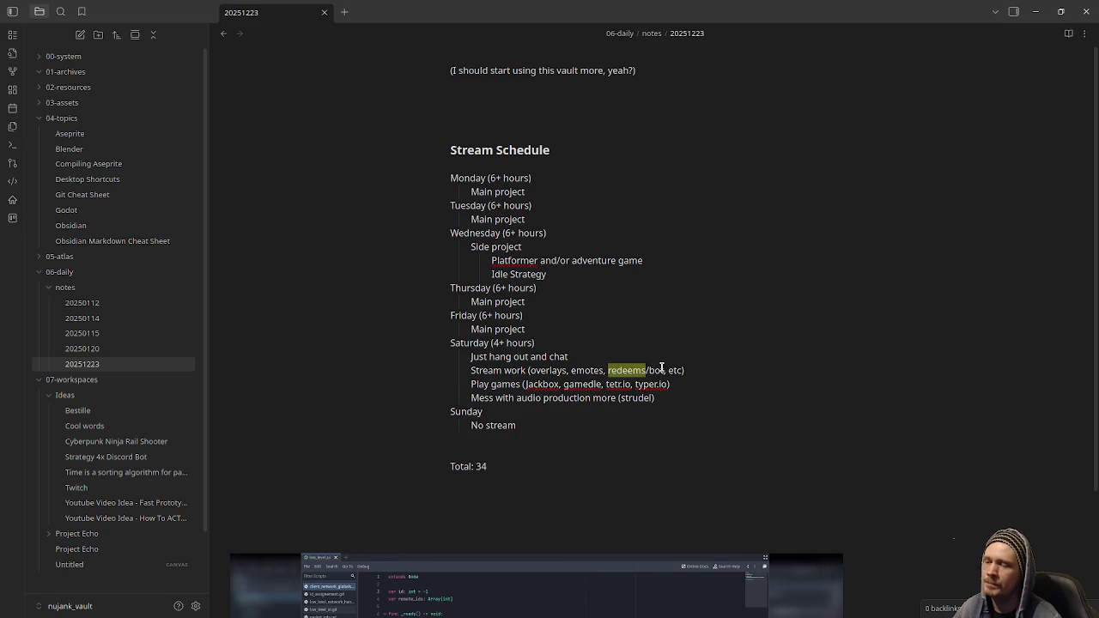
pyautogui.moveTo(665, 367); pyautogui.dragTo(605, 370)
pyautogui.doubleClick(636, 370)
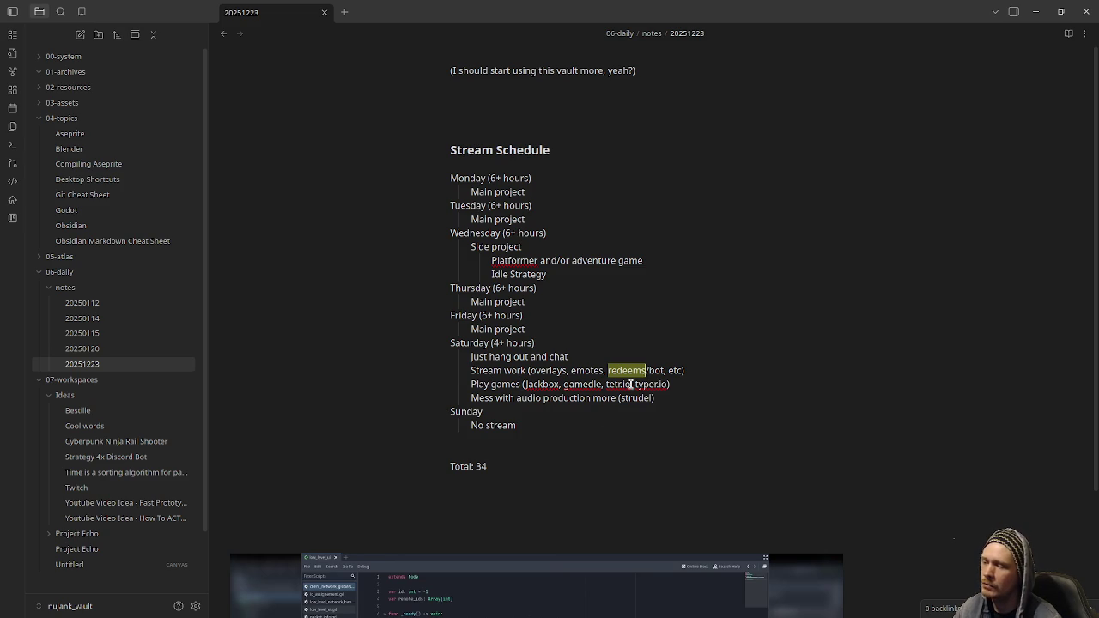
pyautogui.moveTo(679, 384); pyautogui.dragTo(522, 386)
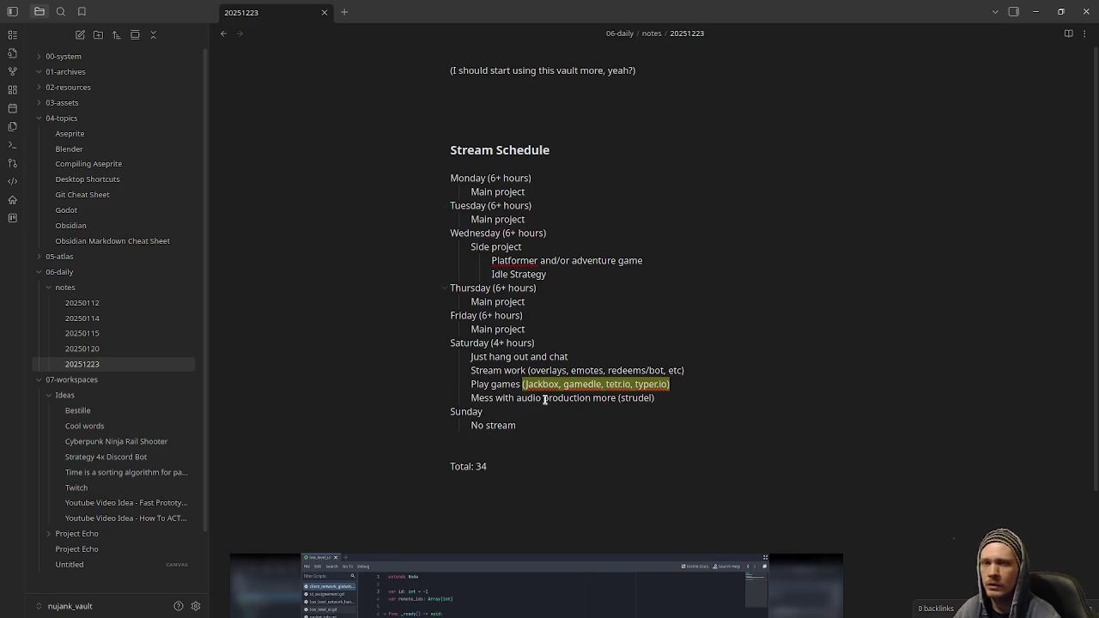
pyautogui.moveTo(502, 401); pyautogui.dragTo(631, 401)
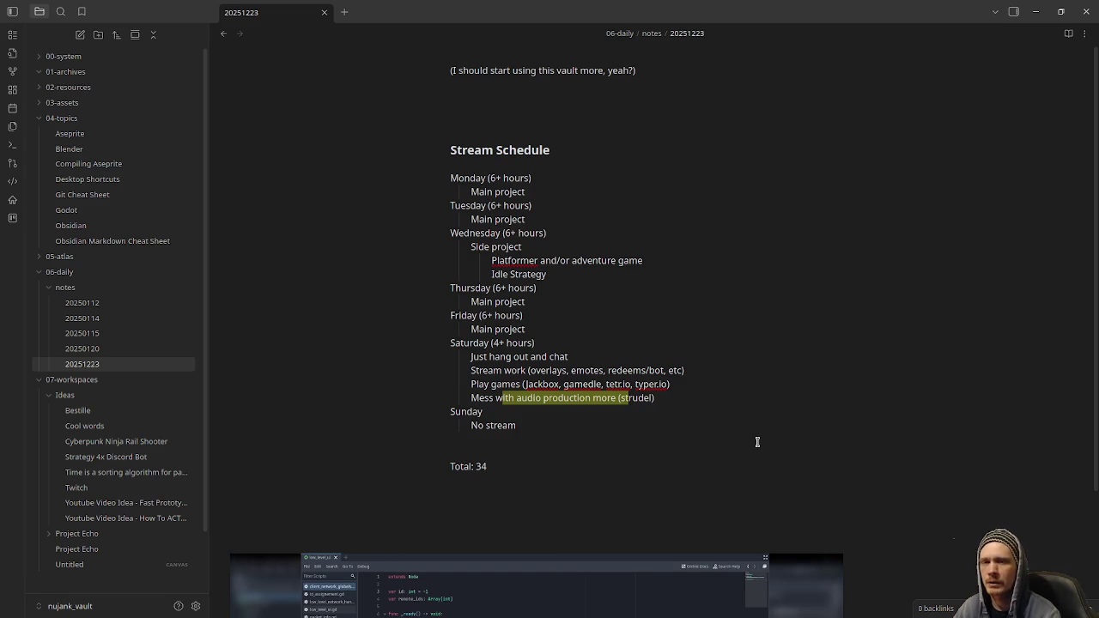
# Alt+Tab from Obsidian to the Aseprite forest path mockup.
pyautogui.hotkey('alt', 'Tab')
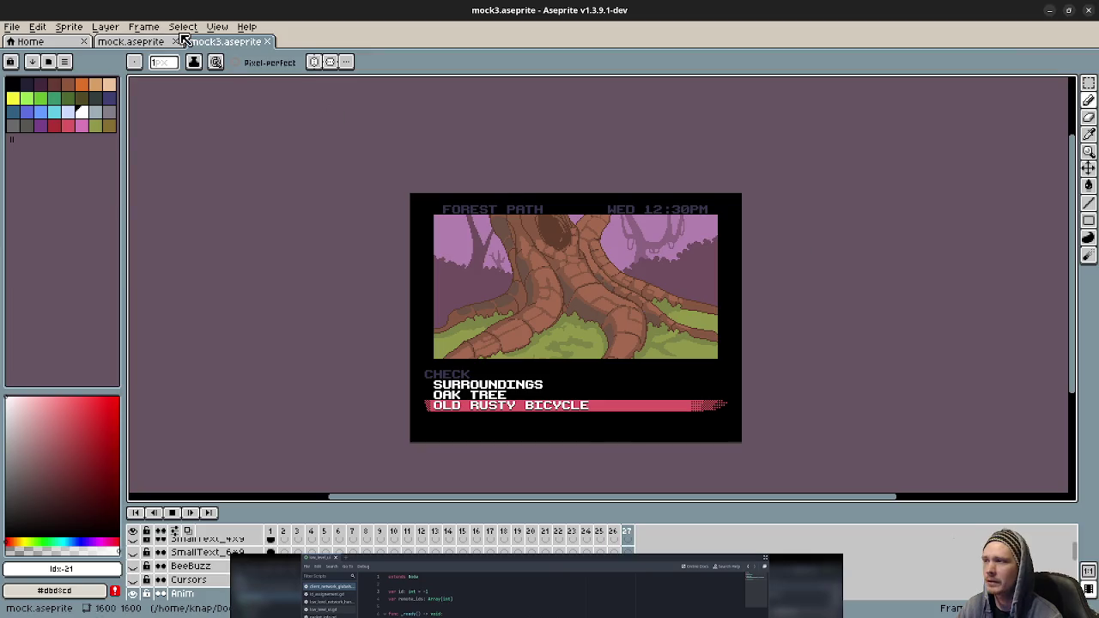
# Set Aseprite's Theme Mode to Dark in Preferences, then close Aseprite.
pyautogui.click(221, 26)
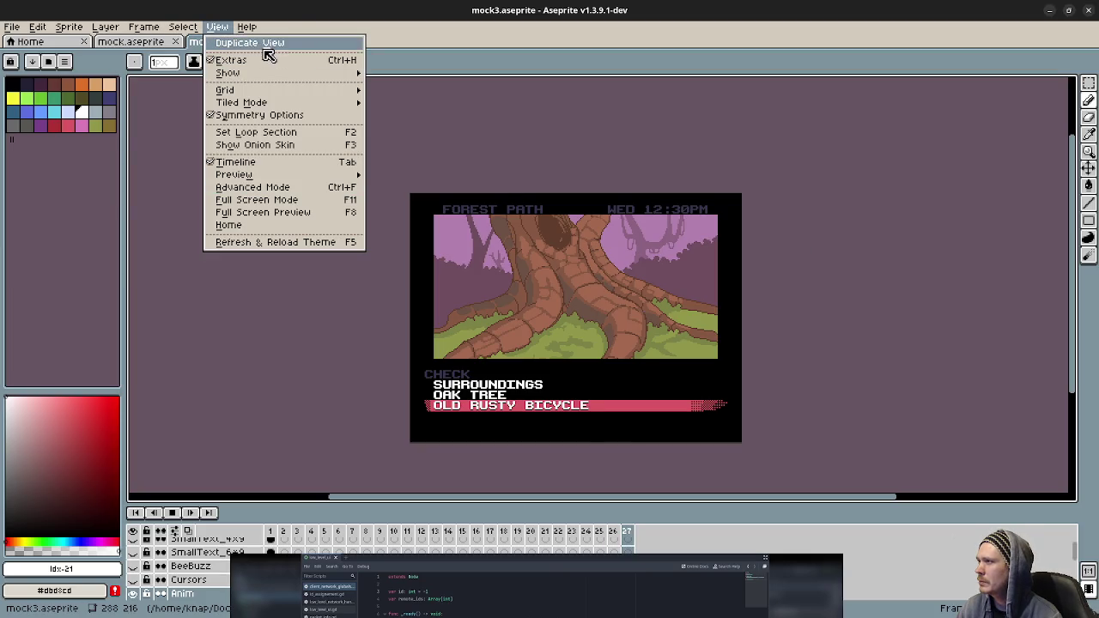
pyautogui.moveTo(187, 23)
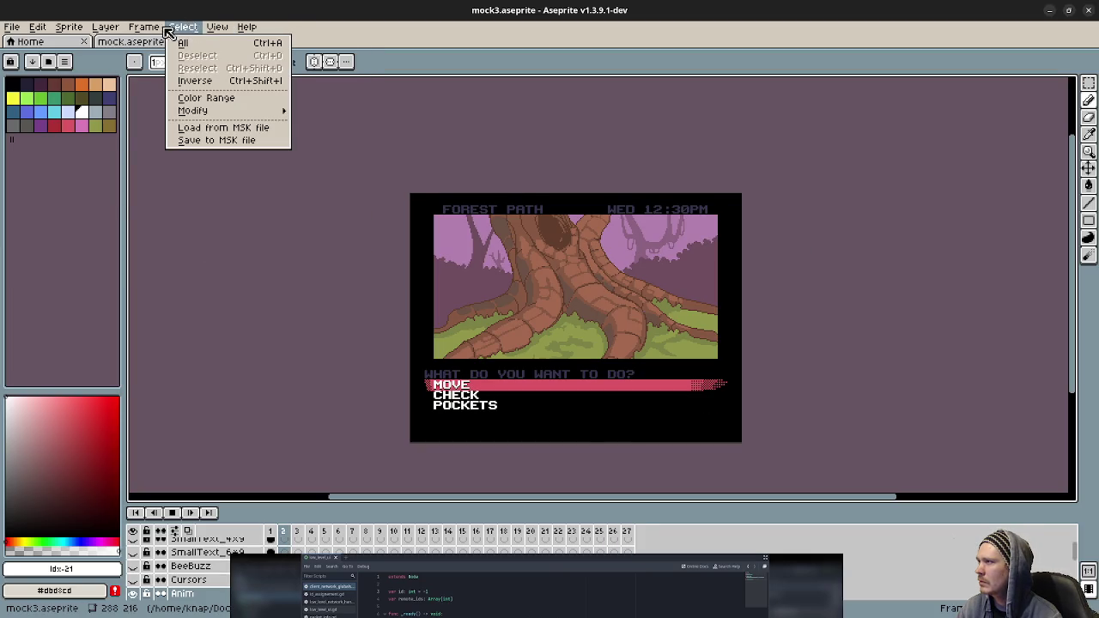
pyautogui.moveTo(39, 31)
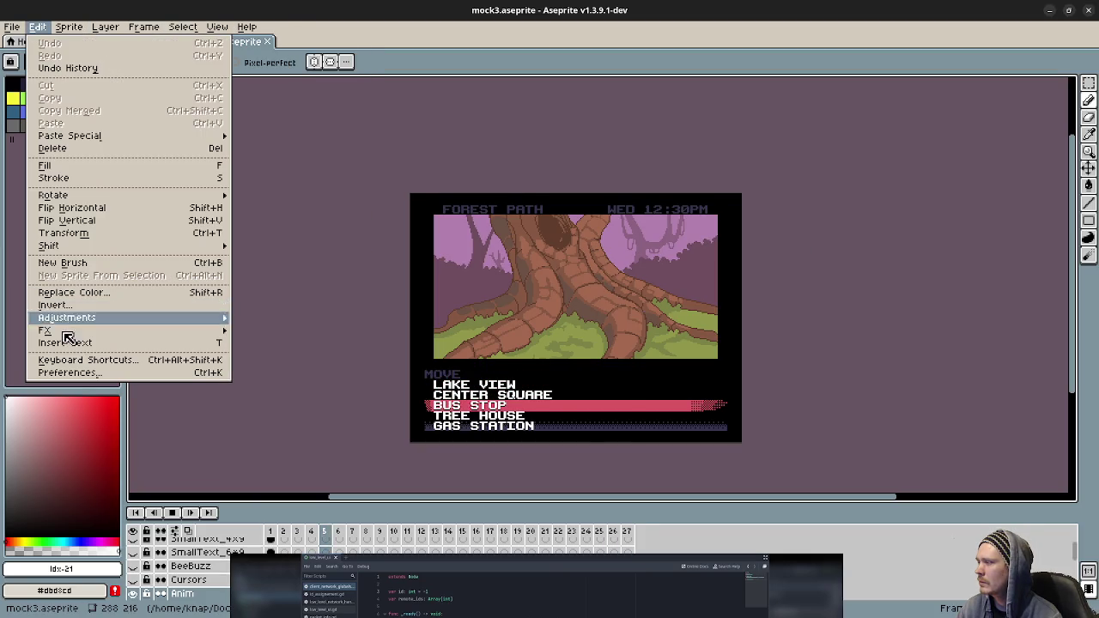
pyautogui.press('Return')
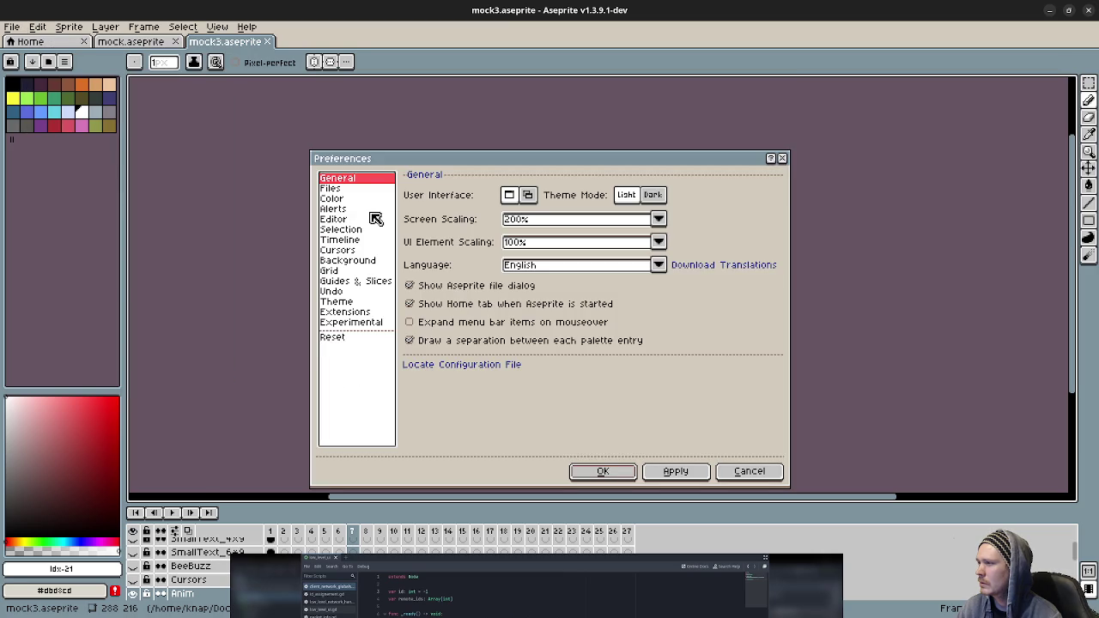
pyautogui.click(653, 194)
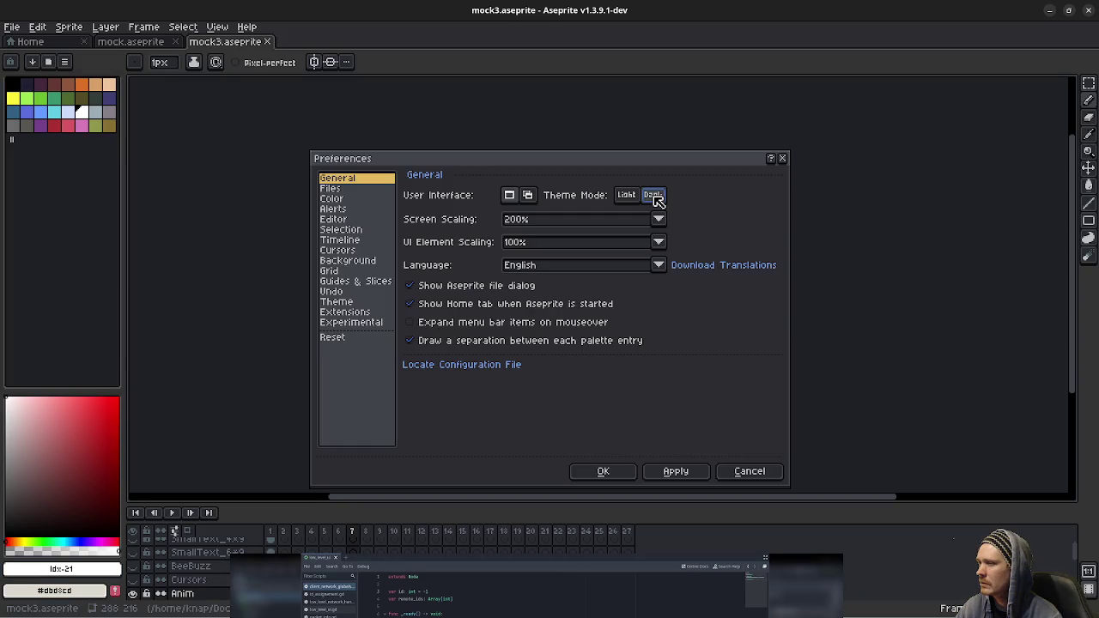
pyautogui.click(616, 472)
pyautogui.moveTo(885, 348); pyautogui.dragTo(865, 317)
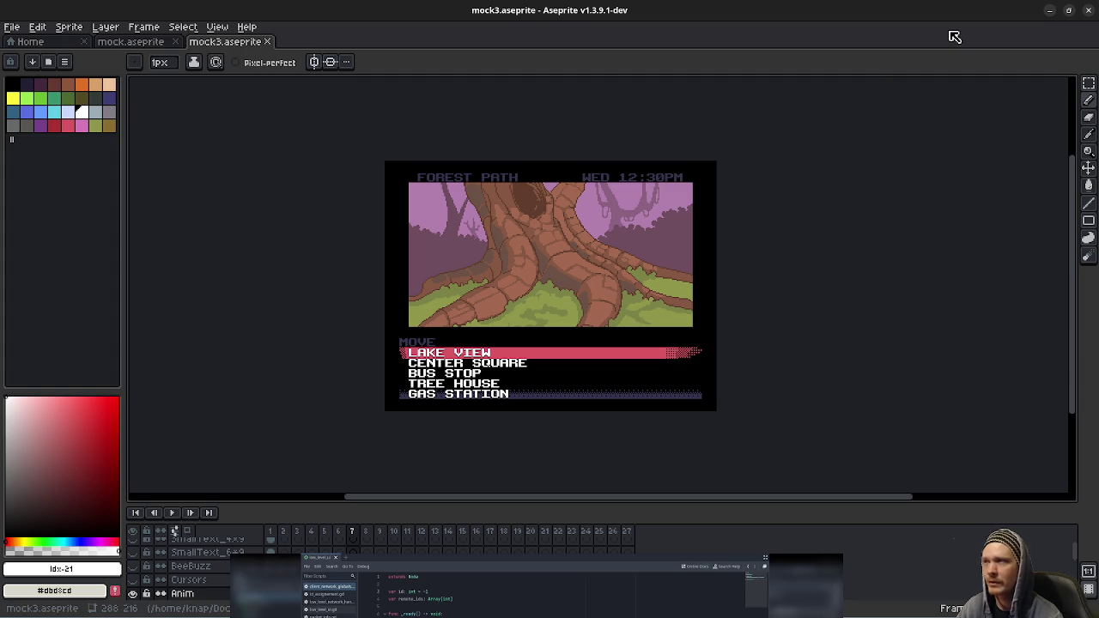
pyautogui.click(1089, 12)
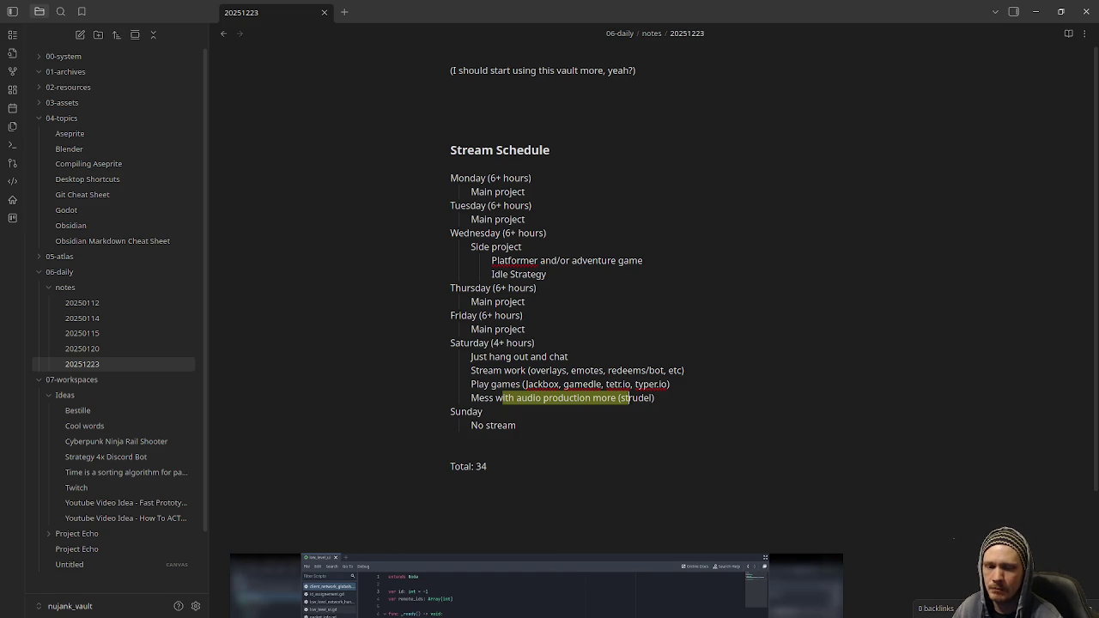
pyautogui.moveTo(668, 384); pyautogui.dragTo(563, 387)
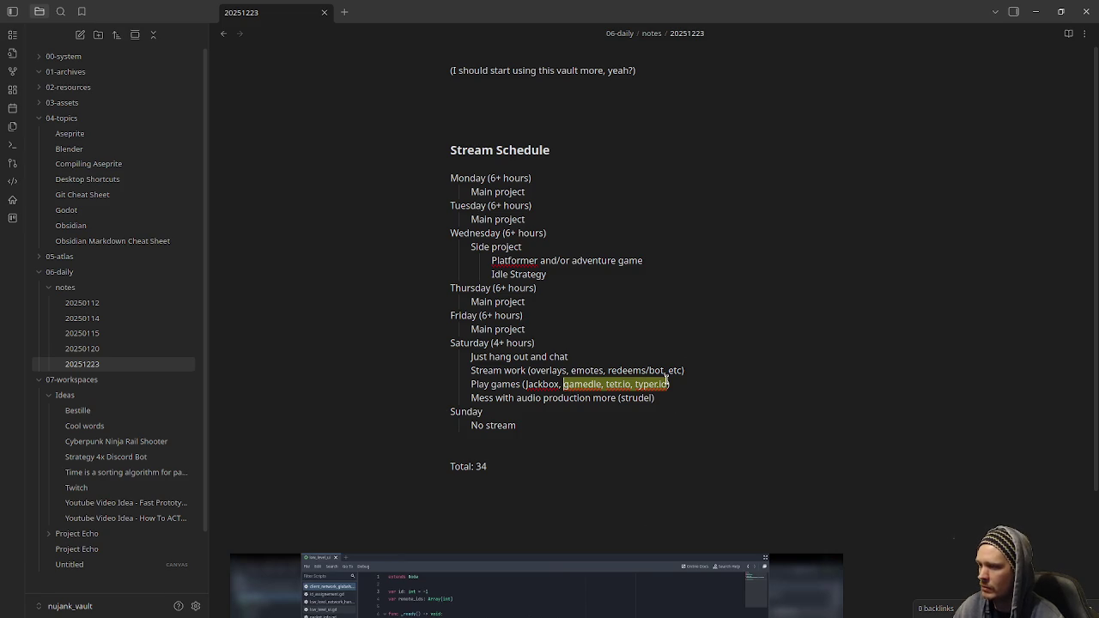
pyautogui.click(629, 477)
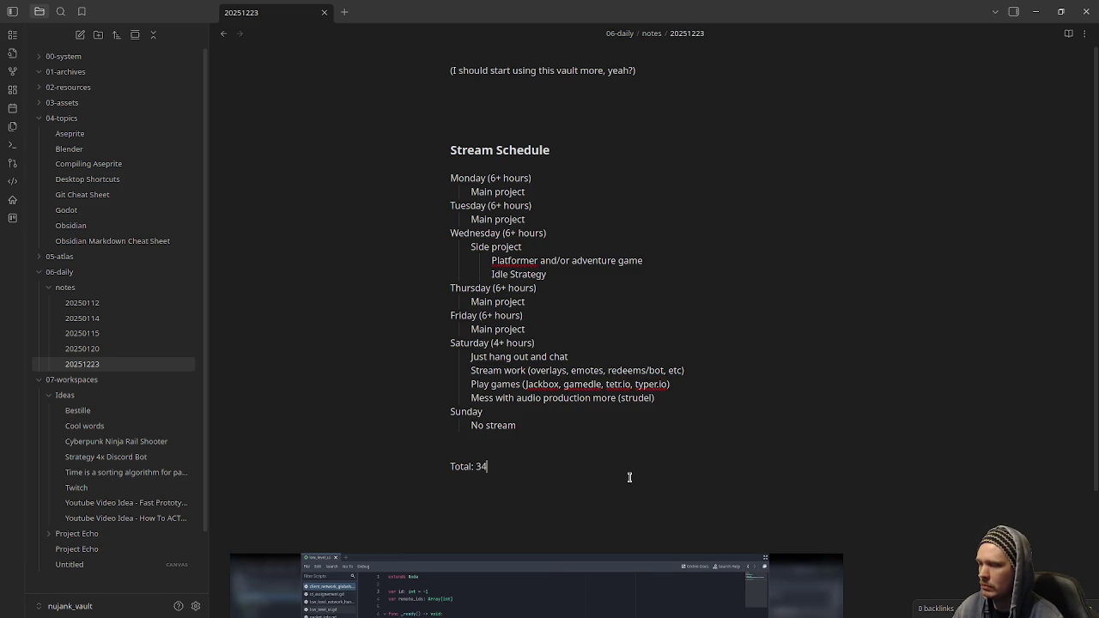
pyautogui.moveTo(515, 468); pyautogui.dragTo(450, 468)
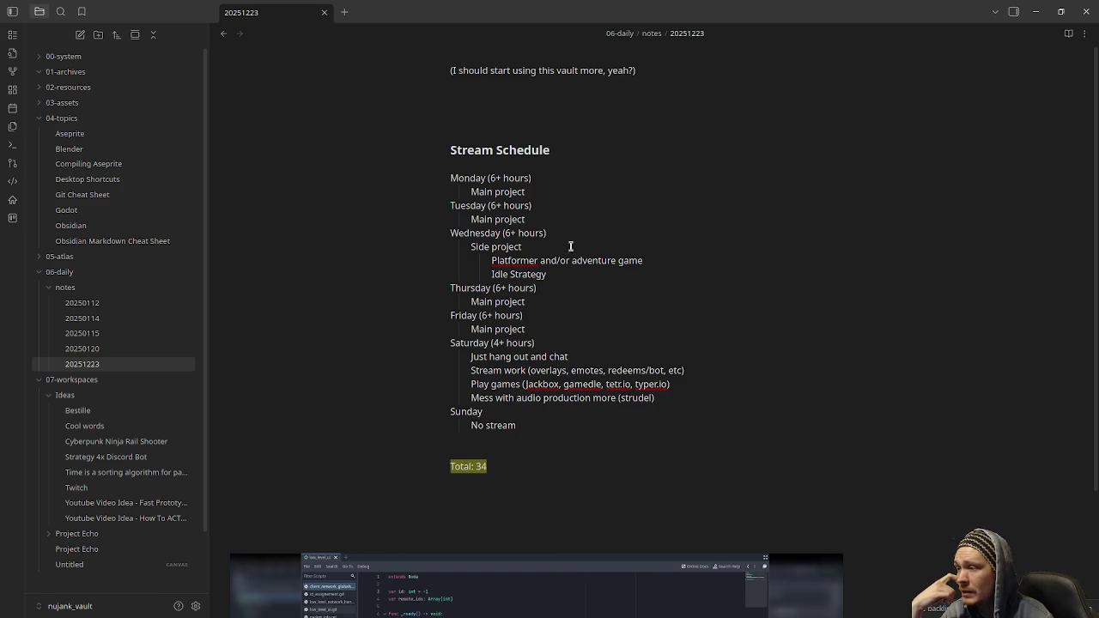
pyautogui.click(486, 318)
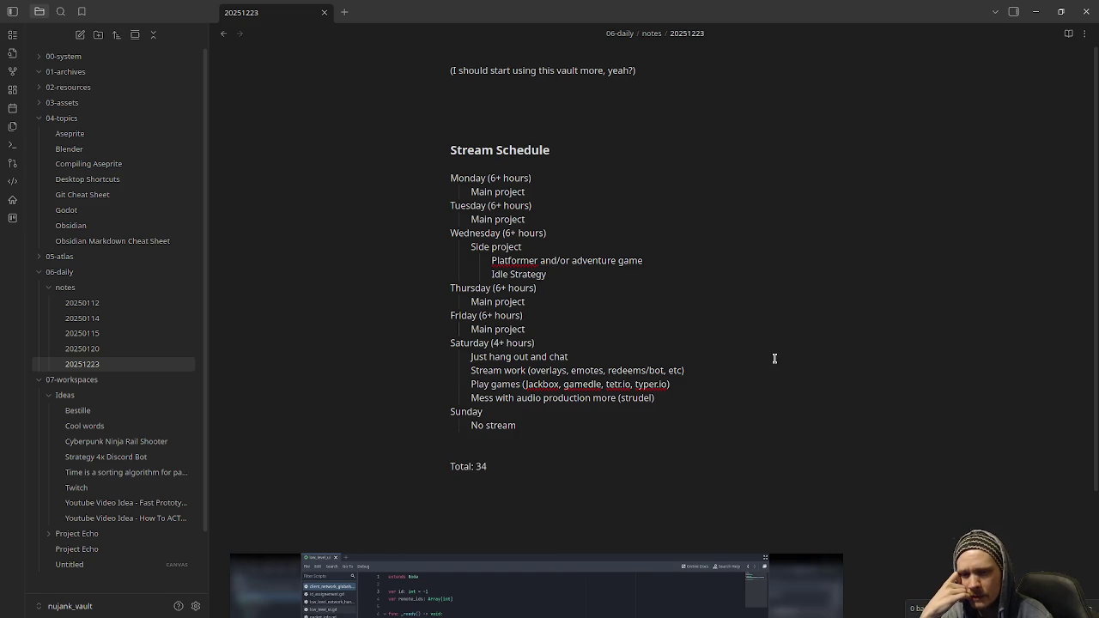